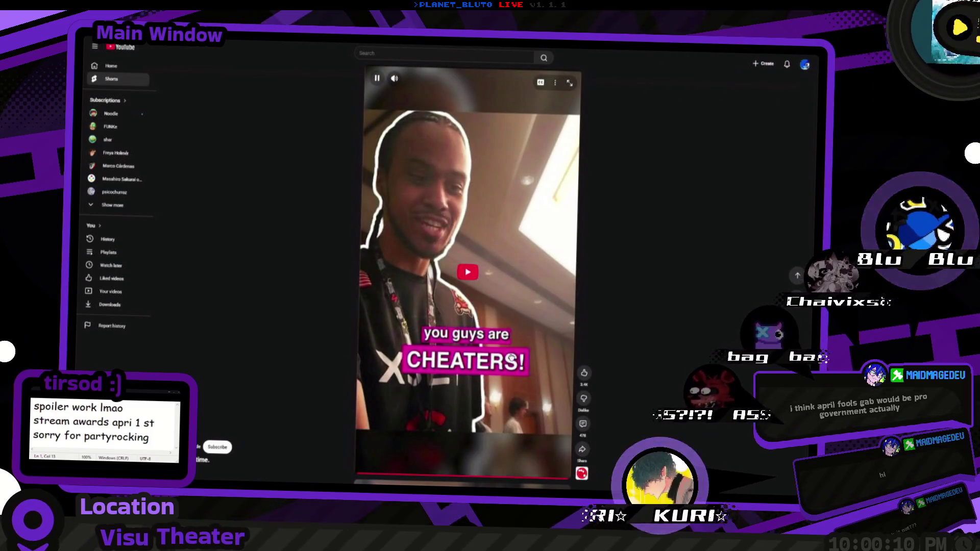
Scroll to the next Short, an FL Studio playlist clip, like it, then undo the like.
{"action": "scroll", "coordinate": [585, 374], "scroll_direction": "down", "scroll_amount": 1}
{"action": "left_click", "coordinate": [586, 374]}
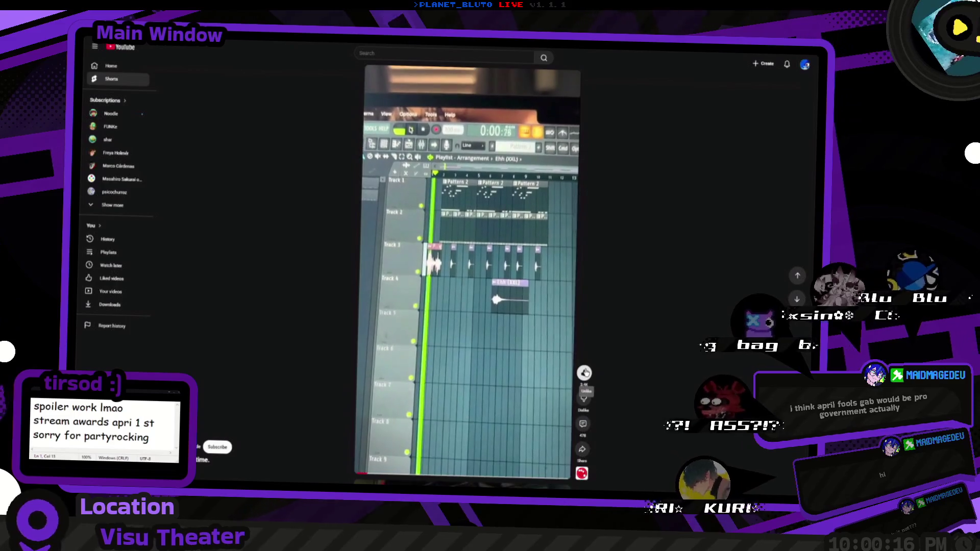
{"action": "left_click", "coordinate": [586, 374]}
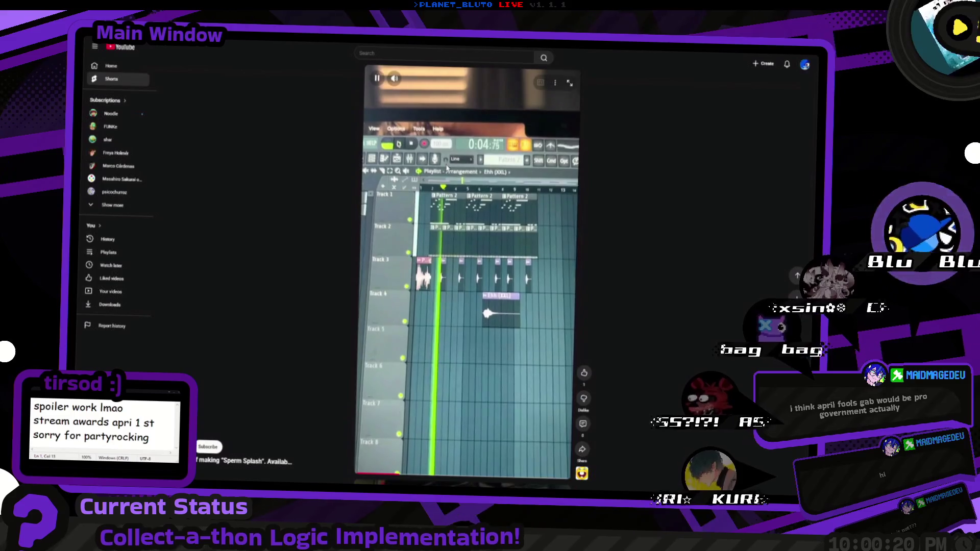
Switch to a different stream scene from the scene switcher.
{"action": "mouse_move", "coordinate": [406, 82]}
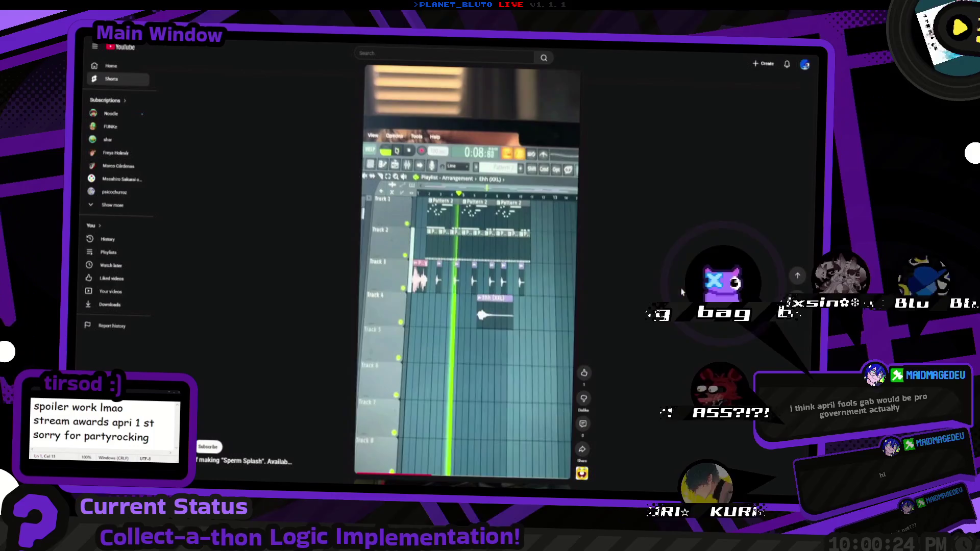
{"action": "mouse_move", "coordinate": [681, 42]}
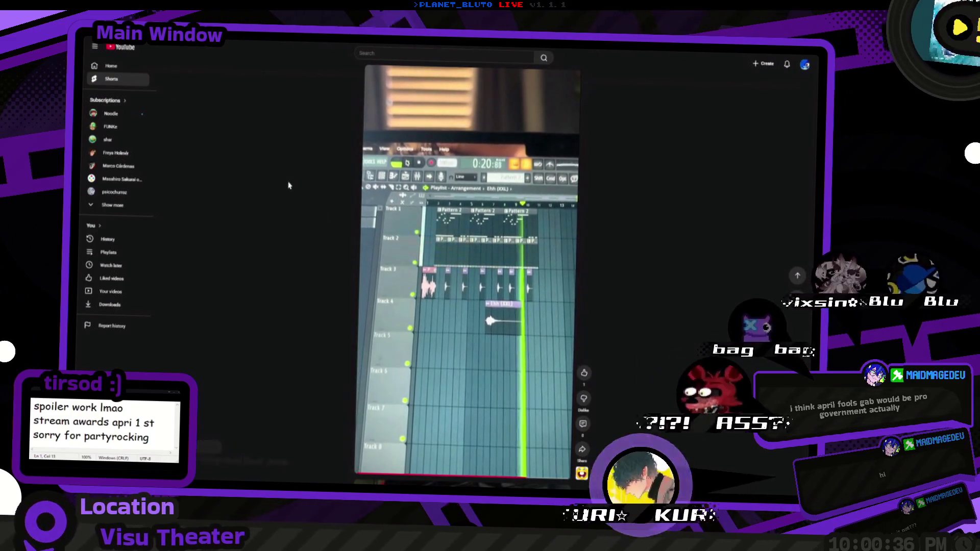
{"action": "middle_click", "coordinate": [284, 191]}
{"action": "left_click", "coordinate": [242, 154]}
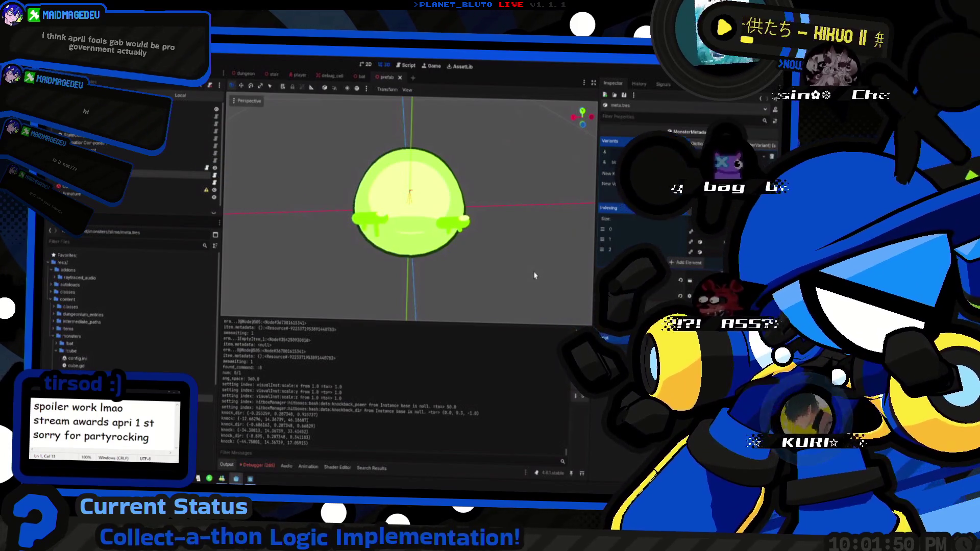
Orbit around the slime and scroll through the Inspector's Variants list.
{"action": "left_click_drag", "start_coordinate": [520, 202], "coordinate": [388, 197]}
{"action": "scroll", "coordinate": [699, 202], "scroll_direction": "up", "scroll_amount": 5}
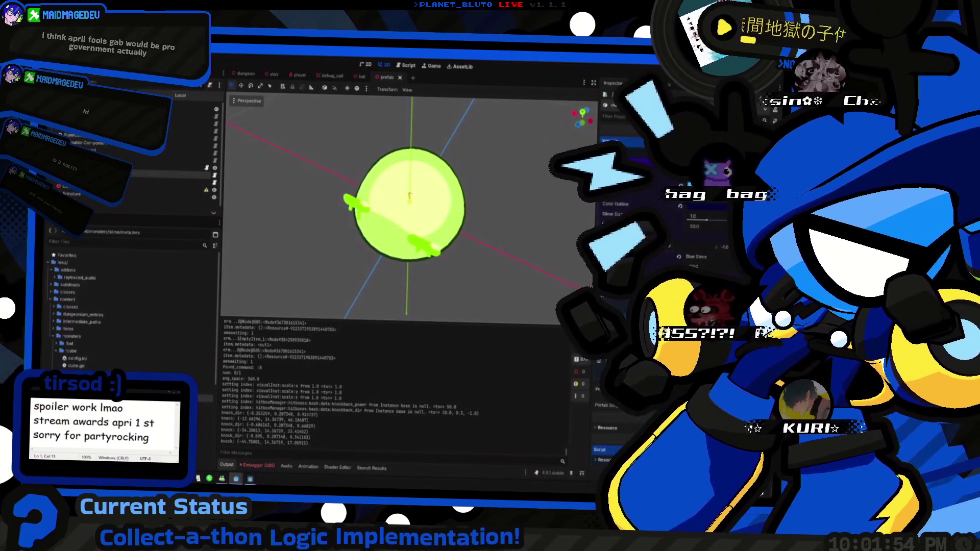
{"action": "scroll", "coordinate": [699, 203], "scroll_direction": "down", "scroll_amount": 2}
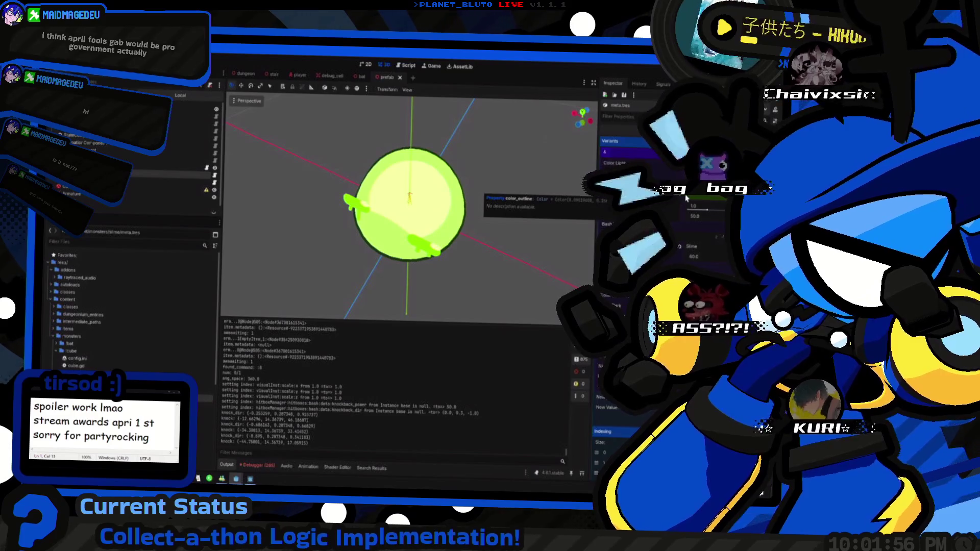
{"action": "scroll", "coordinate": [716, 249], "scroll_direction": "up", "scroll_amount": 2}
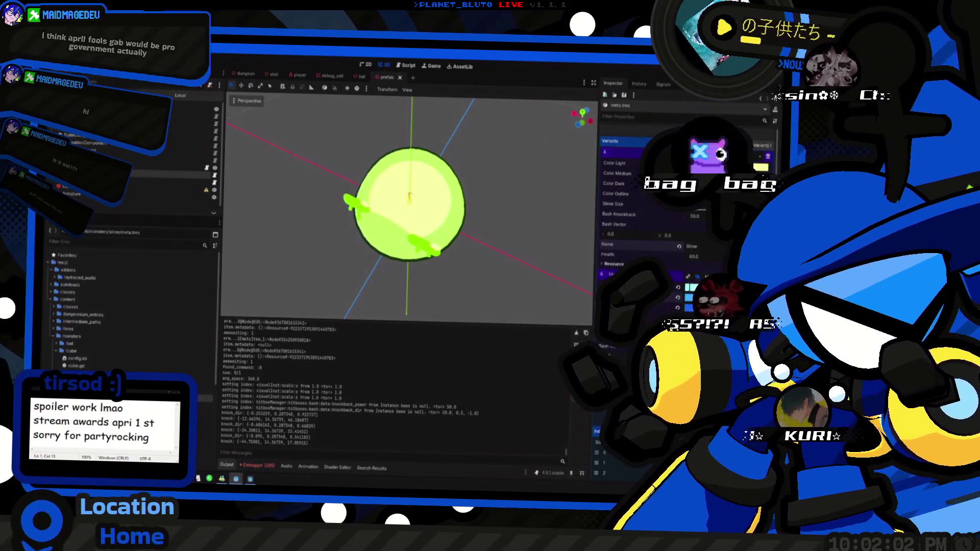
{"action": "scroll", "coordinate": [423, 211], "scroll_direction": "down", "scroll_amount": 2}
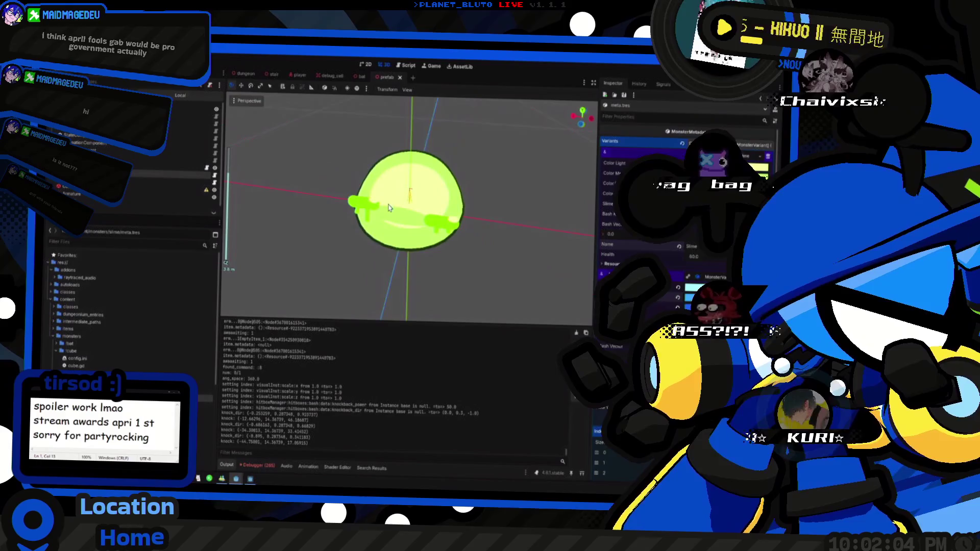
{"action": "scroll", "coordinate": [423, 210], "scroll_direction": "up", "scroll_amount": 3}
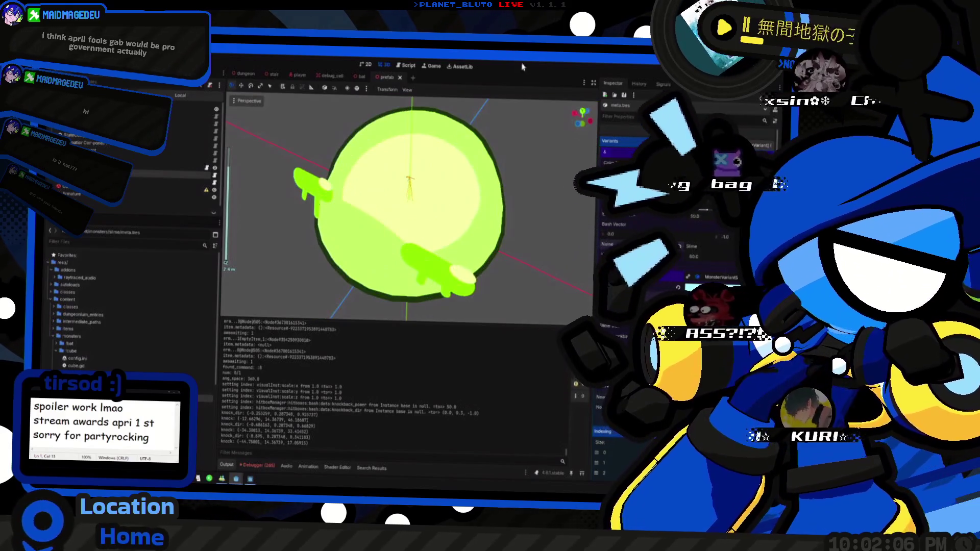
{"action": "scroll", "coordinate": [396, 205], "scroll_direction": "down", "scroll_amount": 5}
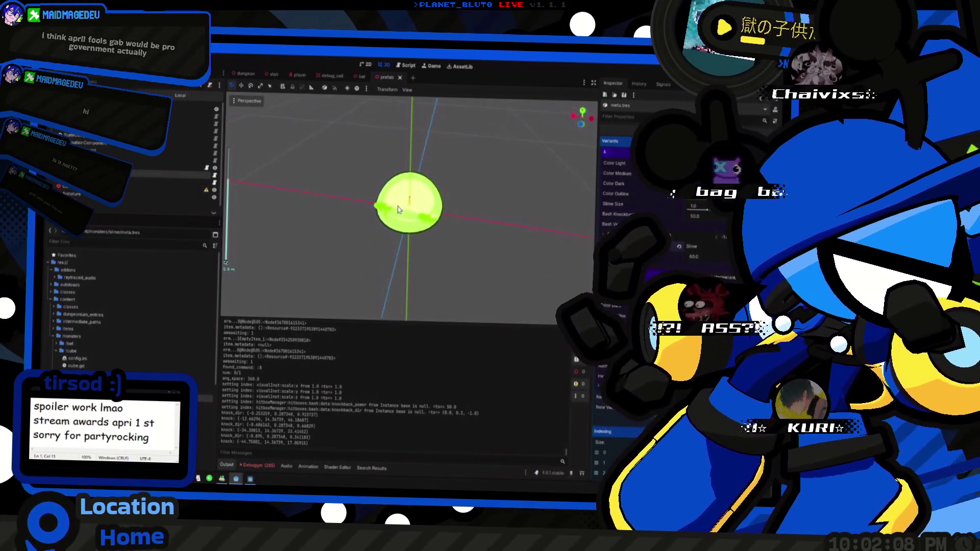
Bring up the monster script with its Composer.fetch health and gravity calls.
{"action": "key", "text": "super"}
{"action": "key", "text": "super"}
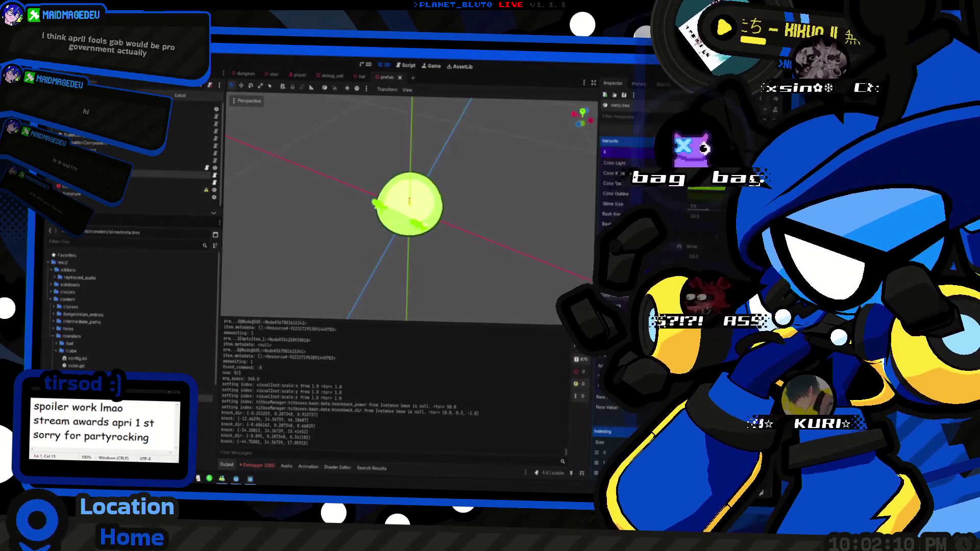
{"action": "key", "text": "ctrl+F3"}
{"action": "scroll", "coordinate": [528, 274], "scroll_direction": "right", "scroll_amount": 5}
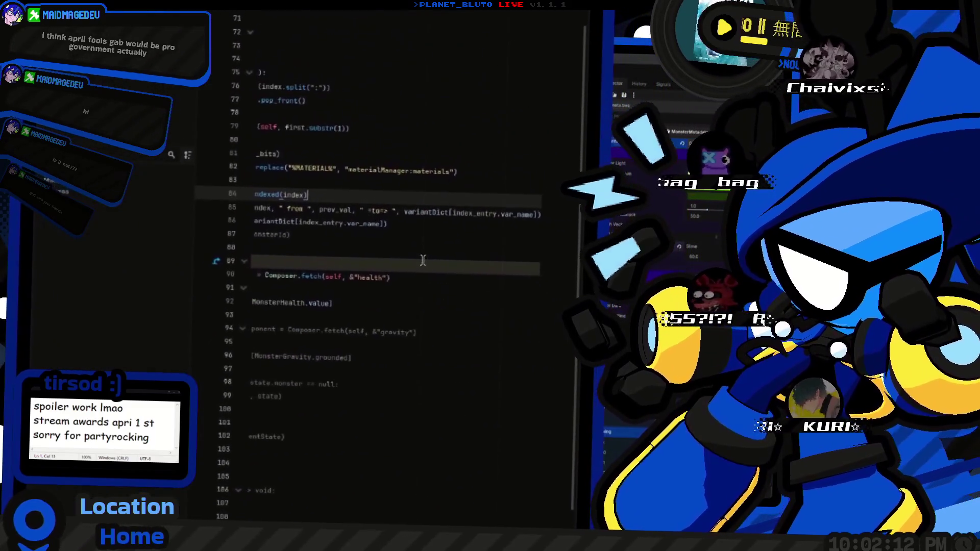
Review the index replacement code on lines 82–83 of the script.
{"action": "scroll", "coordinate": [390, 267], "scroll_direction": "left", "scroll_amount": 5}
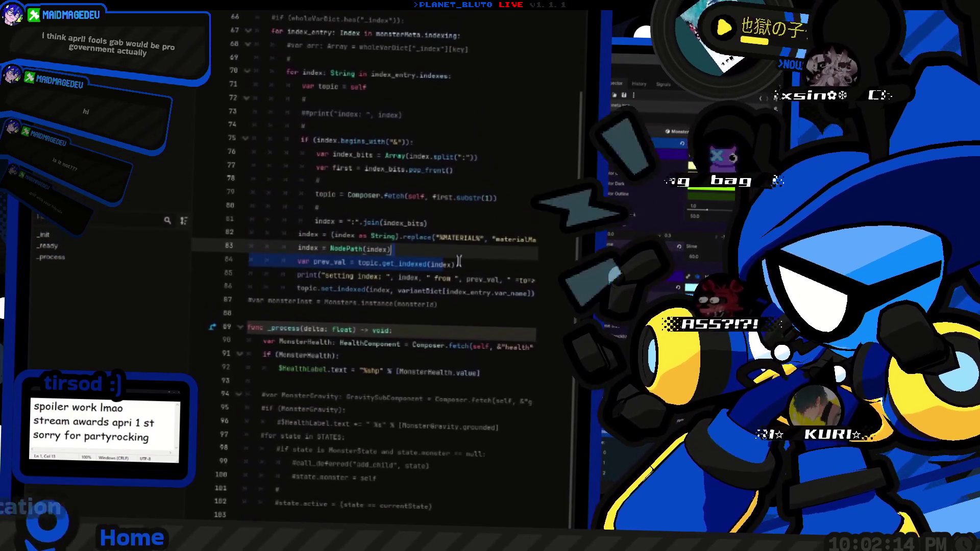
{"action": "key", "text": "Up"}
{"action": "key", "text": "Home"}
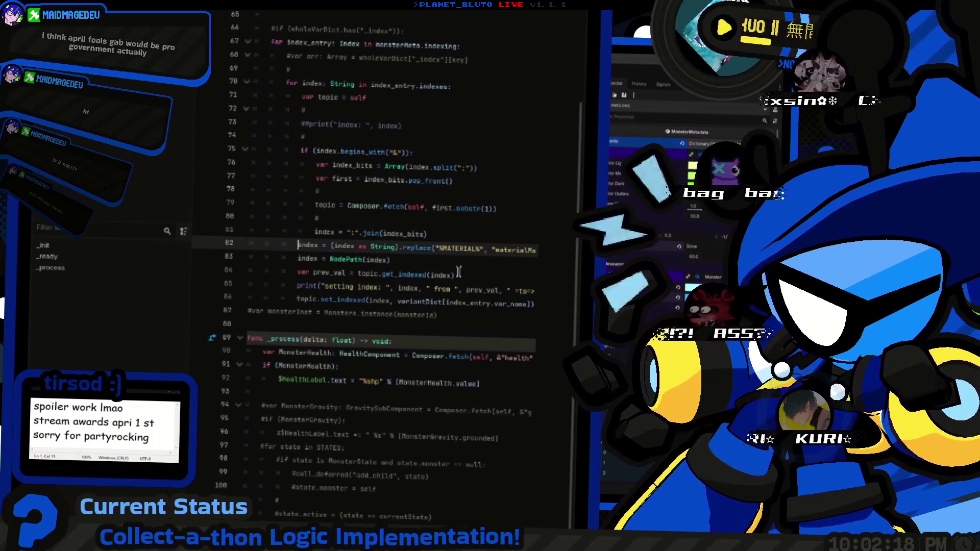
{"action": "key", "text": "End"}
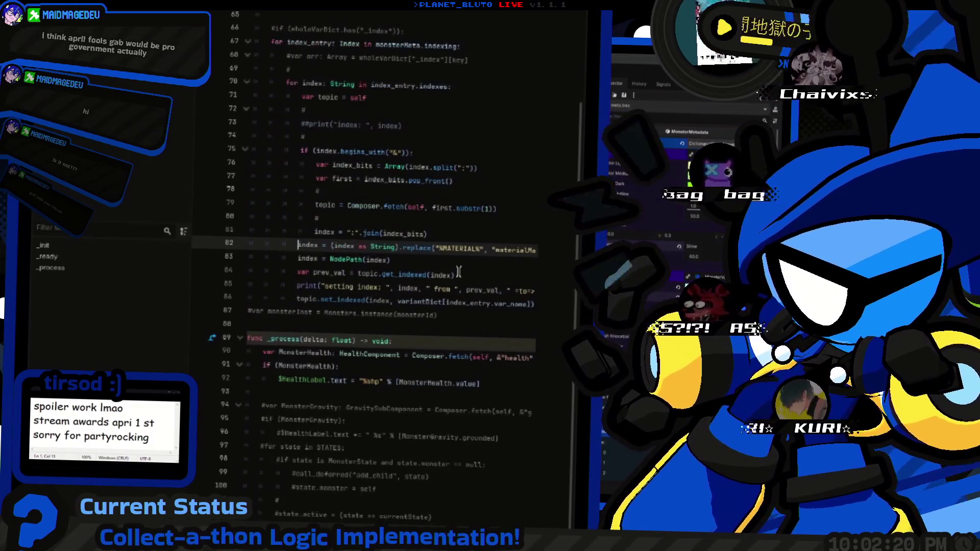
Return to the slime prefab in 3D and run the project with F5.
{"action": "key", "text": "Home"}
{"action": "key", "text": "ctrl+F2"}
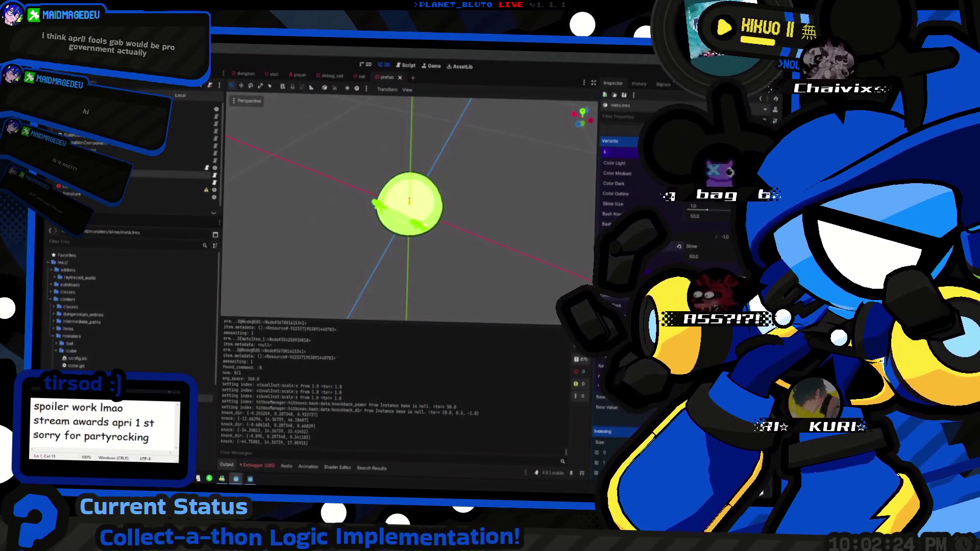
{"action": "key", "text": "F5"}
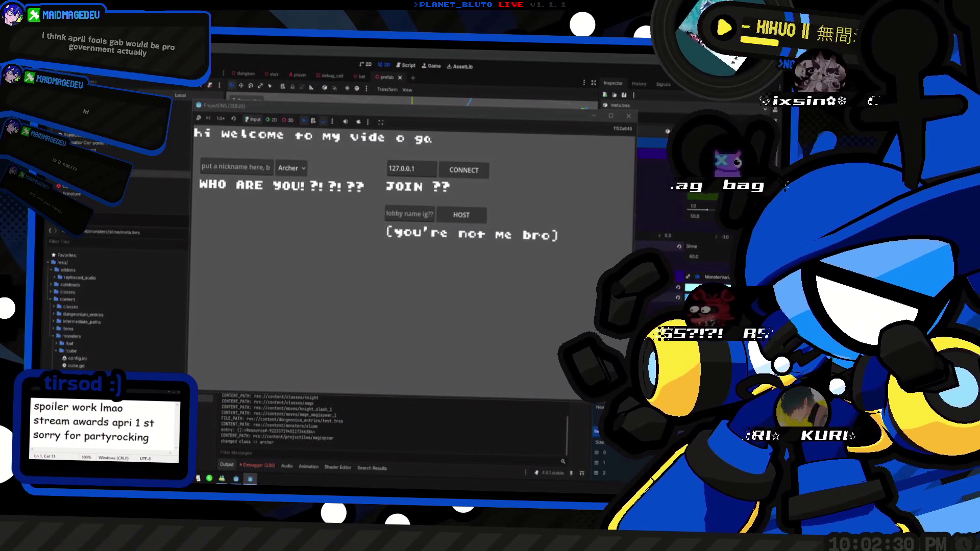
Choose the Knight class and spawn the blue slime with the 'on slime 1 blue' console command.
{"action": "left_click", "coordinate": [290, 168]}
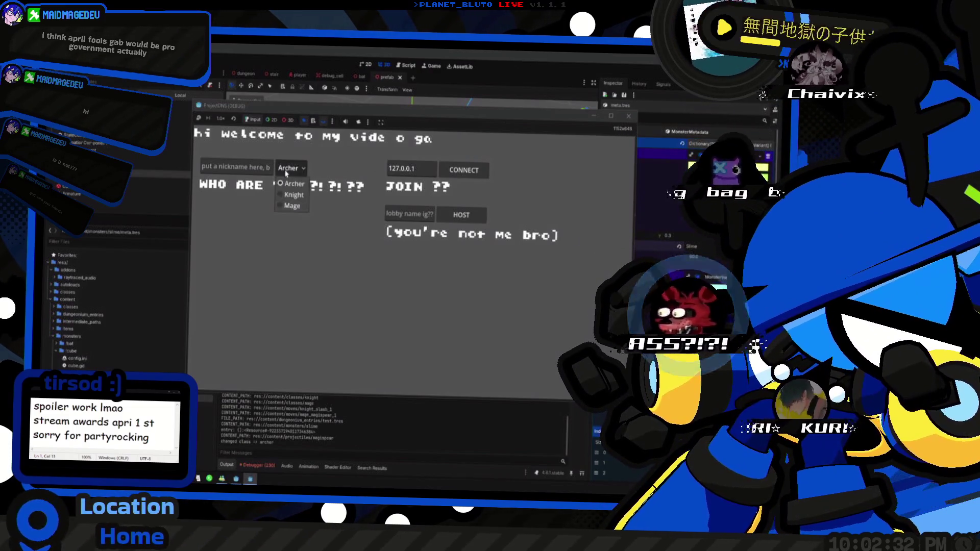
{"action": "left_click", "coordinate": [291, 195]}
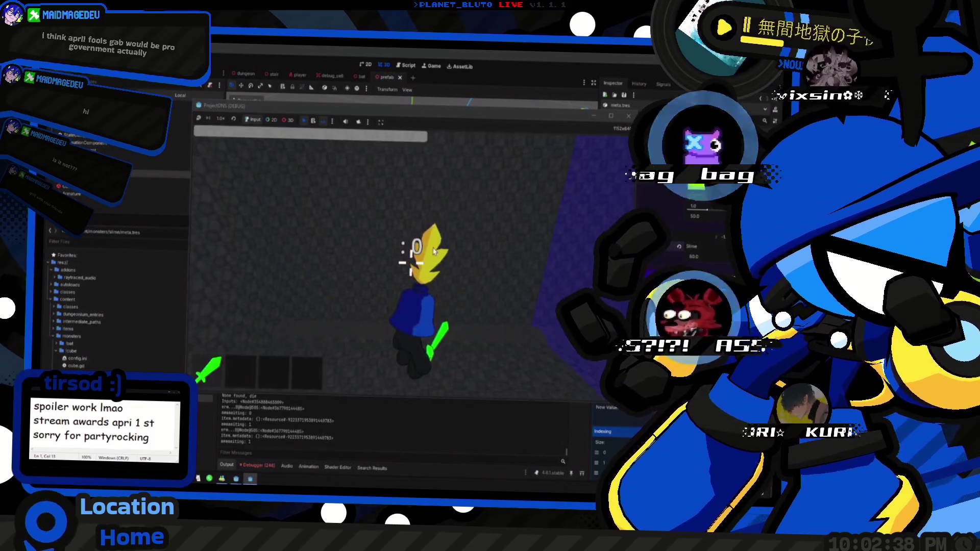
{"action": "type", "text": "on slime 1 blue"}
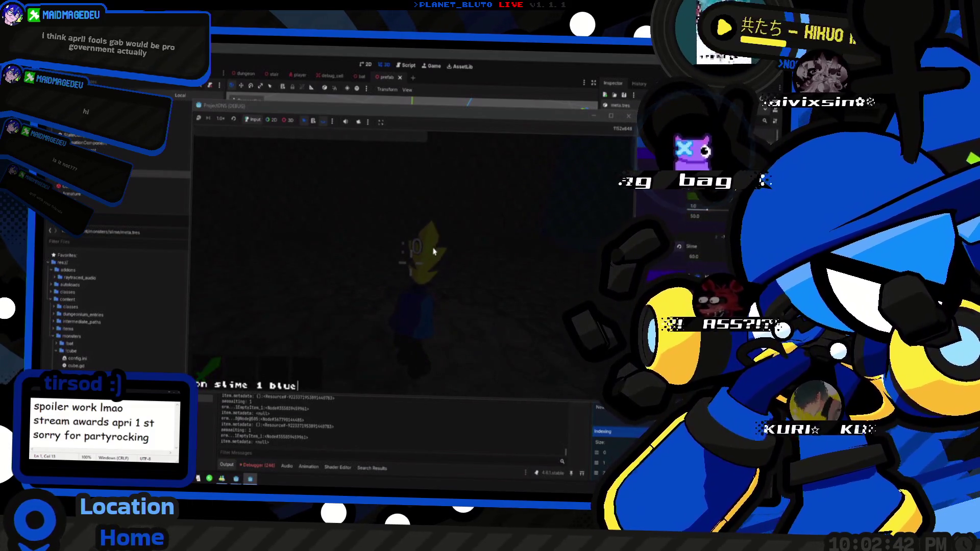
{"action": "key", "text": "Return"}
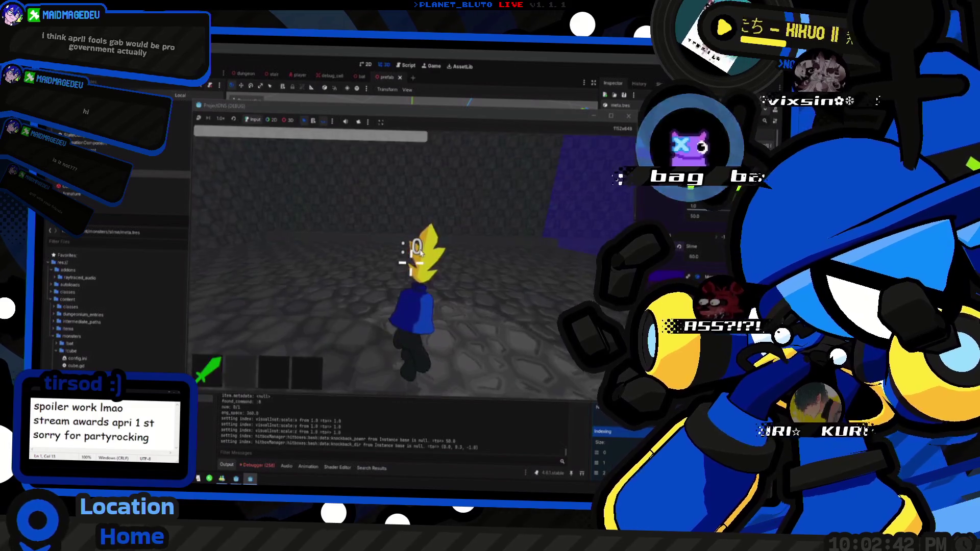
Walk up to the slime, hit it from 60 to 40 HP, then stop the game.
{"action": "key", "text": "w"}
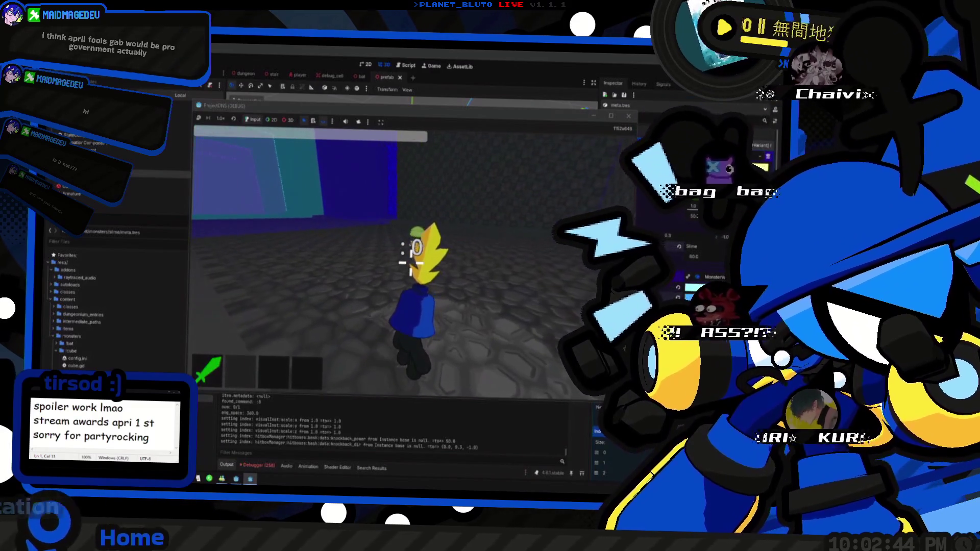
{"action": "left_click", "coordinate": [416, 257]}
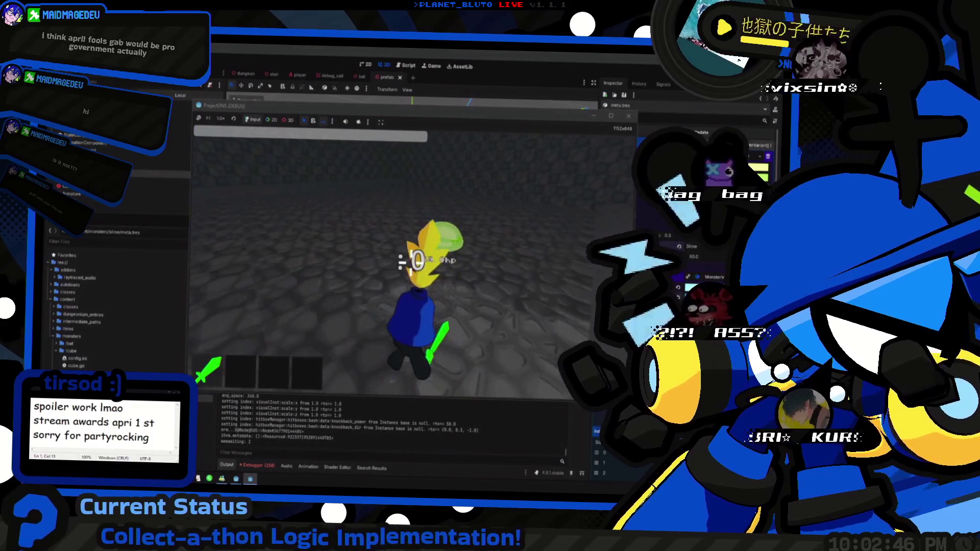
{"action": "key", "text": "F8"}
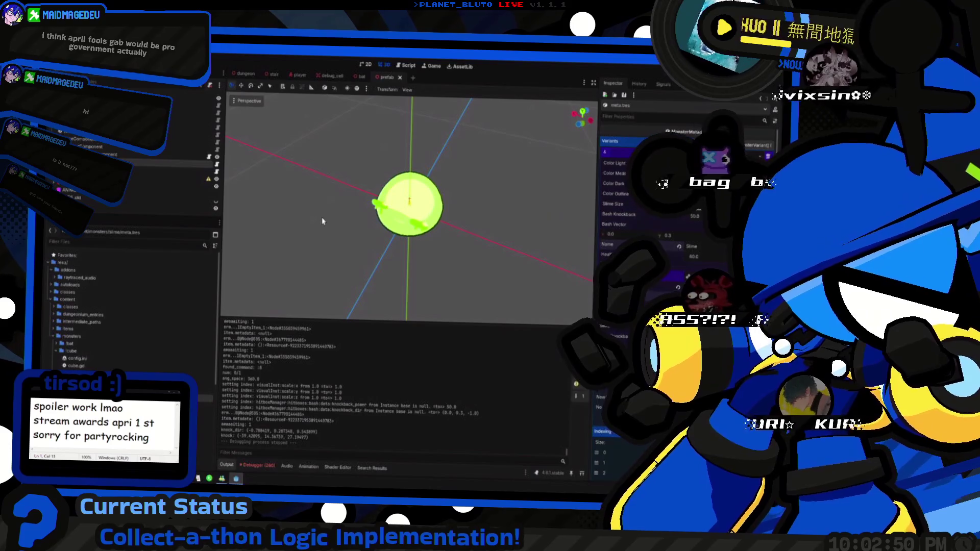
{"action": "left_click_drag", "start_coordinate": [423, 217], "coordinate": [369, 252]}
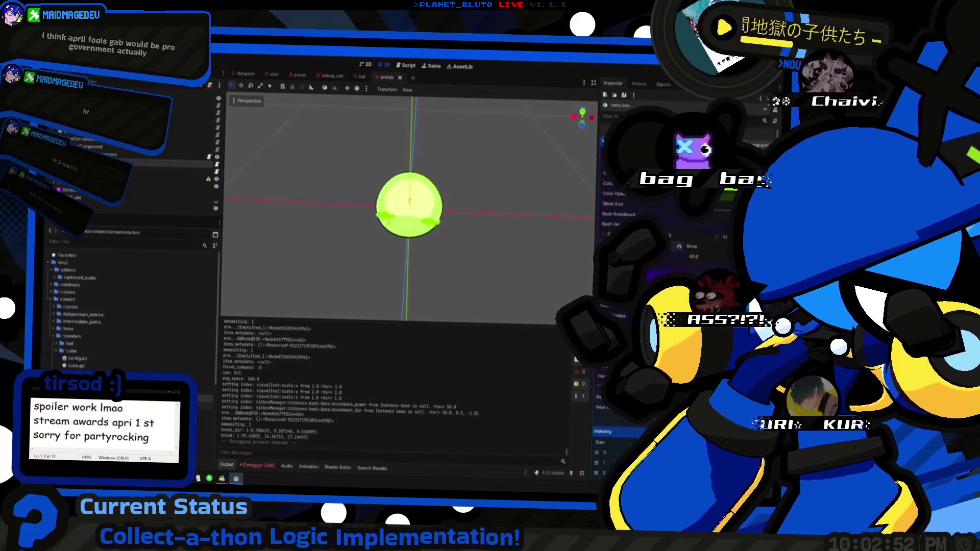
{"action": "left_click", "coordinate": [408, 65]}
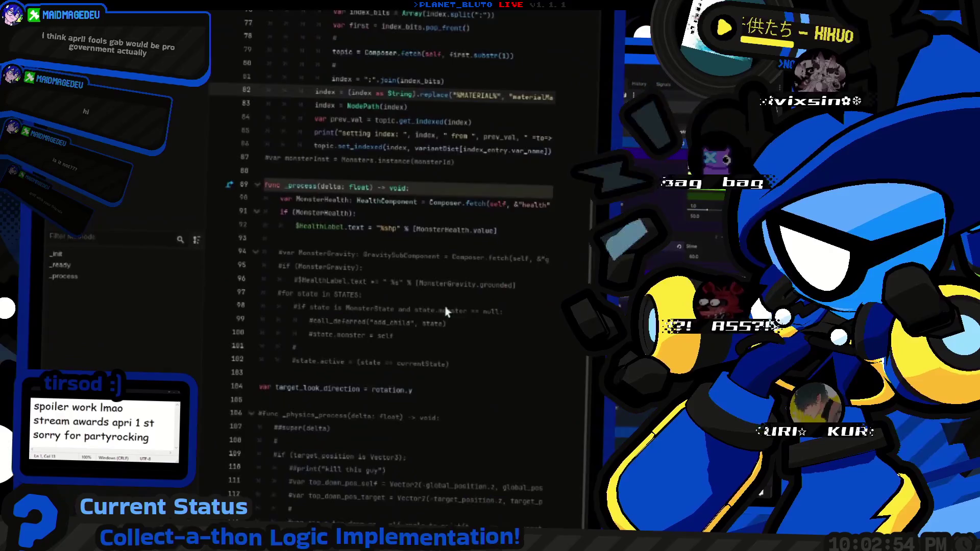
{"action": "scroll", "coordinate": [434, 291], "scroll_direction": "up", "scroll_amount": 6}
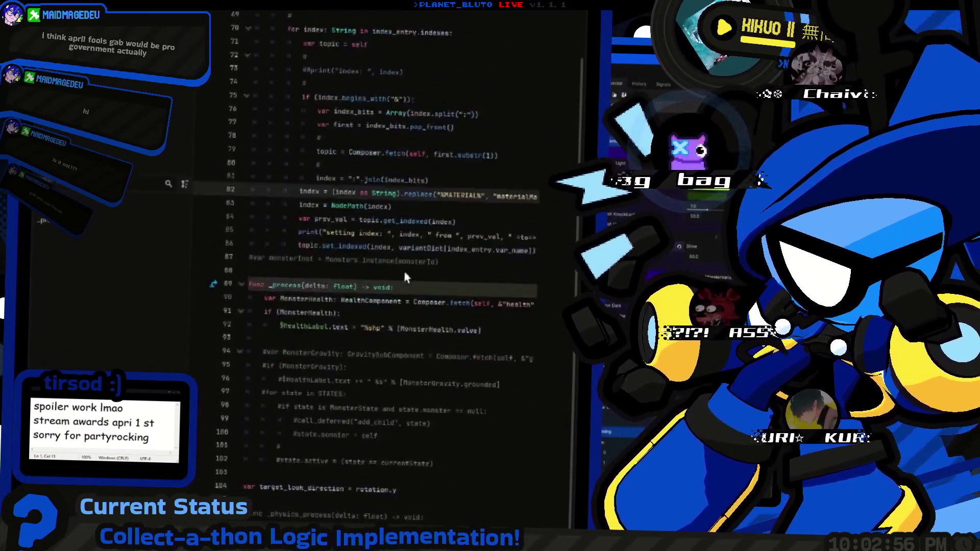
{"action": "scroll", "coordinate": [417, 277], "scroll_direction": "up", "scroll_amount": 3}
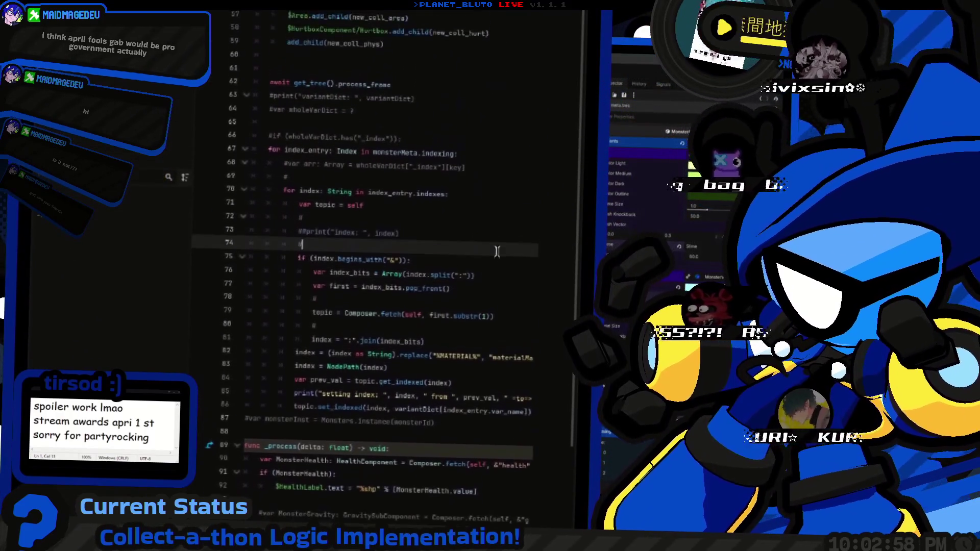
{"action": "scroll", "coordinate": [421, 263], "scroll_direction": "down", "scroll_amount": 1}
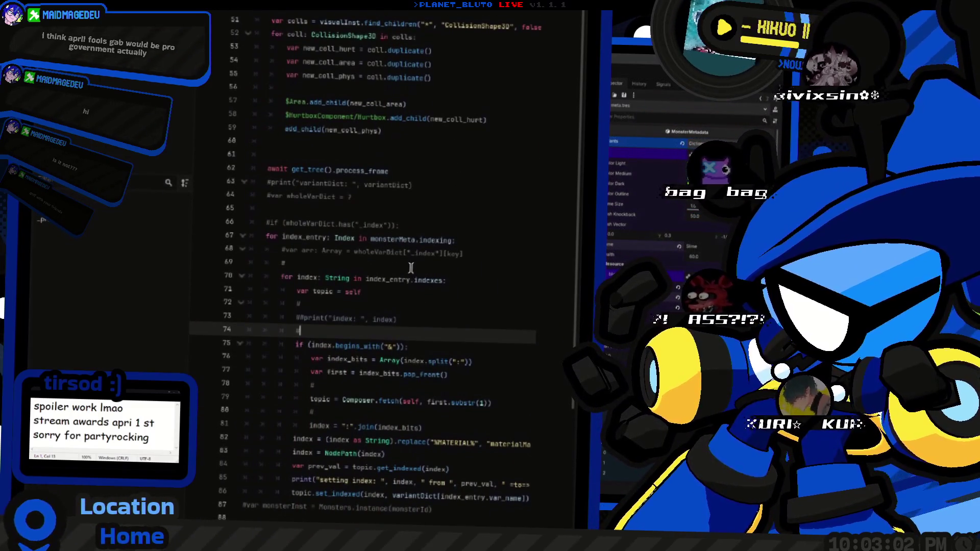
{"action": "scroll", "coordinate": [411, 267], "scroll_direction": "up", "scroll_amount": 1}
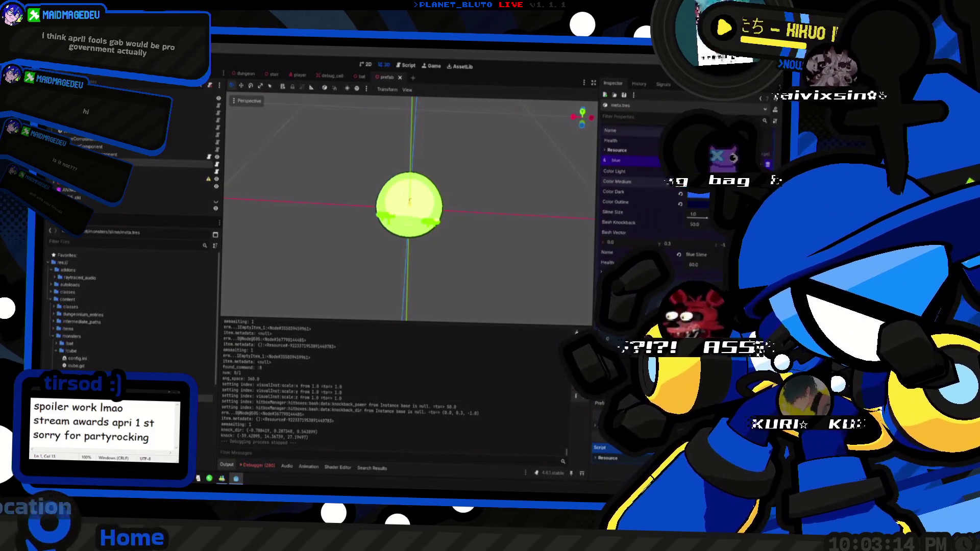
{"action": "scroll", "coordinate": [684, 230], "scroll_direction": "down", "scroll_amount": 1}
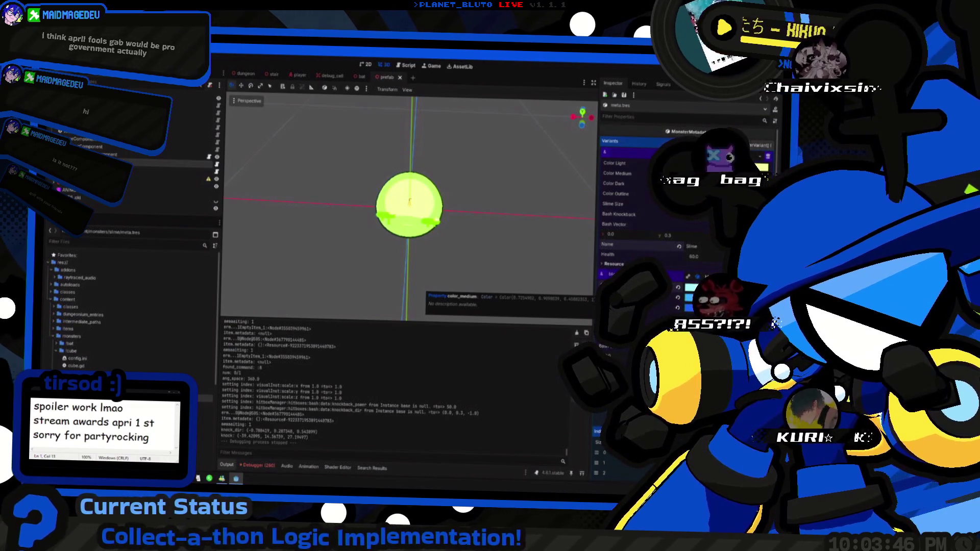
Open monster.gd at line 71 of the indexing loop, glance at 3D, and return to the code.
{"action": "key", "text": "ctrl+F3"}
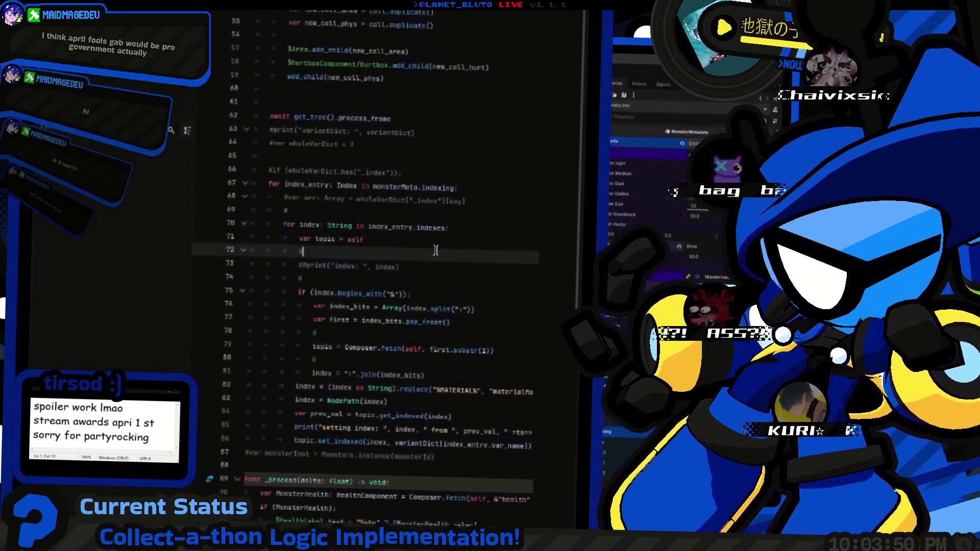
{"action": "left_click", "coordinate": [438, 217]}
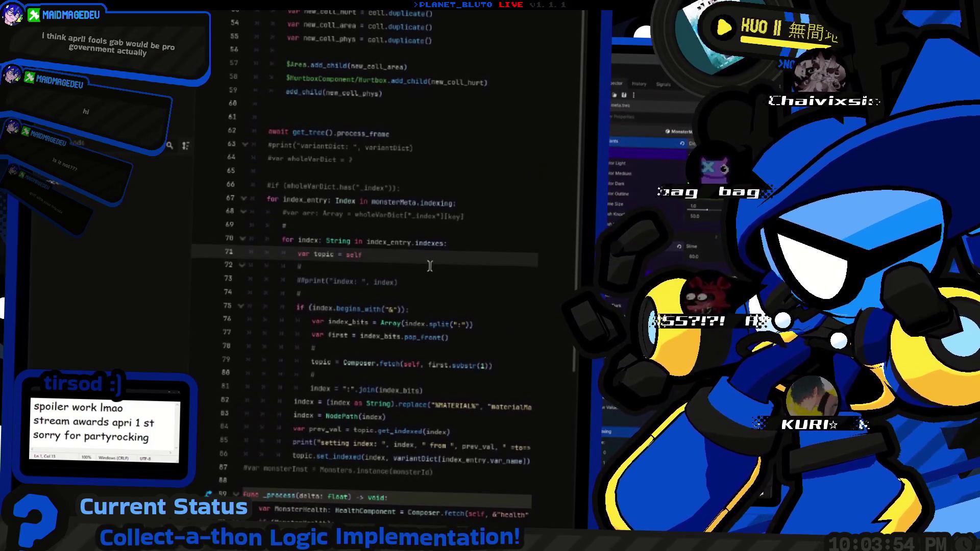
{"action": "key", "text": "ctrl+F2"}
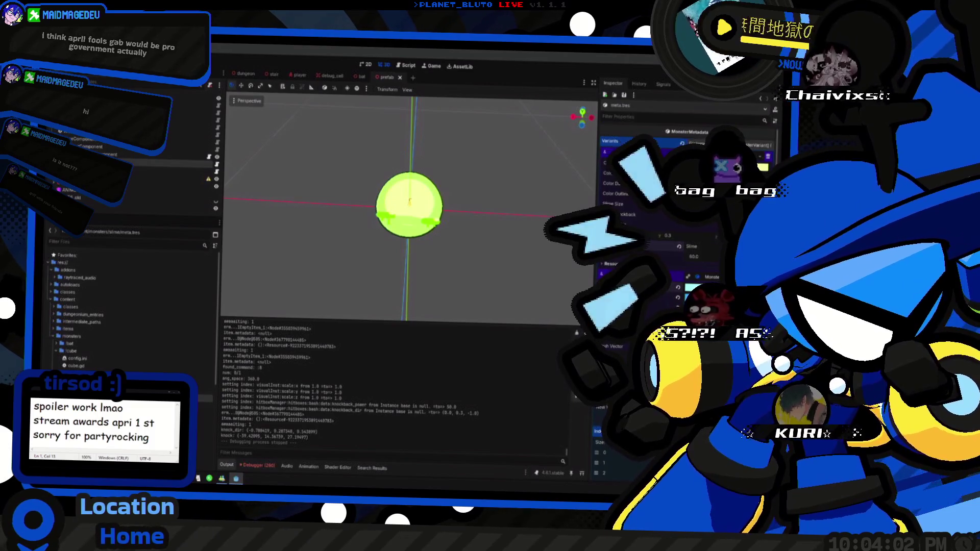
{"action": "key", "text": "ctrl+F3"}
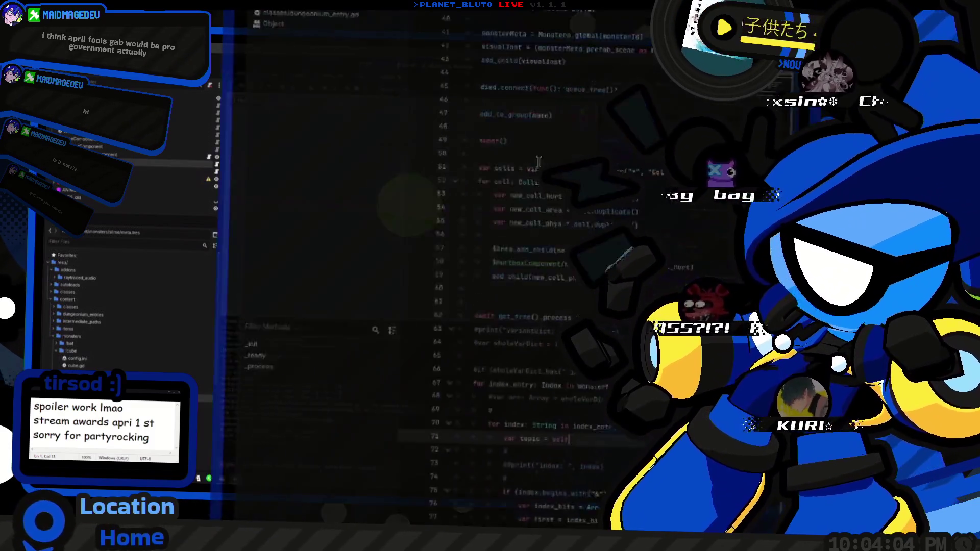
Strip the blank lines after line 5 of monster_variant.gd, then return to the 3D slime.
{"action": "scroll", "coordinate": [361, 261], "scroll_direction": "up", "scroll_amount": 6}
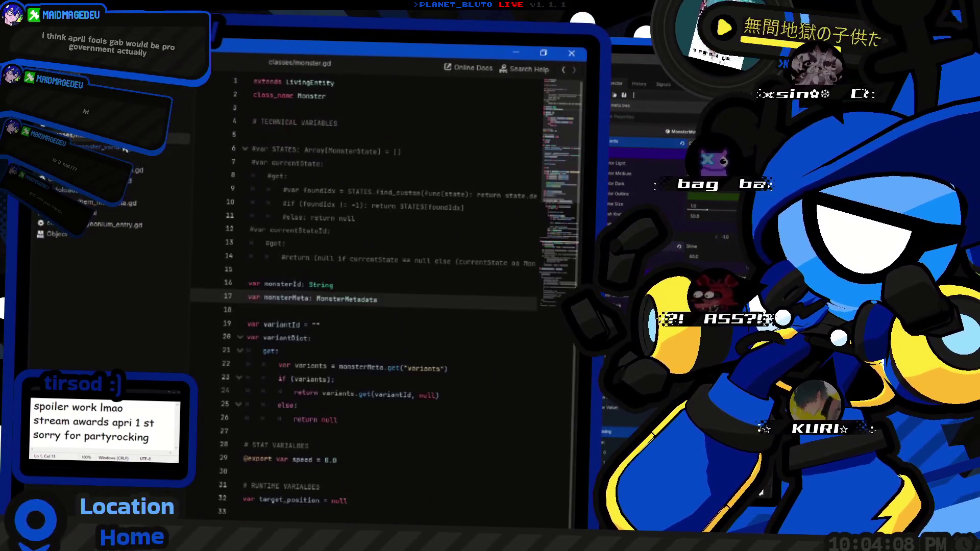
{"action": "left_click", "coordinate": [105, 148]}
{"action": "left_click", "coordinate": [339, 160]}
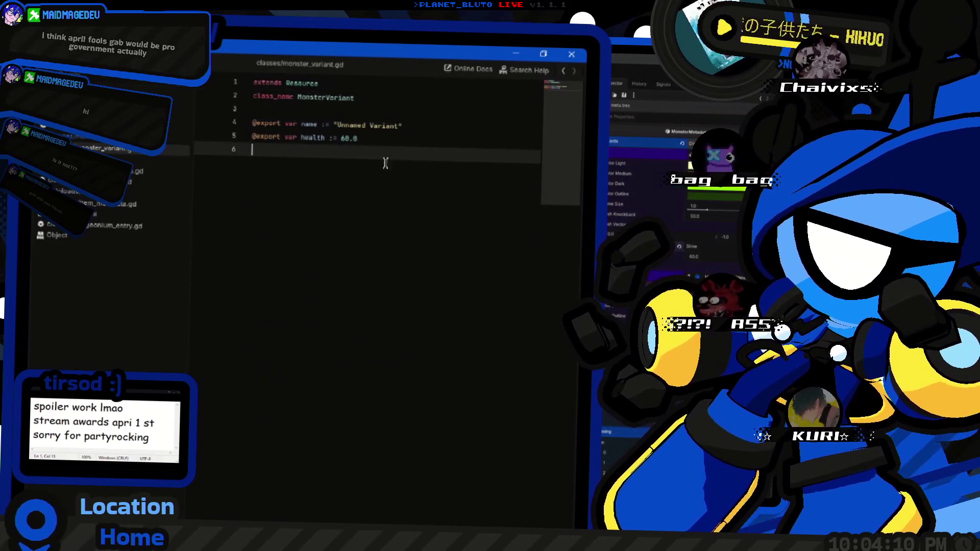
{"action": "key", "text": "Return"}
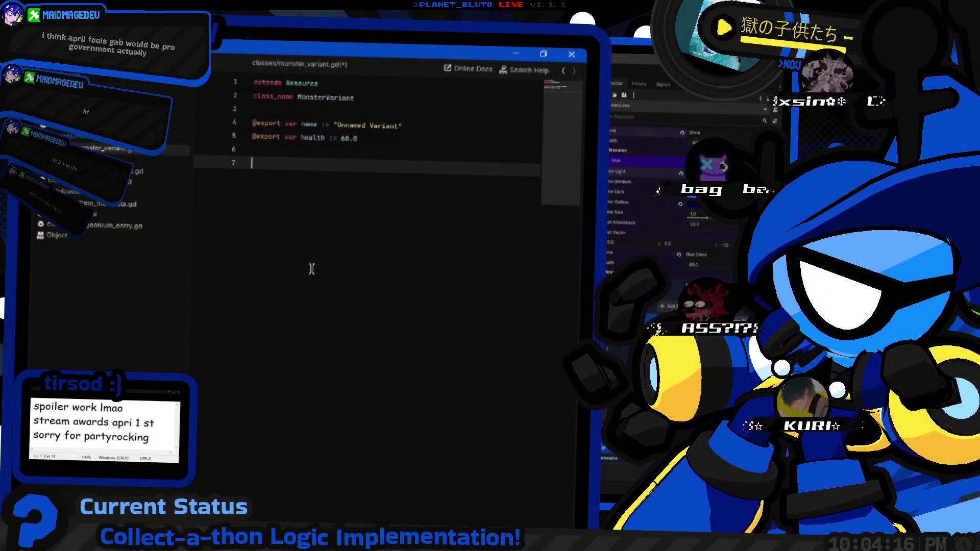
{"action": "key", "text": "BackSpace"}
{"action": "key", "text": "BackSpace"}
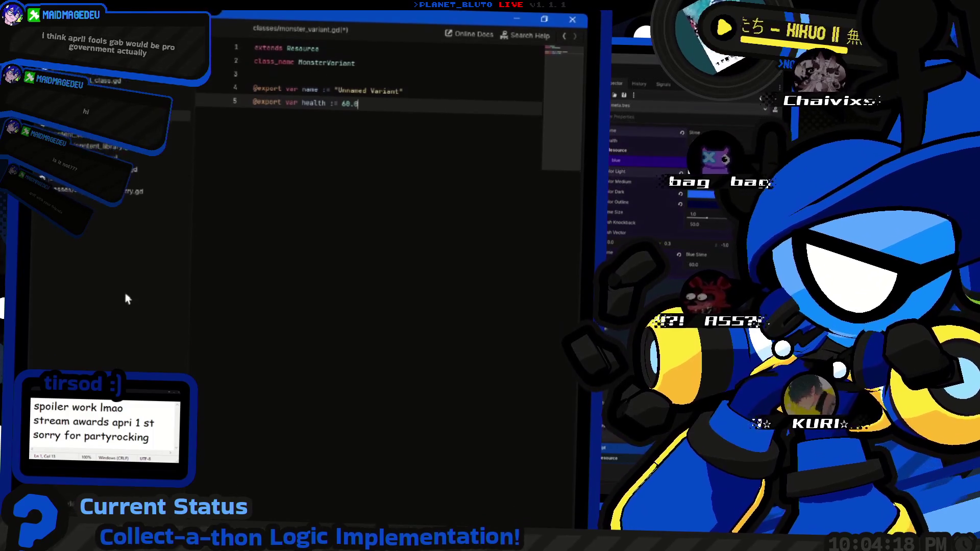
{"action": "left_click", "coordinate": [662, 160]}
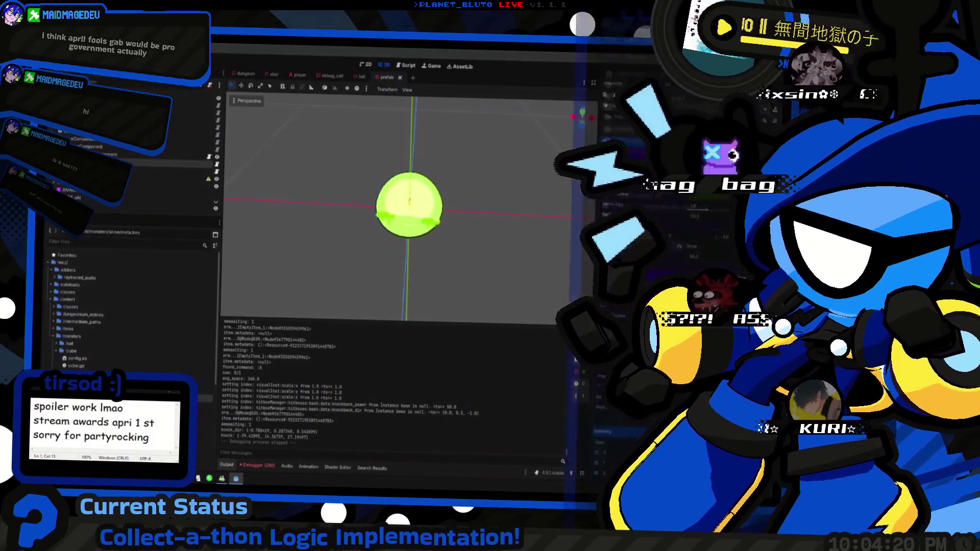
Start an _init() function in monster_metadata.gd containing an indexing.append() call.
{"action": "key", "text": "alt+Tab"}
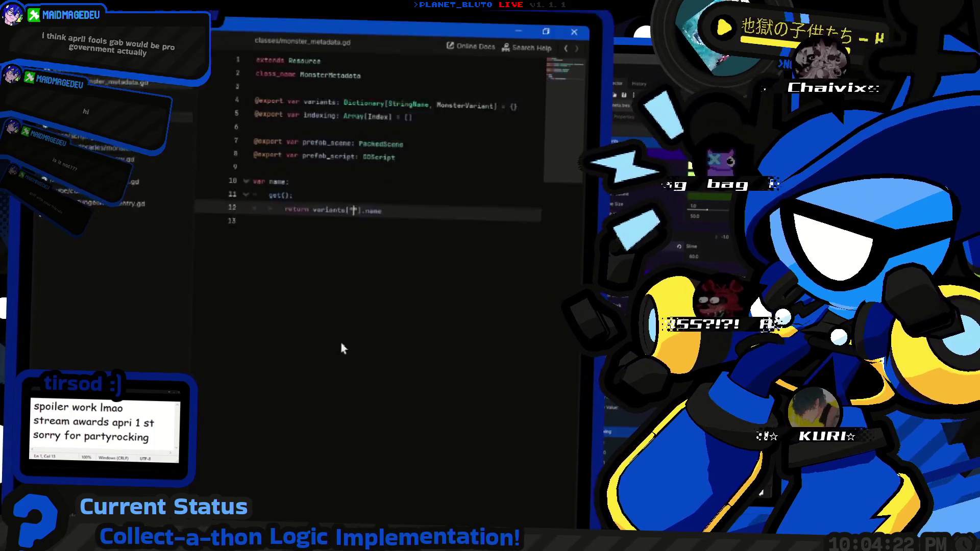
{"action": "type", "text": "func _in"}
{"action": "key", "text": "Return"}
{"action": "key", "text": "Return"}
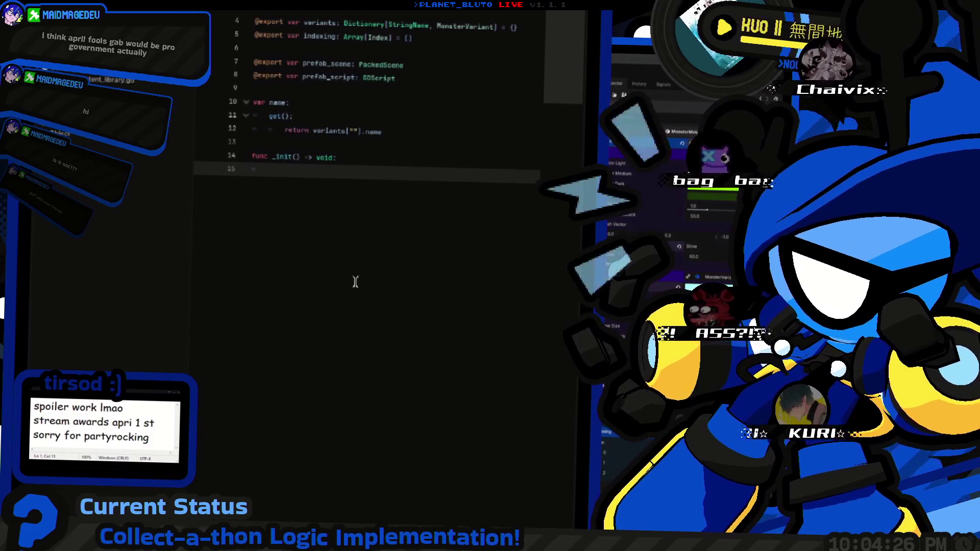
{"action": "type", "text": "indexing"}
{"action": "key", "text": "Escape"}
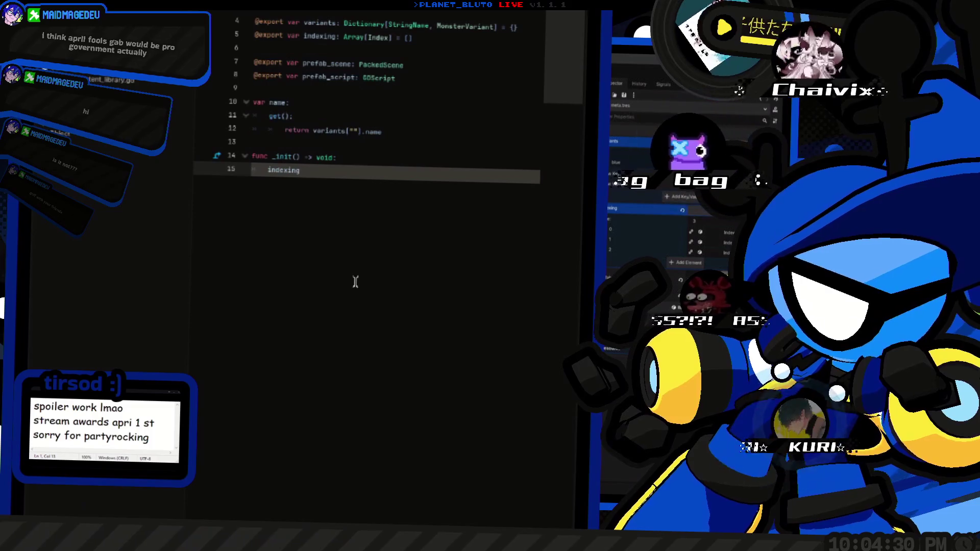
{"action": "type", "text": " = Index.new()"}
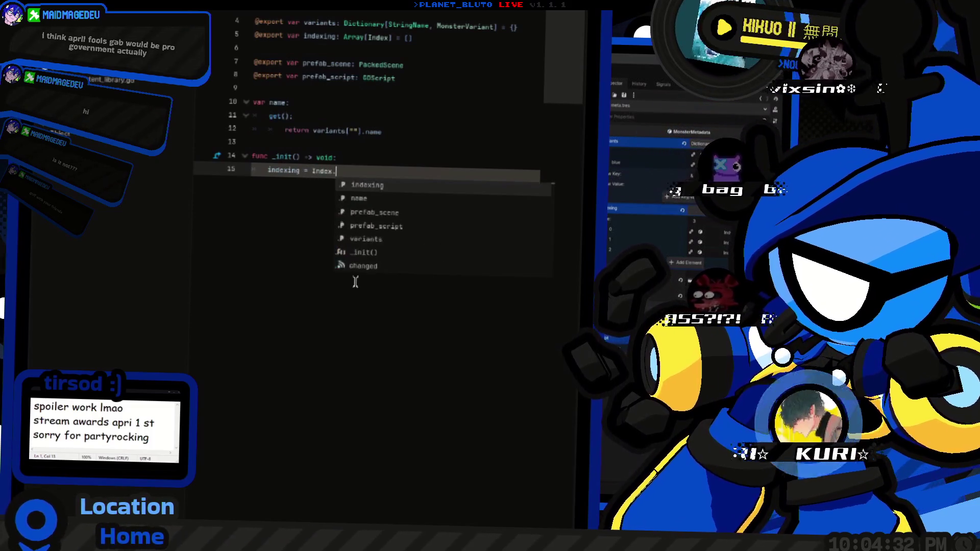
{"action": "key", "text": "ctrl+Right"}
{"action": "key", "text": "ctrl+Right"}
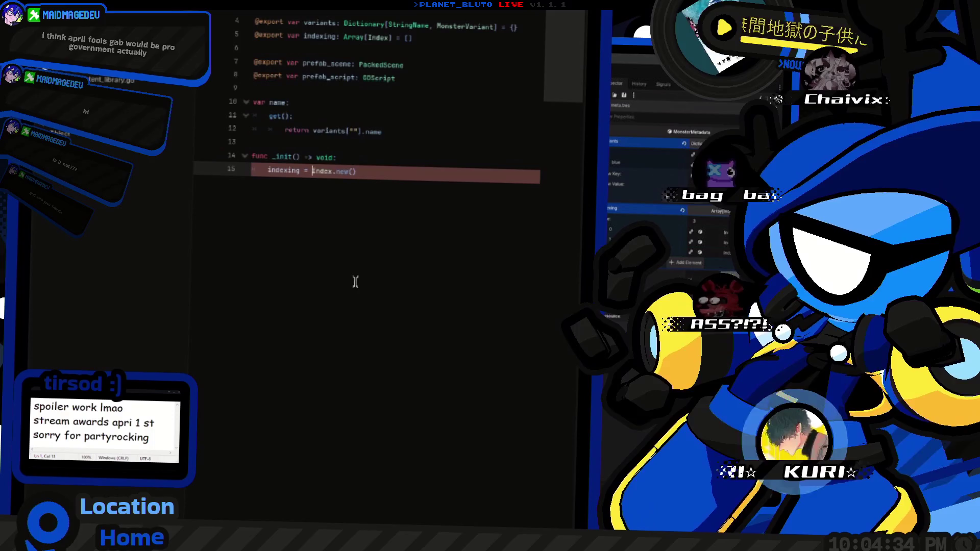
{"action": "key", "text": "ctrl+Left"}
{"action": "key", "text": "shift+End"}
{"action": "key", "text": "BackSpace"}
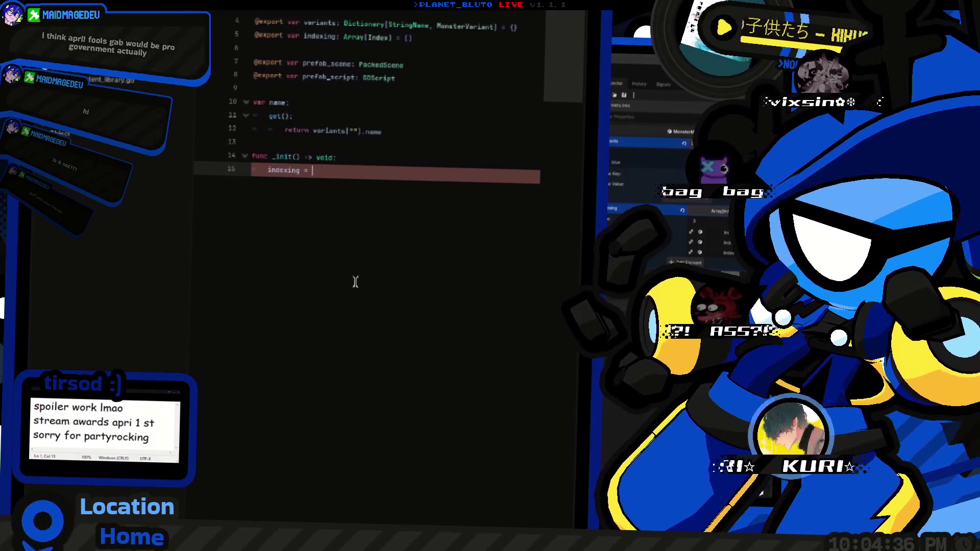
{"action": "type", "text": ".append("}
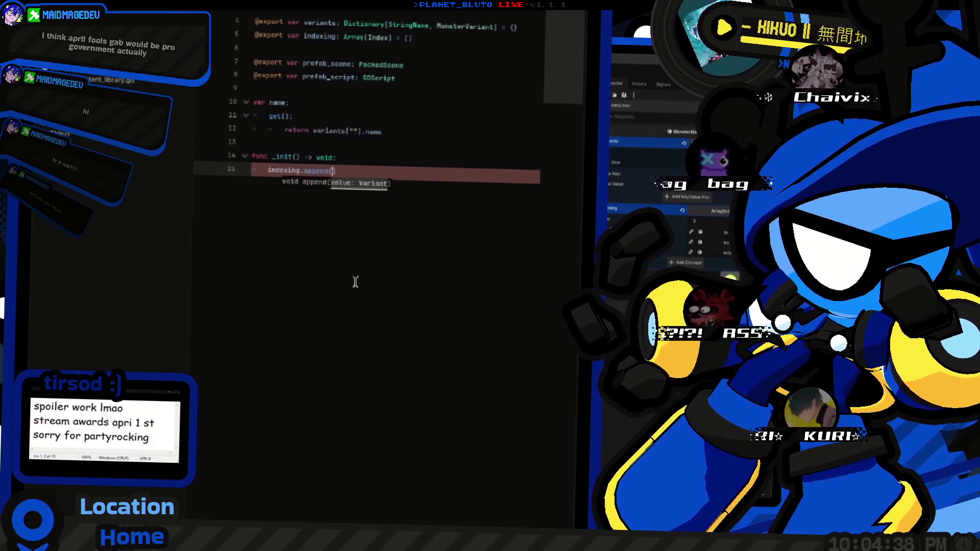
Add a for prop loop above the append, with an Index.new() line inside it.
{"action": "key", "text": "ctrl+shift+Return"}
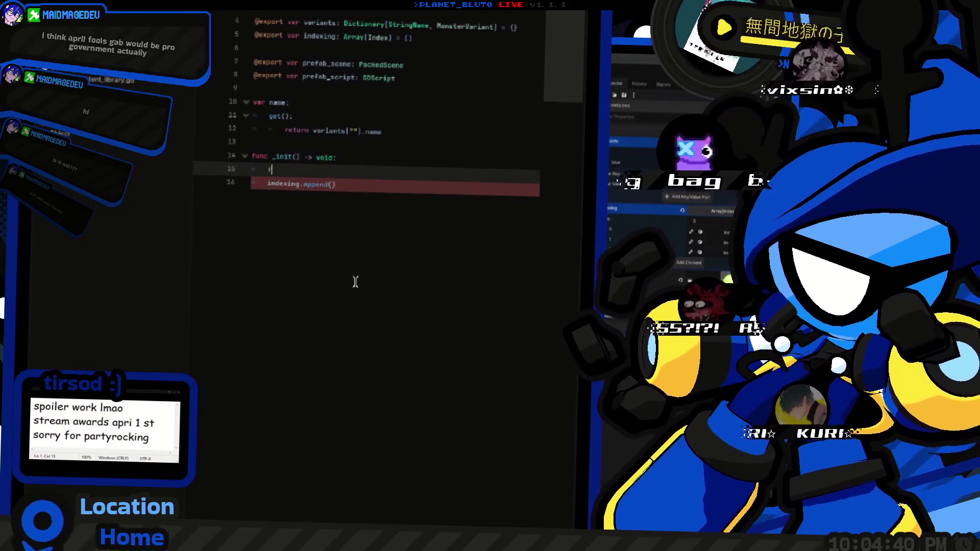
{"action": "type", "text": "for "}
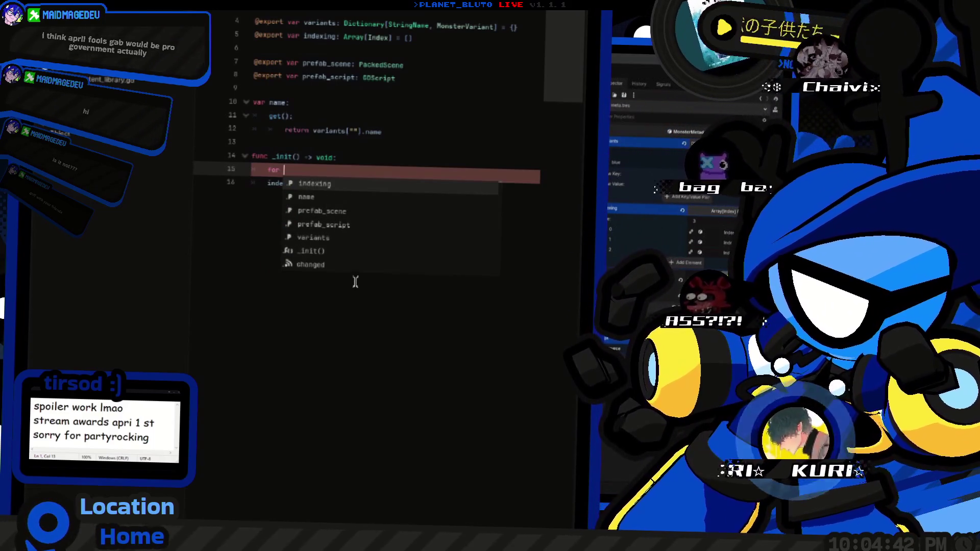
{"action": "type", "text": "prop"}
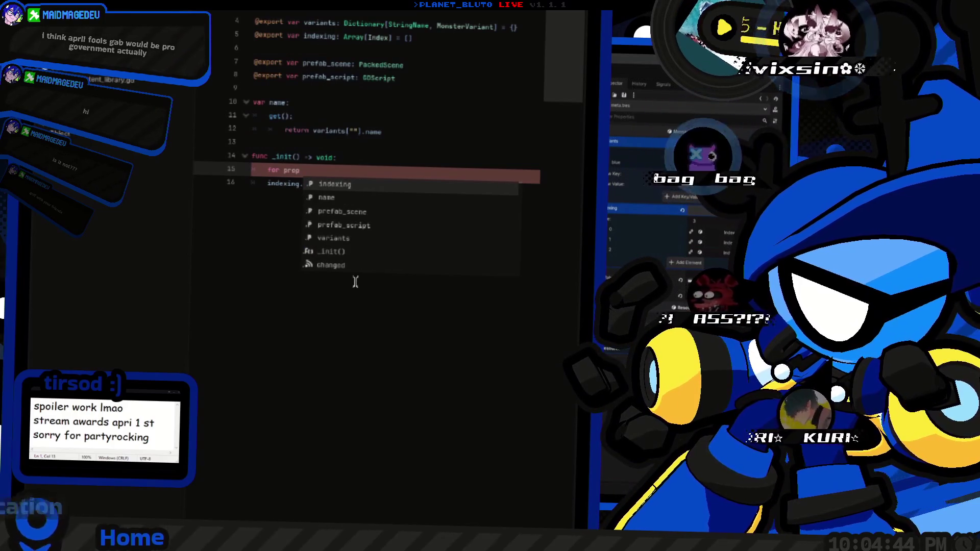
{"action": "type", "text": " in get_preo"}
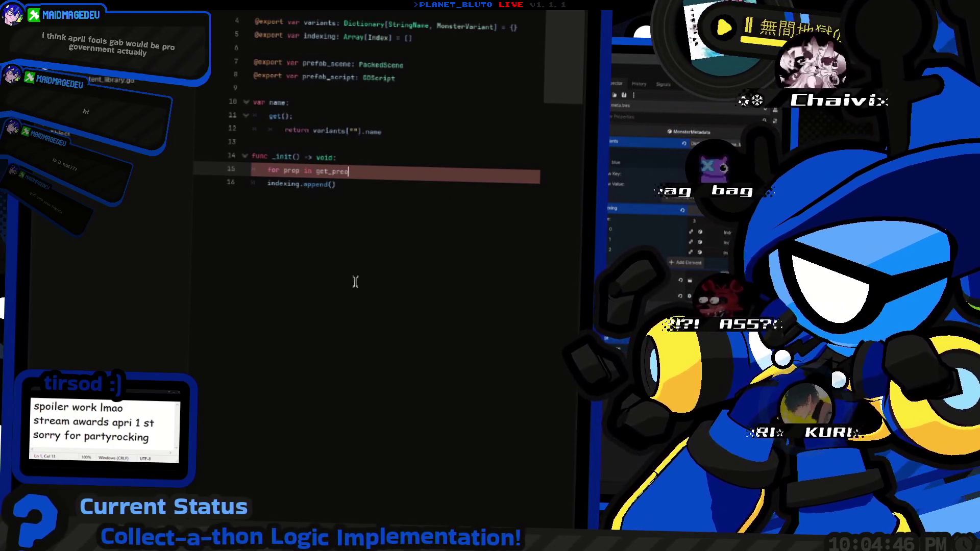
{"action": "type", "text": "po"}
{"action": "key", "text": "Return"}
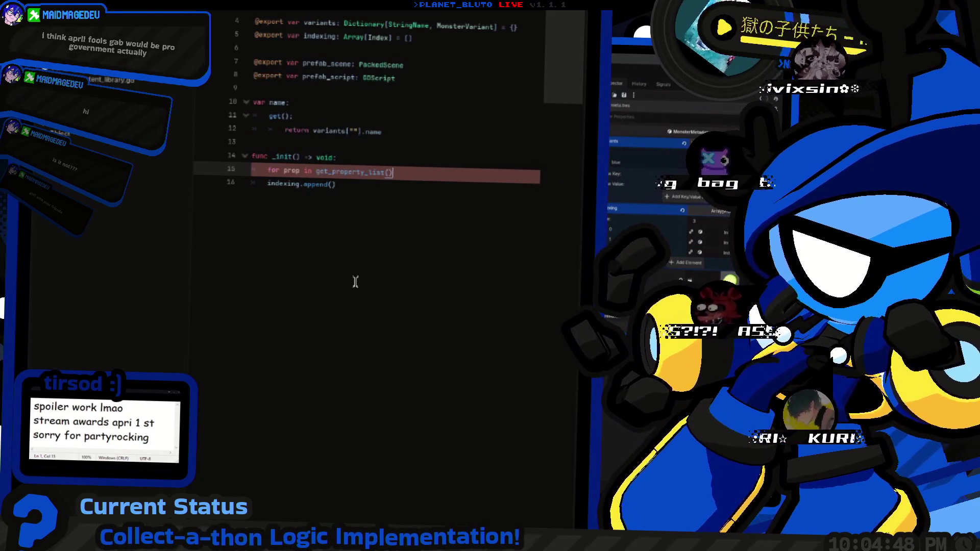
{"action": "key", "text": "Delete"}
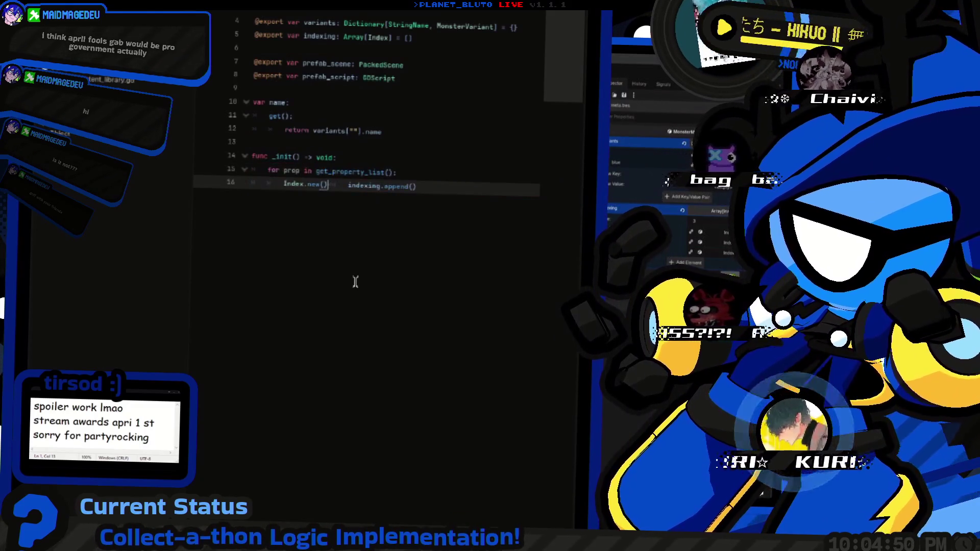
{"action": "key", "text": "Return"}
{"action": "key", "text": "Return"}
{"action": "key", "text": "Up"}
{"action": "type", "text": "Index.new()"}
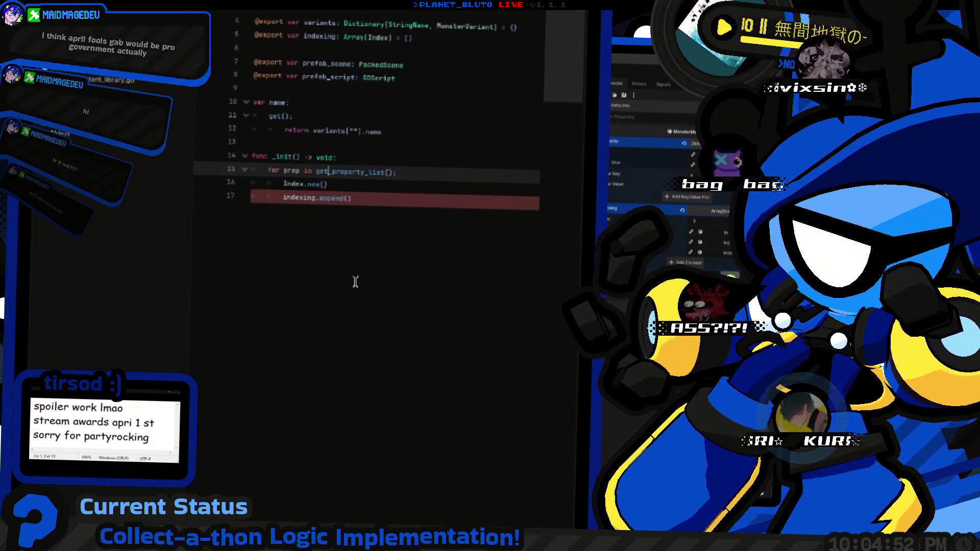
Make the loop iterate over variants["*"].get_property_list().
{"action": "key", "text": "Up"}
{"action": "key", "text": "End"}
{"action": "key", "text": "ctrl+BackSpace"}
{"action": "key", "text": "ctrl+BackSpace"}
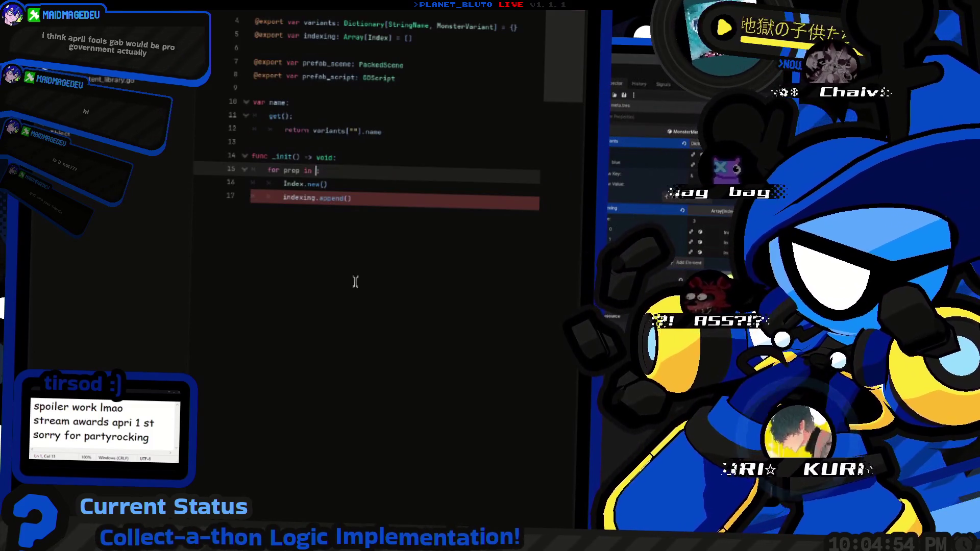
{"action": "type", "text": "variants[]:"}
{"action": "key", "text": "Left"}
{"action": "key", "text": "Left"}
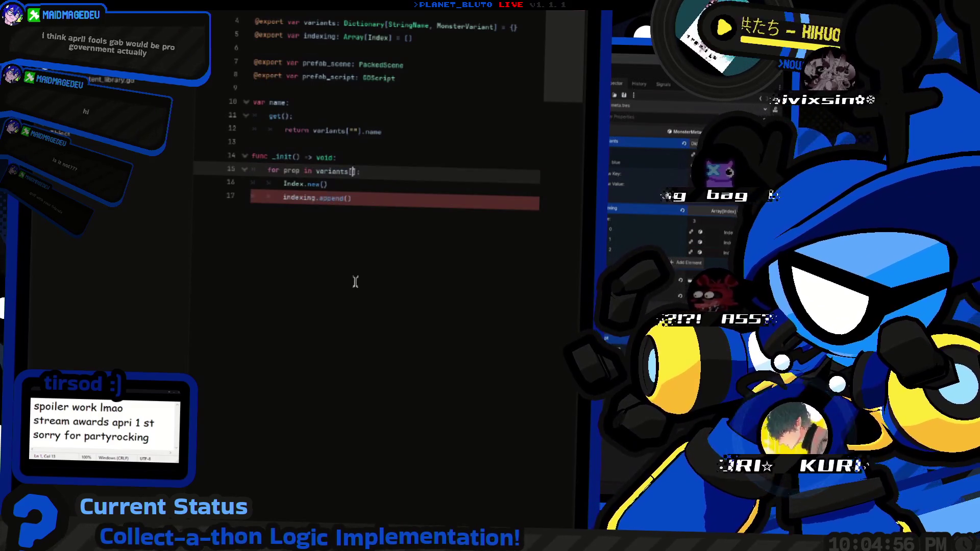
{"action": "type", "text": "get_p"}
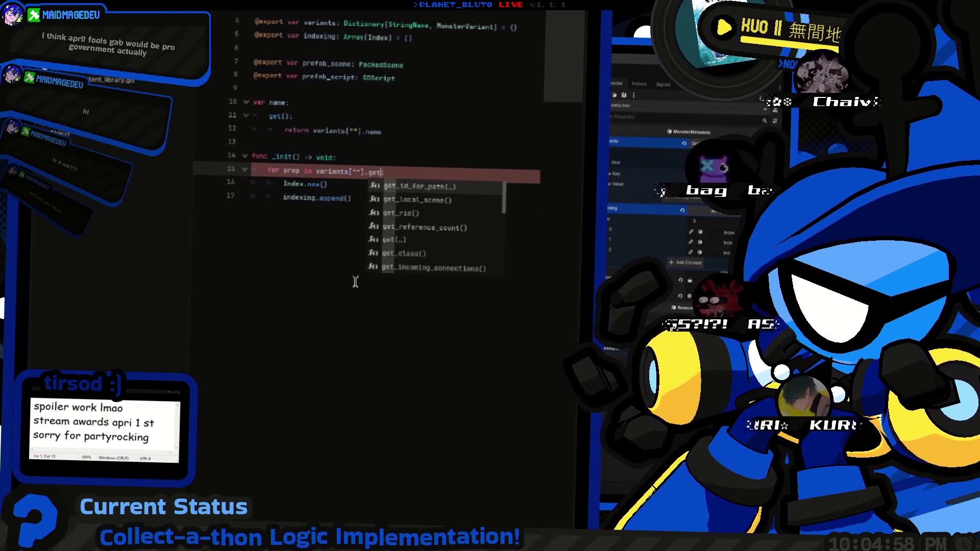
{"action": "key", "text": "Return"}
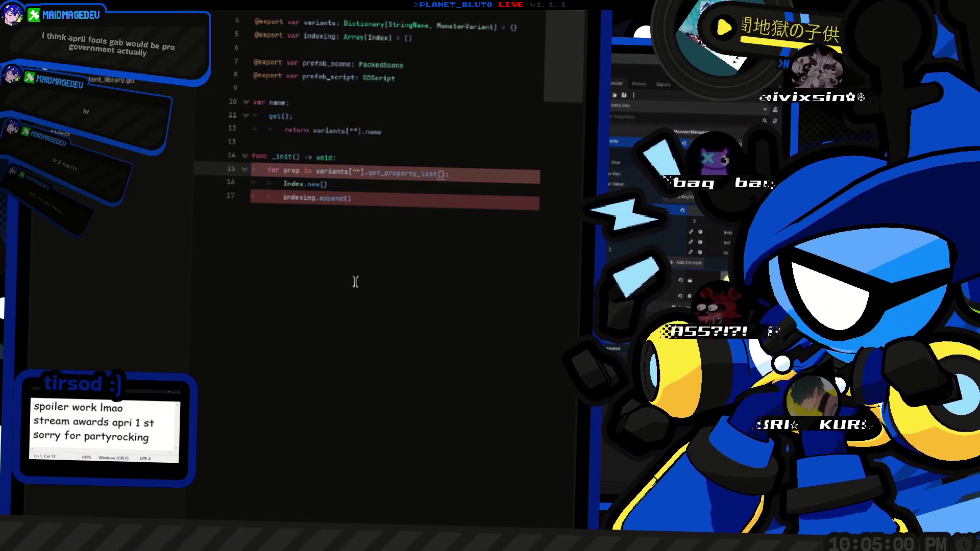
{"action": "key", "text": "Home"}
Print each property with print("prop: ", prop) and look up the get_property_list docs.
{"action": "key", "text": "End"}
{"action": "key", "text": "Return"}
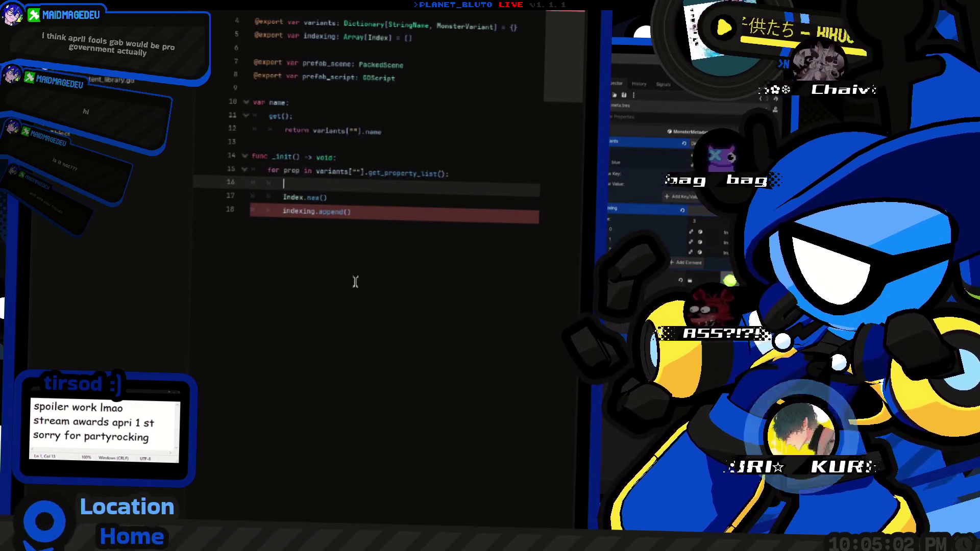
{"action": "type", "text": "rint(\"prop: "}
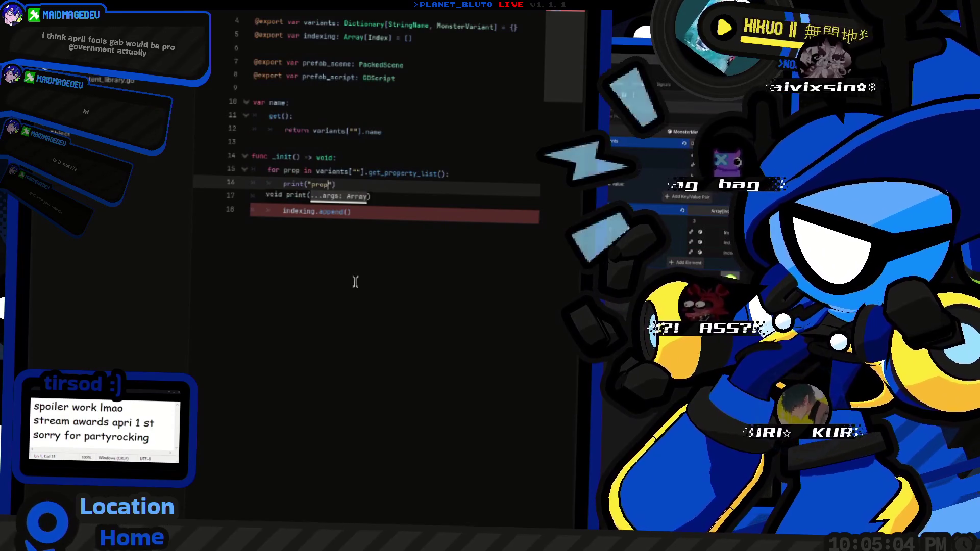
{"action": "type", "text": "\", prop)"}
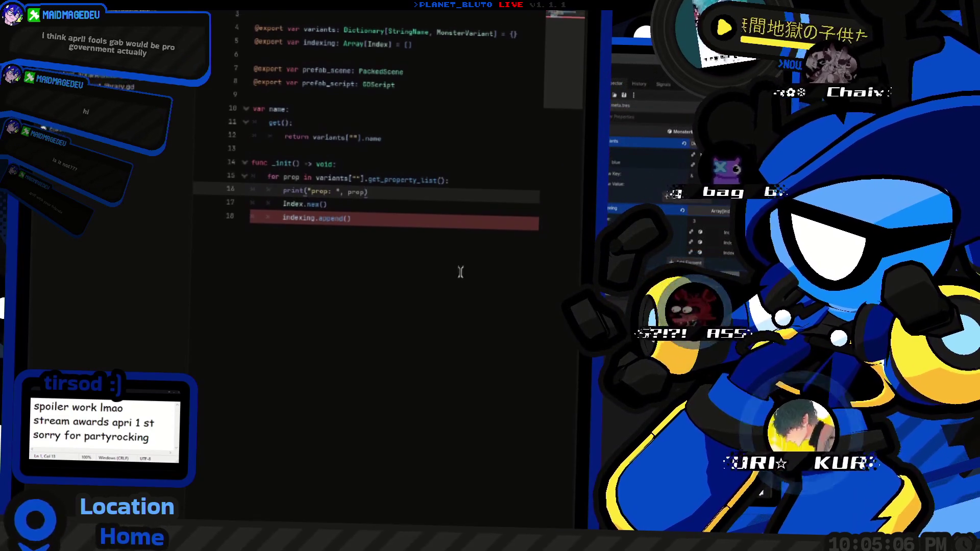
{"action": "left_click", "coordinate": [381, 238], "text": "ctrl"}
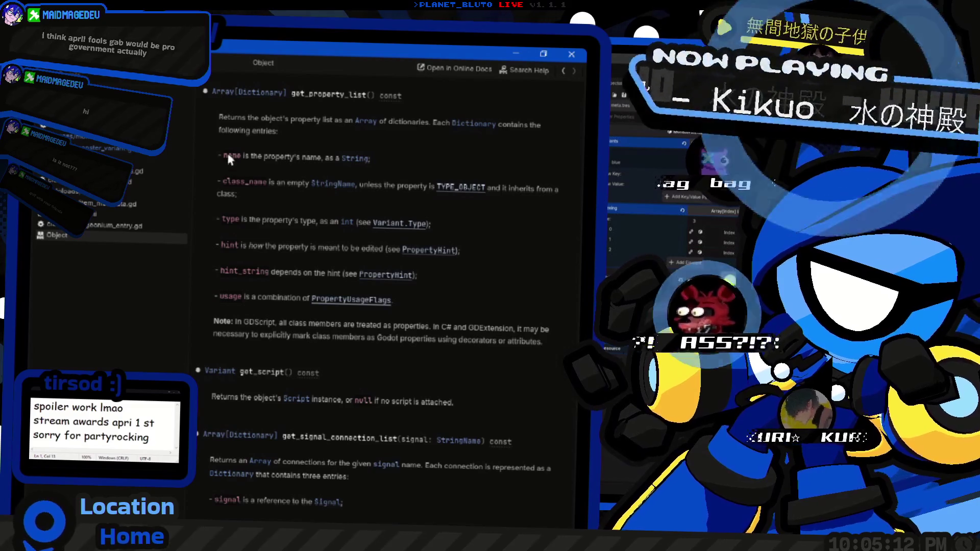
Back in monster_metadata.gd, begin an 'if (prop.name.begin' condition on line 16 inside the loop.
{"action": "key", "text": "alt+Left"}
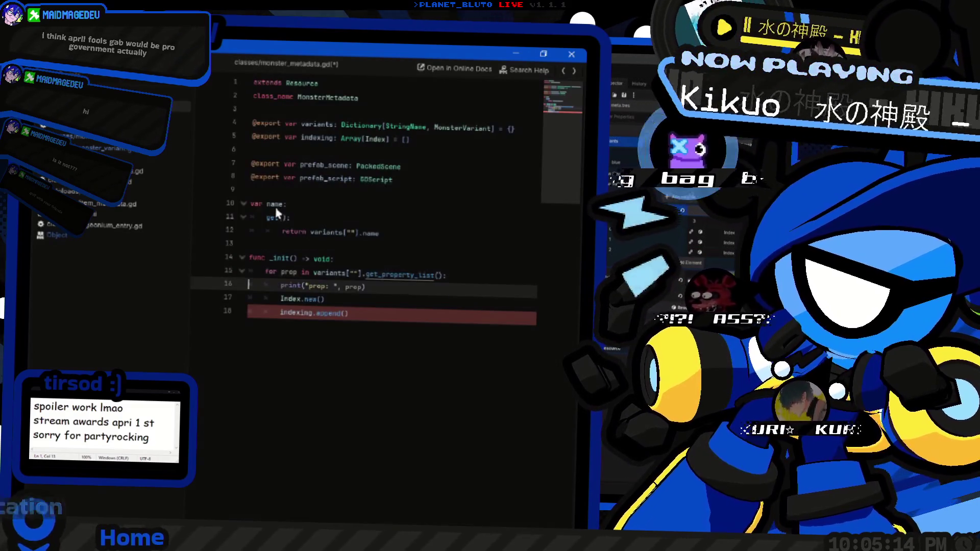
{"action": "key", "text": "Return"}
{"action": "type", "text": "u"}
{"action": "key", "text": "BackSpace"}
{"action": "type", "text": "if (prop.na"}
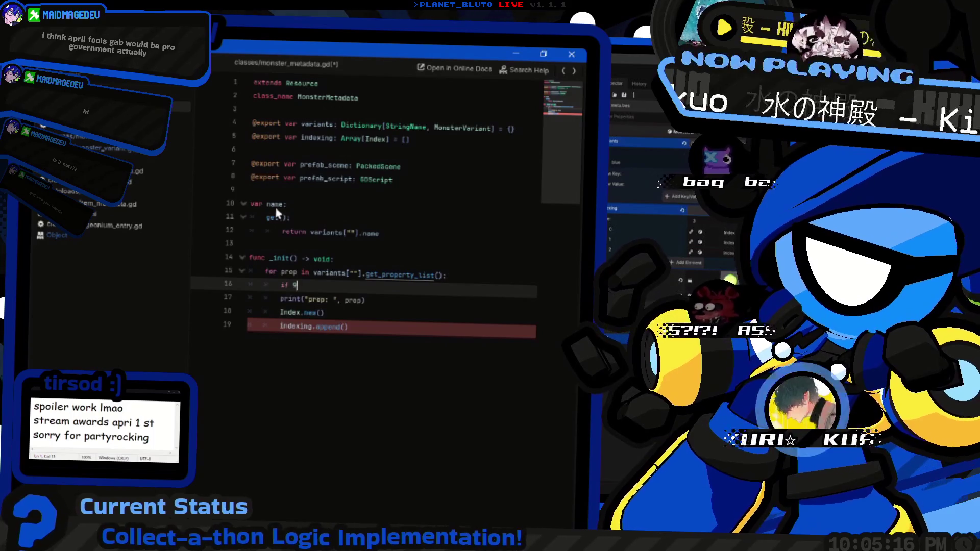
{"action": "type", "text": "me.s"}
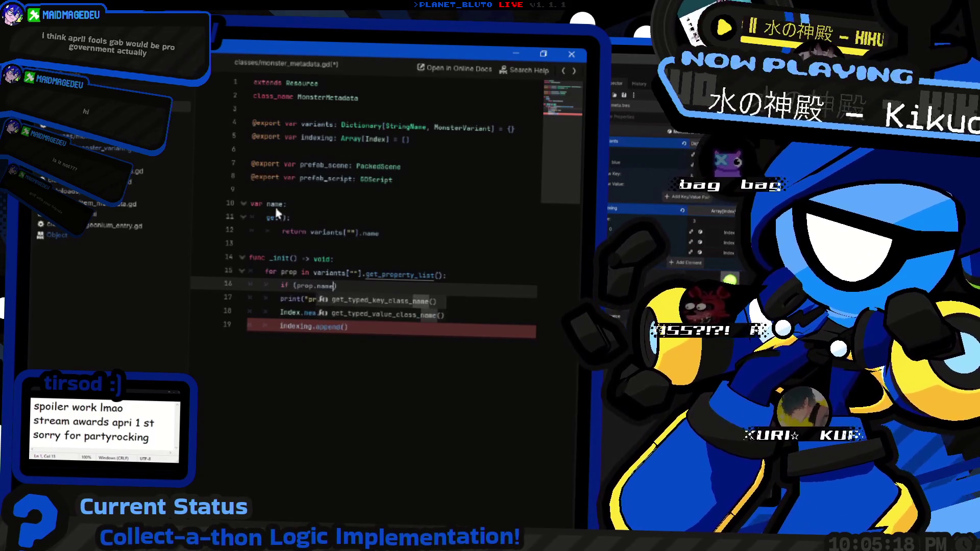
{"action": "key", "text": "BackSpace"}
{"action": "type", "text": "begin"}
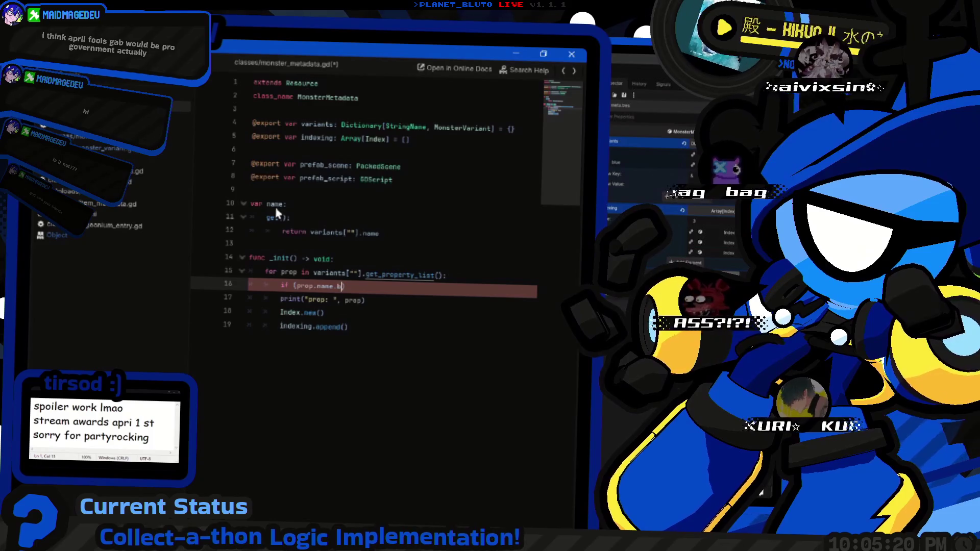
{"action": "key", "text": "alt+Tab"}
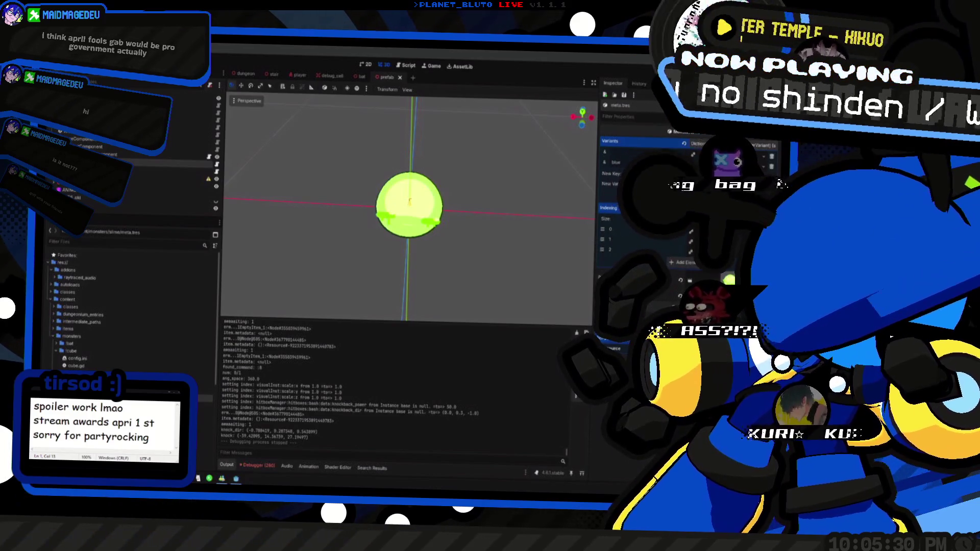
Rewrite line 16 as if ((prop.name as String).begins_with("color_")):.
{"action": "key", "text": "alt+Tab"}
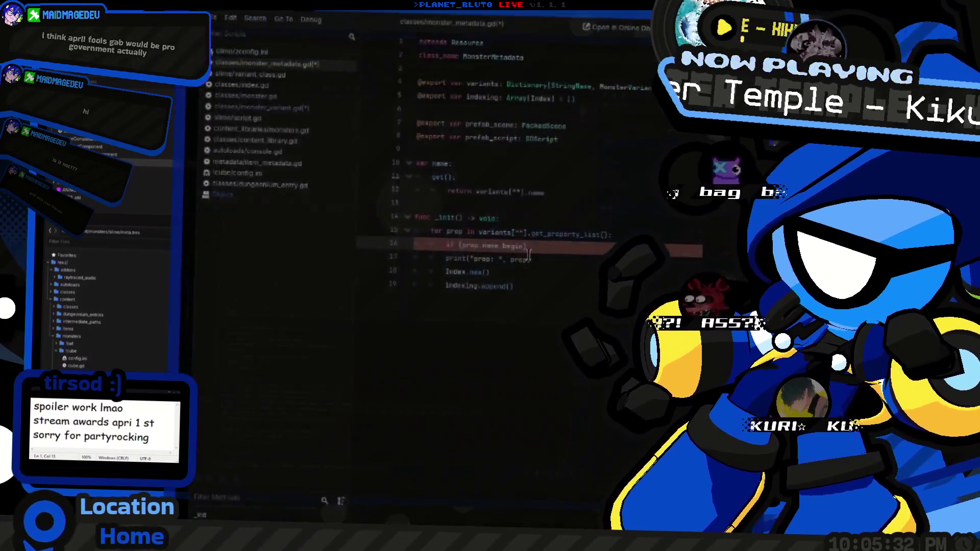
{"action": "key", "text": "Up"}
{"action": "key", "text": "ctrl+shift+Left"}
{"action": "key", "text": "BackSpace"}
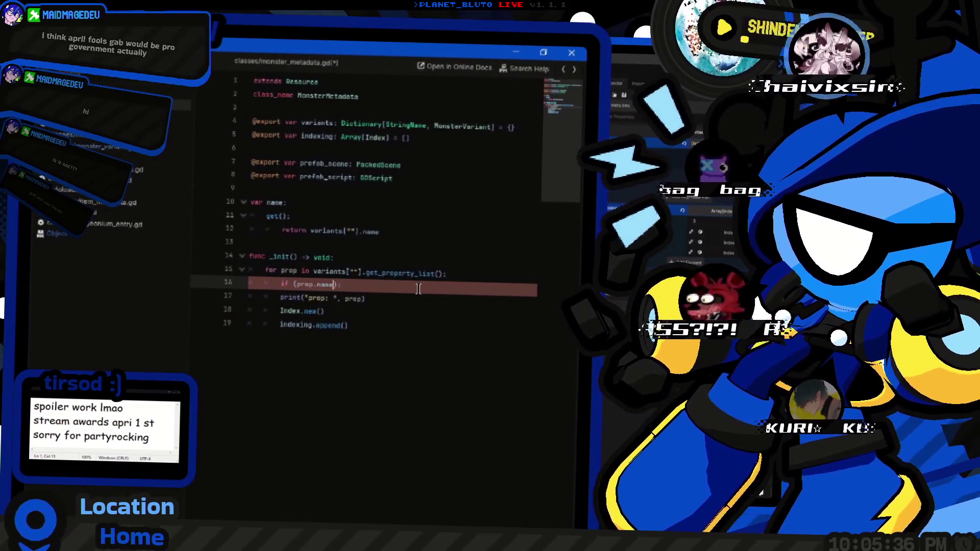
{"action": "key", "text": "ctrl+shift+Left"}
{"action": "key", "text": "ctrl+shift+Left"}
{"action": "key", "text": "ctrl+shift+Left"}
{"action": "type", "text": "("}
{"action": "key", "text": "Right"}
{"action": "type", "text": "as S"}
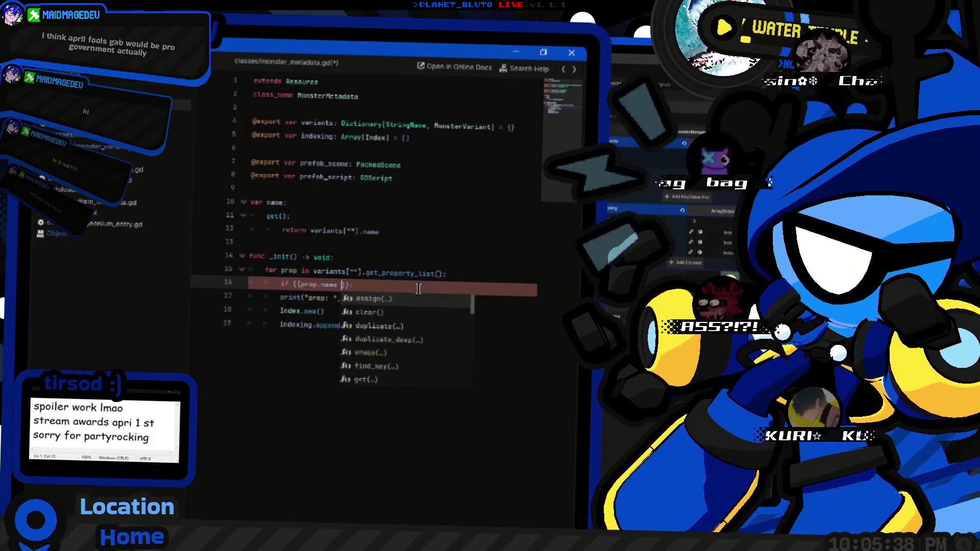
{"action": "type", "text": "tring)."}
{"action": "type", "text": "beg"}
{"action": "key", "text": "Return"}
{"action": "type", "text": "\"color_"}
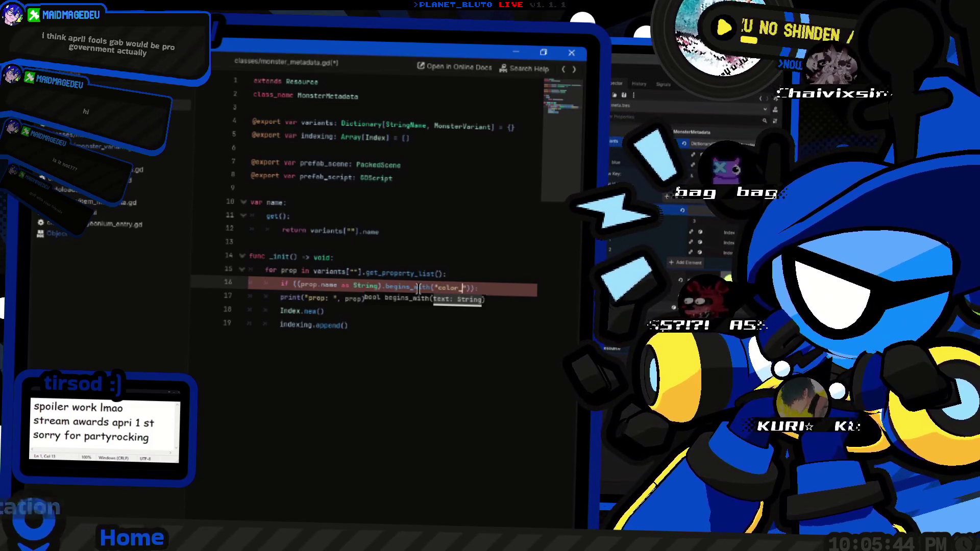
Indent the print and Index lines under the new color_ condition.
{"action": "key", "text": "Down"}
{"action": "key", "text": "Home"}
{"action": "key", "text": "Tab"}
{"action": "key", "text": "Down"}
{"action": "key", "text": "Home"}
{"action": "key", "text": "Tab"}
{"action": "key", "text": "Down"}
{"action": "key", "text": "Tab"}
{"action": "key", "text": "Up"}
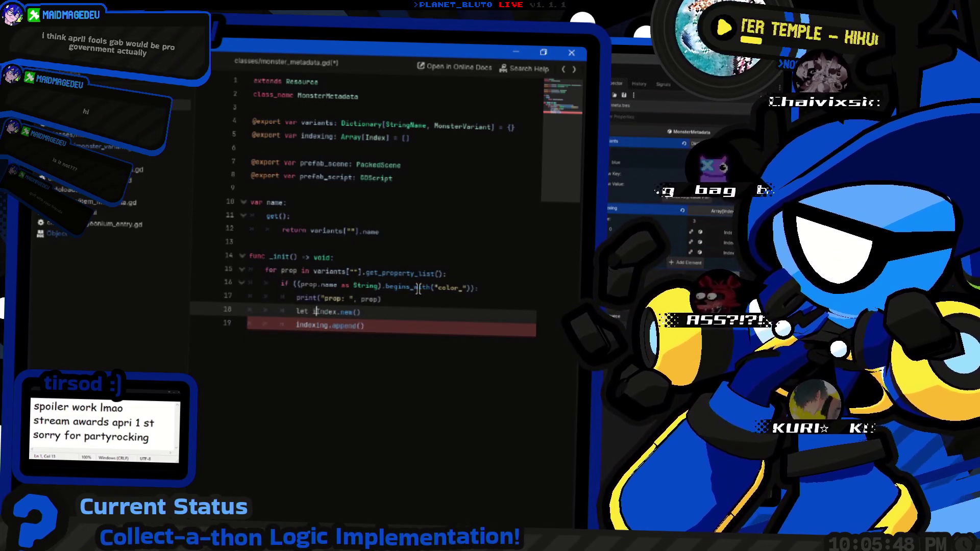
Declare var index_entry = Index.new() and append index_entry to indexing.
{"action": "type", "text": "index "}
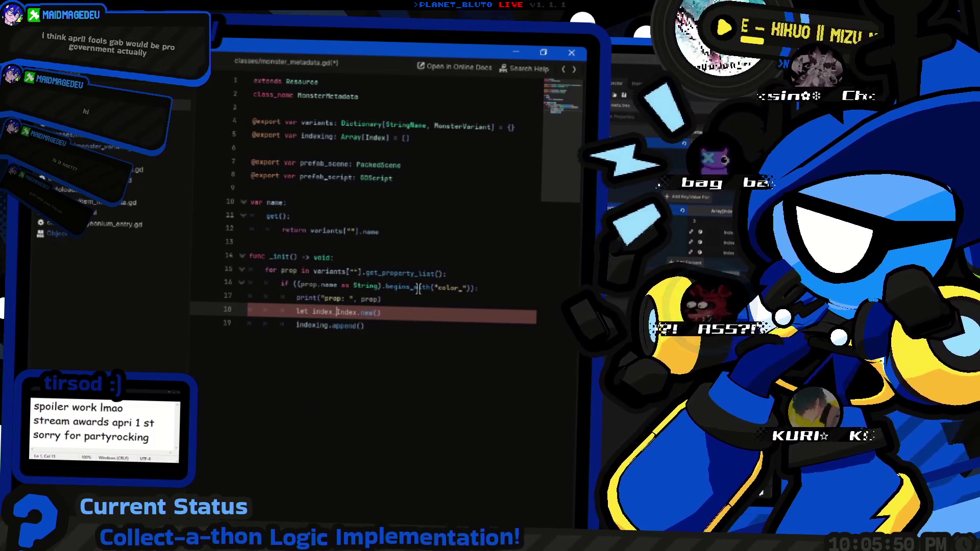
{"action": "type", "text": " ="}
{"action": "key", "text": "Home"}
{"action": "key", "text": "ctrl+shift+Right"}
{"action": "type", "text": "var"}
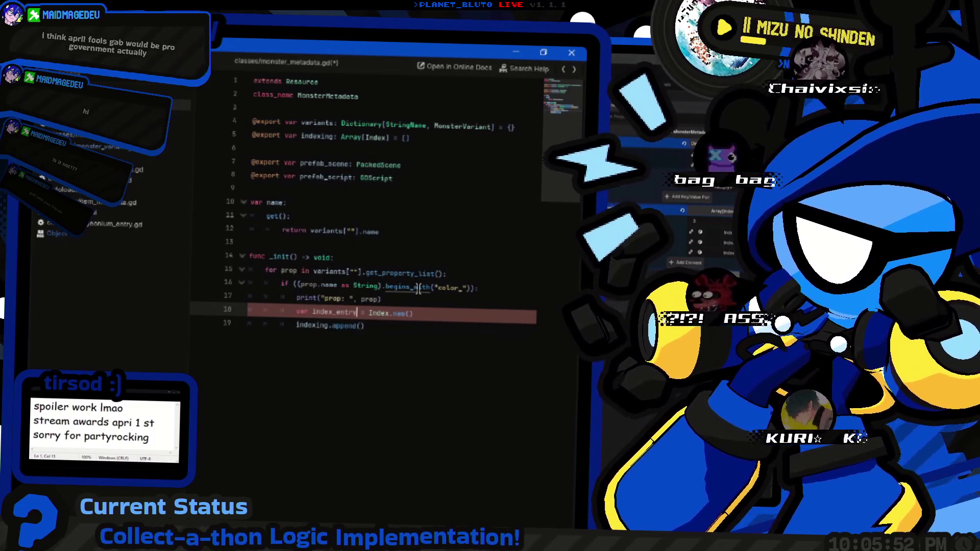
{"action": "key", "text": "End"}
{"action": "key", "text": "Down"}
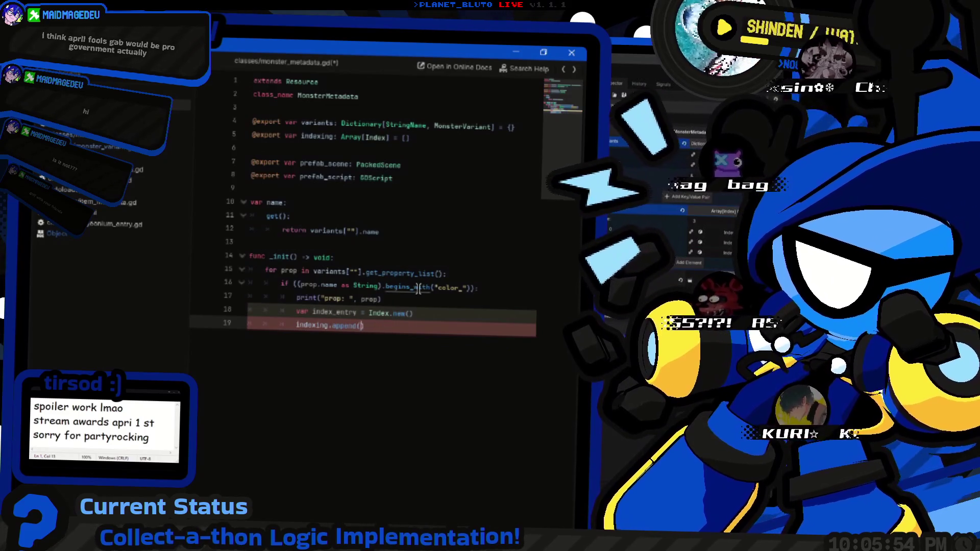
{"action": "type", "text": "index_entry"}
Add index_entry.var_name = prop.name and an index_entry.indexes.append() line.
{"action": "key", "text": "ctrl+shift+Return"}
{"action": "type", "text": "var_name = "}
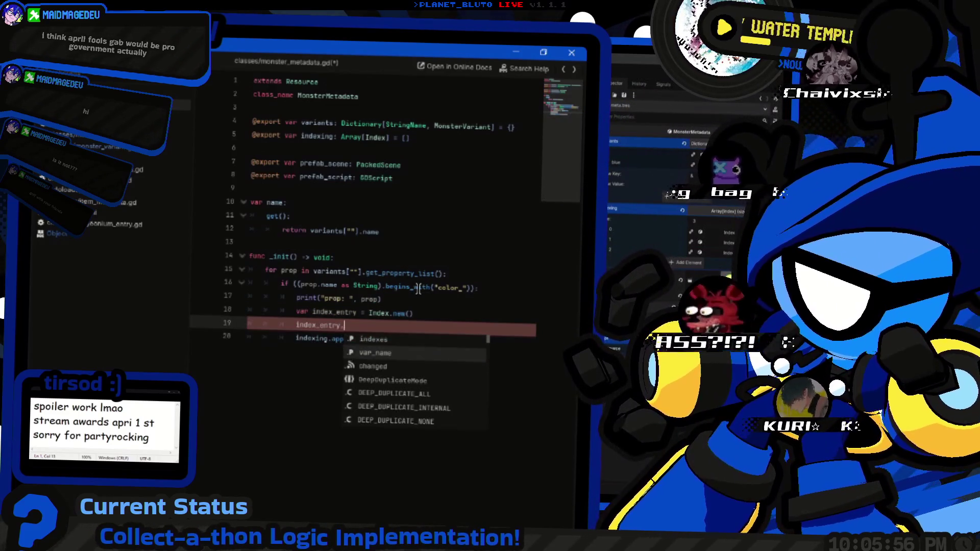
{"action": "type", "text": "prop.name"}
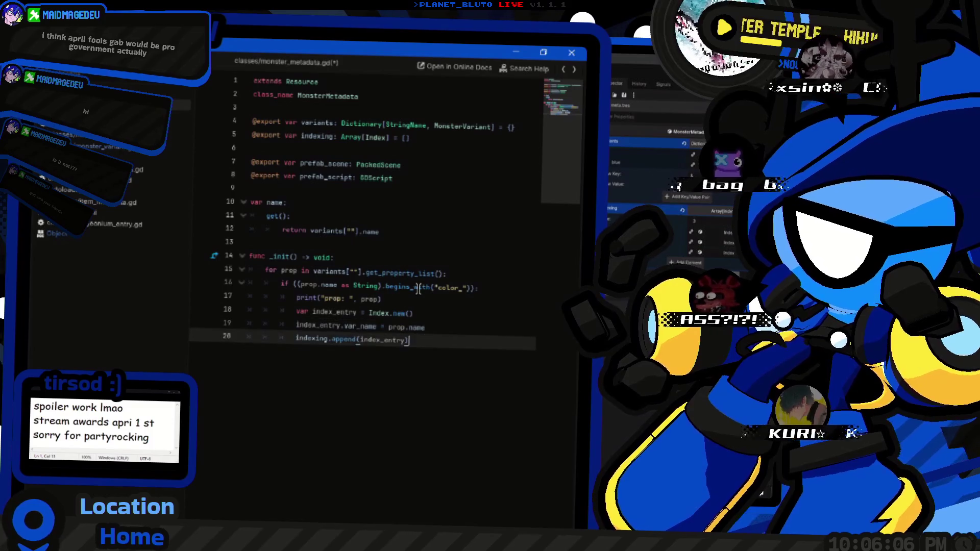
{"action": "key", "text": "Down"}
{"action": "key", "text": "Up"}
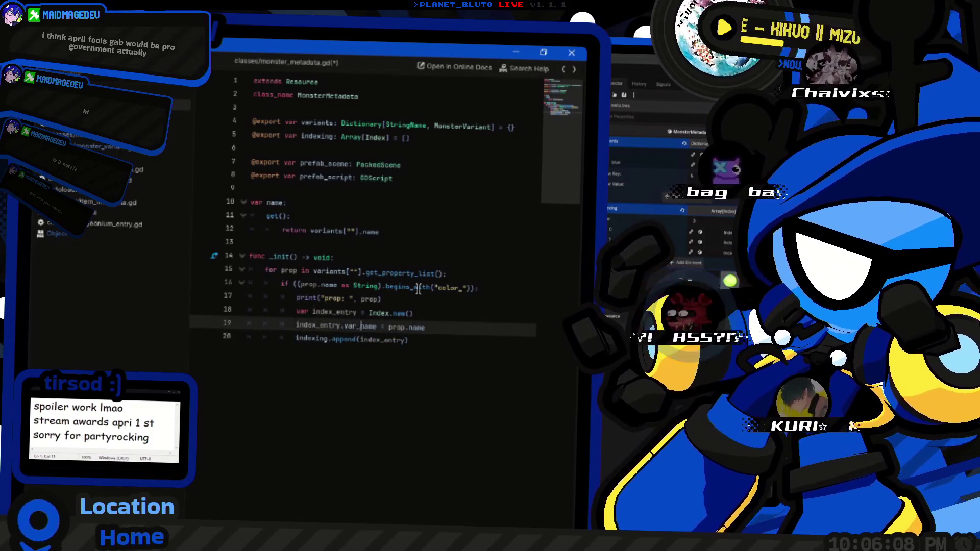
{"action": "key", "text": "ctrl+shift+d"}
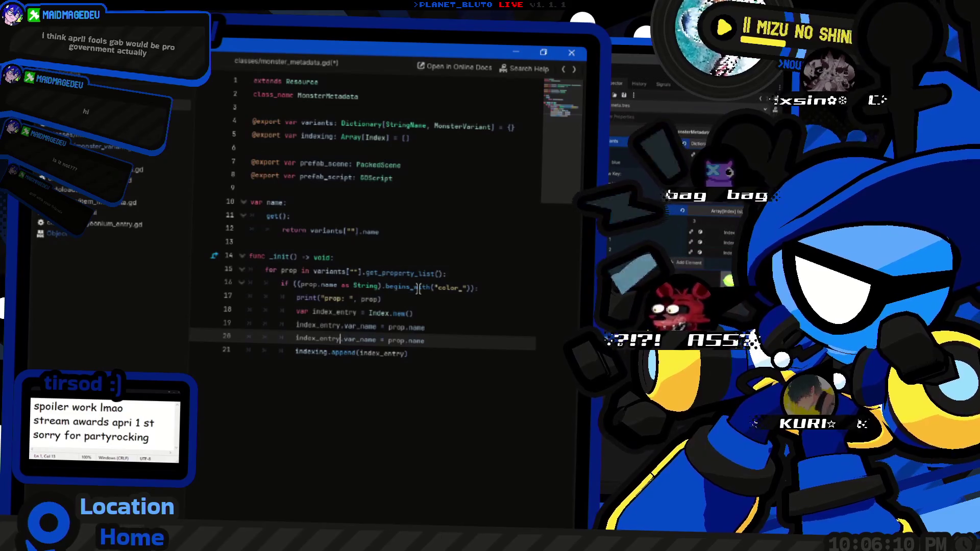
{"action": "key", "text": "shift+End"}
{"action": "type", "text": ".indexes."}
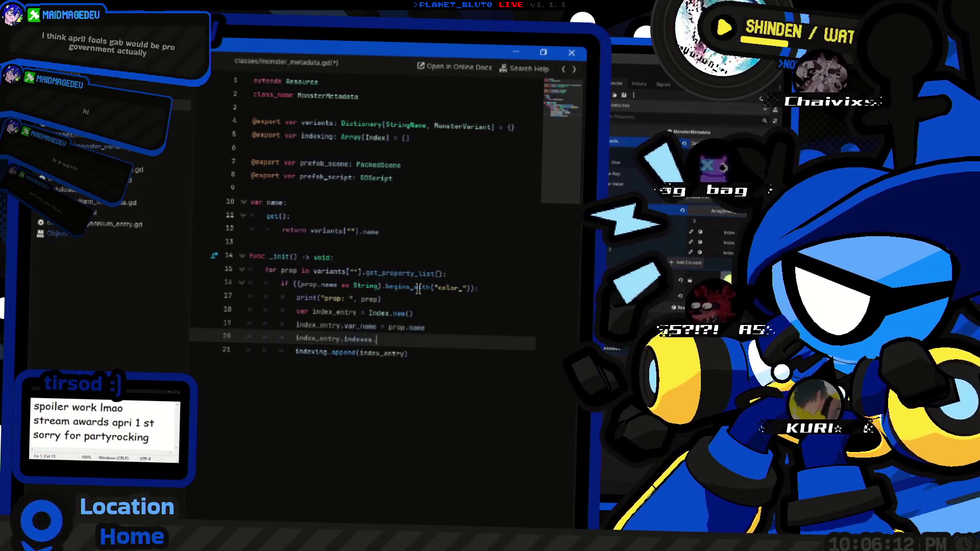
{"action": "type", "text": "append("}
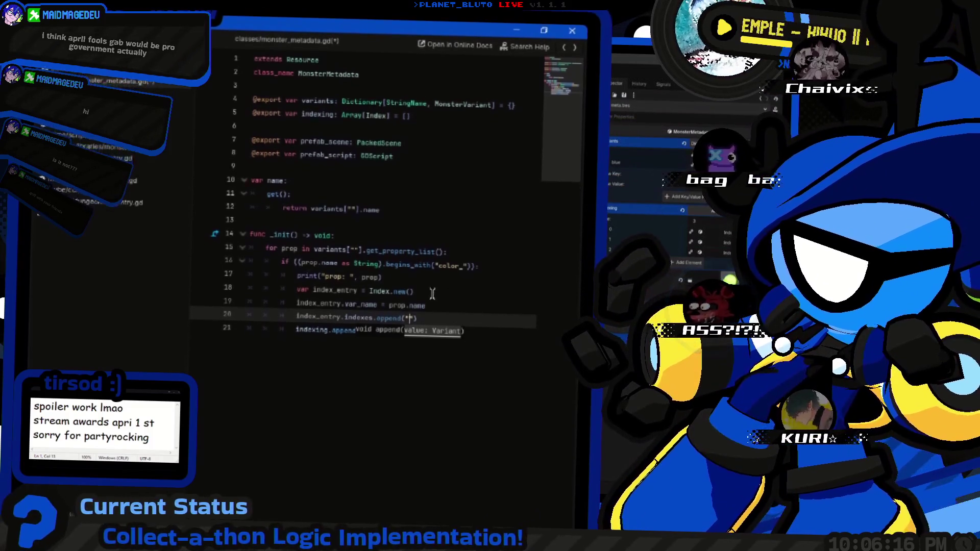
{"action": "key", "text": "alt+Tab"}
{"action": "key", "text": "alt+Tab"}
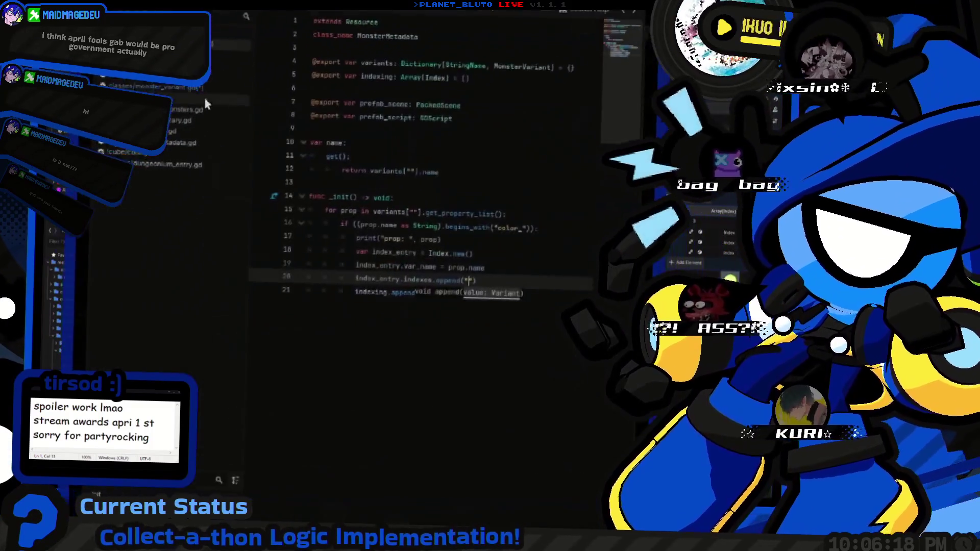
Copy the color_light swatch path and append "&colors:swatches:%s:color" to index_entry.indexes.
{"action": "scroll", "coordinate": [294, 360], "scroll_direction": "down", "scroll_amount": 15}
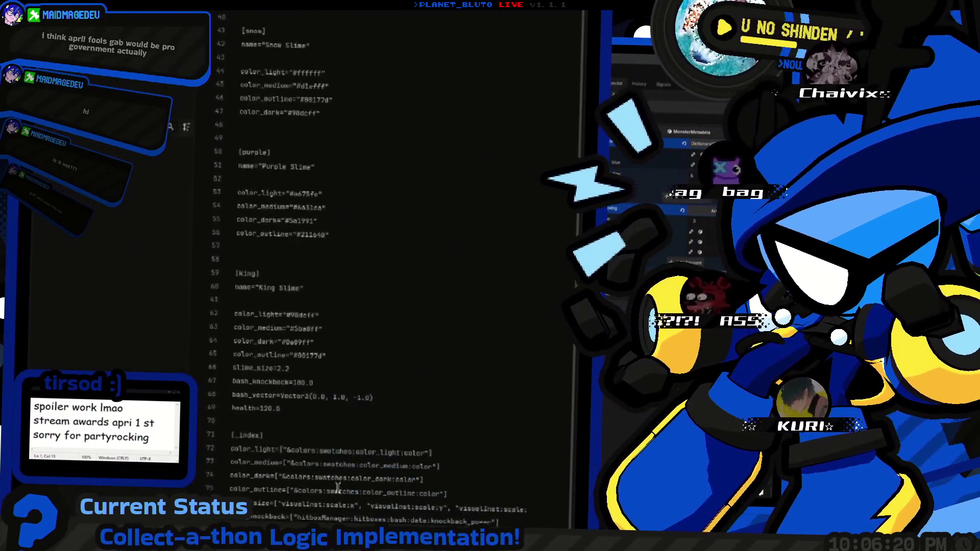
{"action": "left_click", "coordinate": [293, 353]}
{"action": "key", "text": "shift+End"}
{"action": "key", "text": "ctrl+shift+Left"}
{"action": "key", "text": "ctrl+shift+Left"}
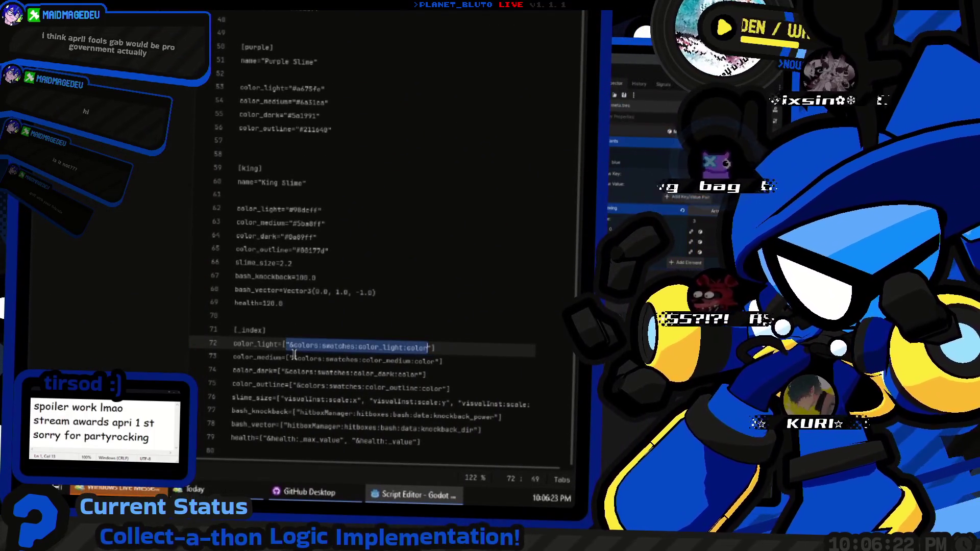
{"action": "scroll", "coordinate": [194, 207], "scroll_direction": "up", "scroll_amount": 11}
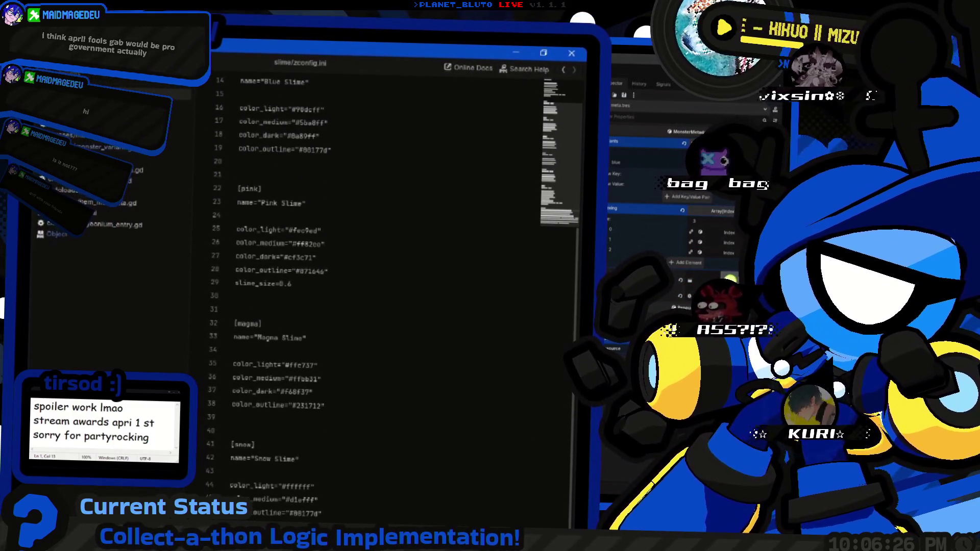
{"action": "left_click", "coordinate": [117, 150]}
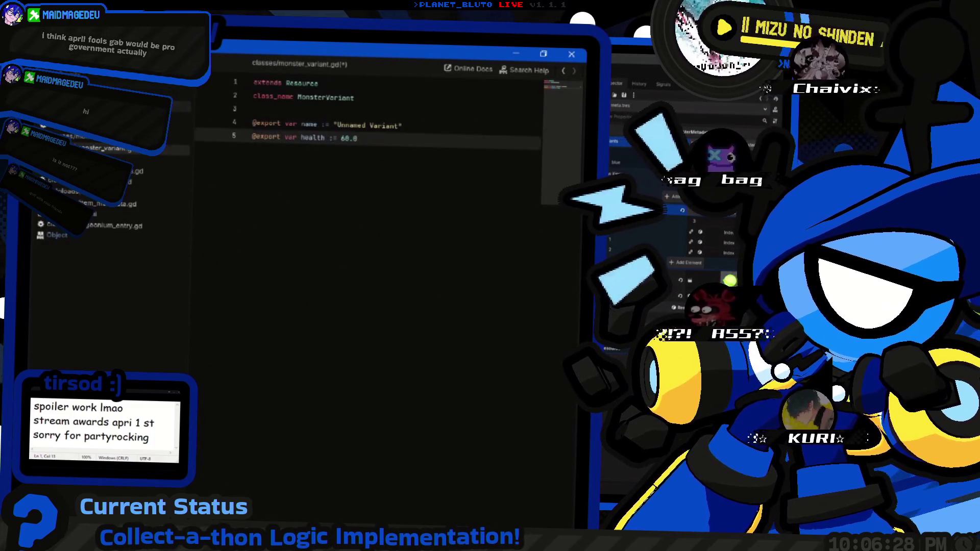
{"action": "type", "text": "index_entry.indexes.append(\"&colors:swatches:%s:color\" %"}
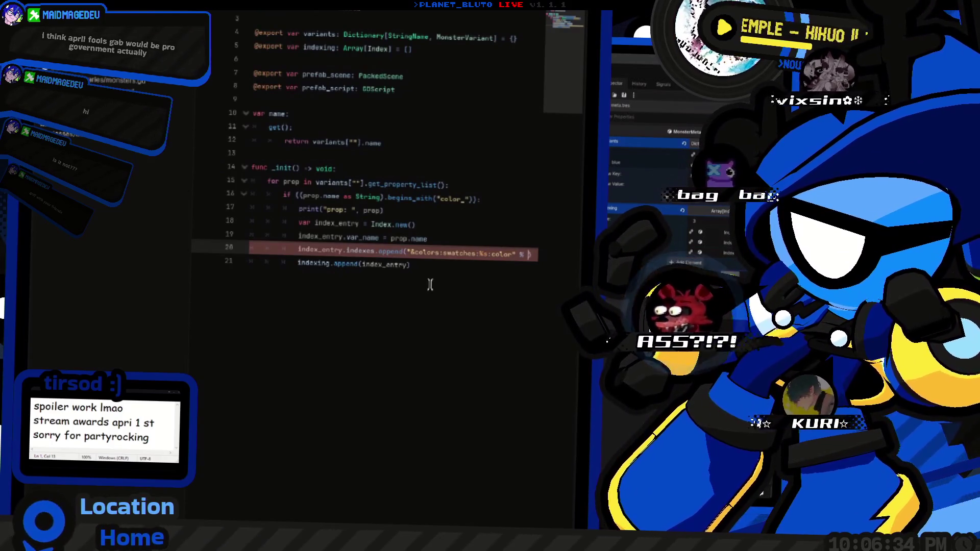
{"action": "type", "text": "prop"}
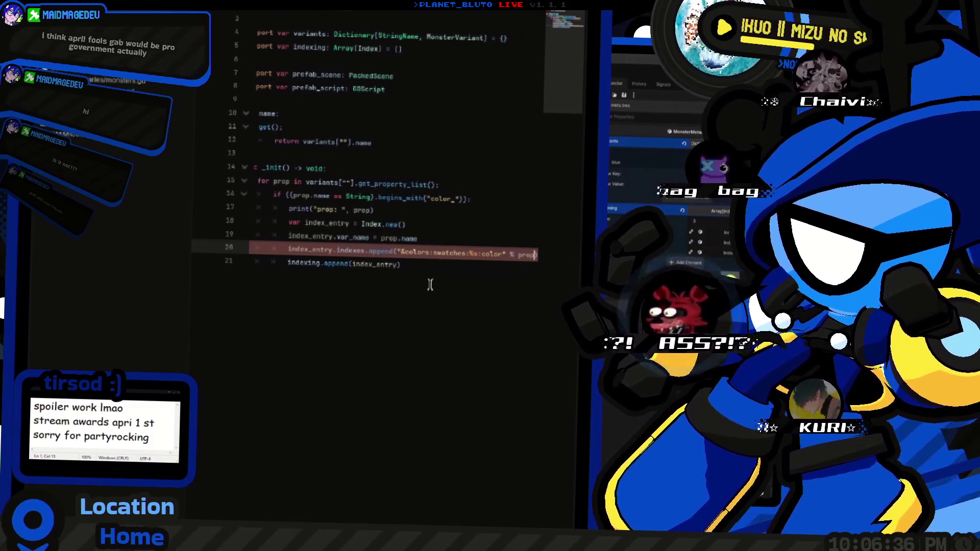
Add a '# ===== COLOR PALETTE HANDLIN' =' comment below the _init declaration.
{"action": "left_click", "coordinate": [430, 284]}
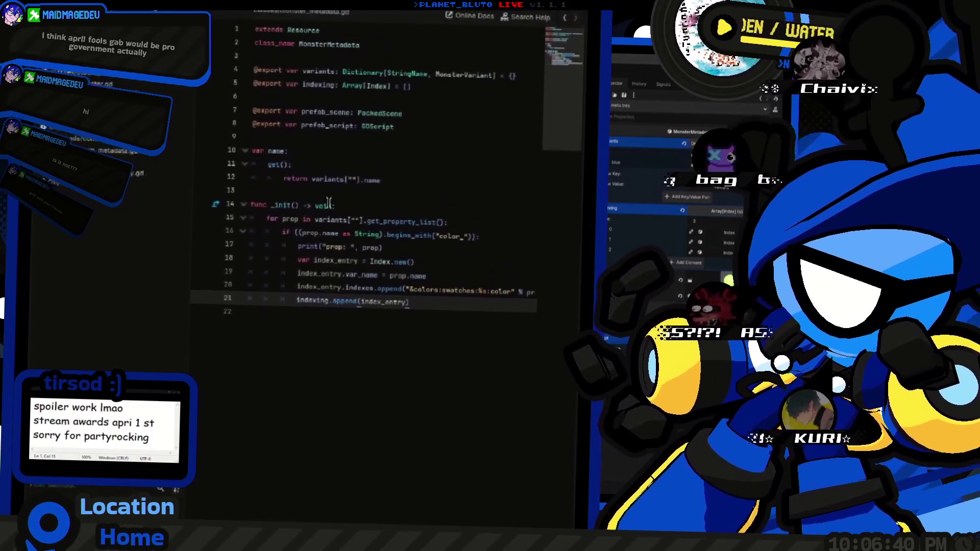
{"action": "left_click", "coordinate": [331, 257]}
{"action": "key", "text": "Return"}
{"action": "type", "text": "# =="}
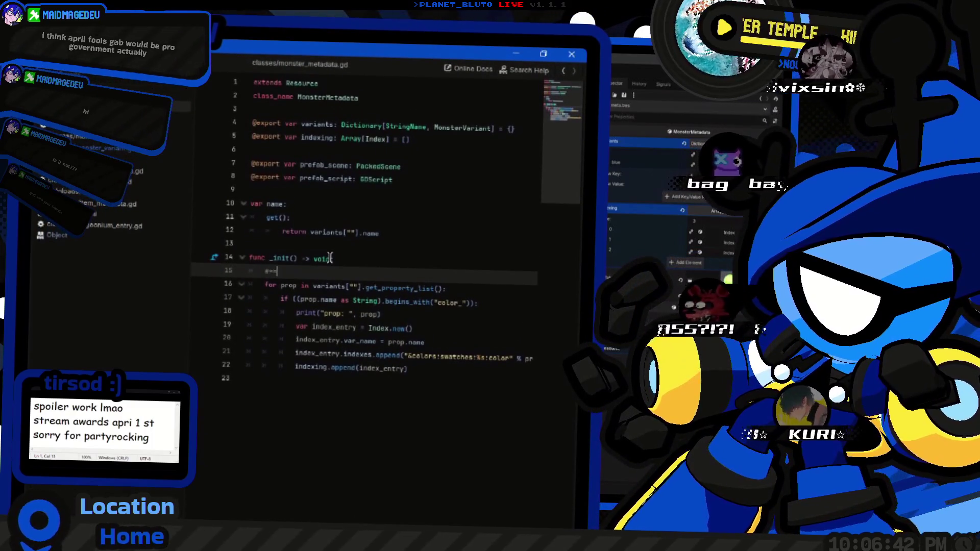
{"action": "type", "text": "=== COLOR PALETTE HANDLIN"}
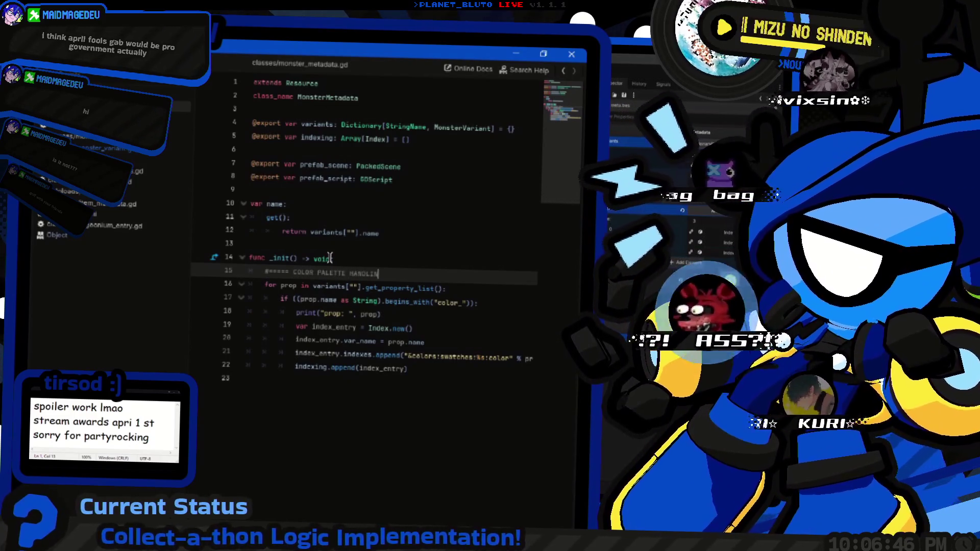
{"action": "type", "text": "' ======"}
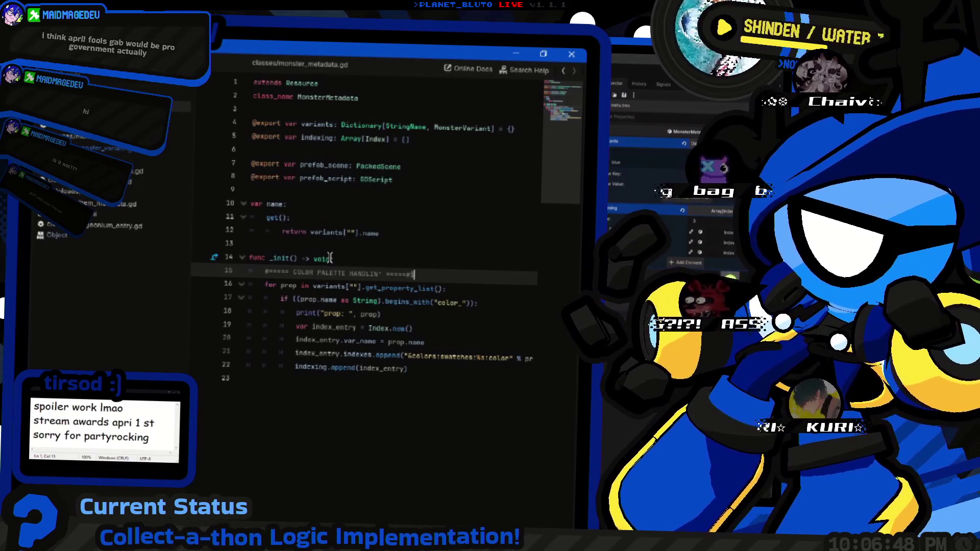
Run the game, then prefix line 16's variants key with & and run again.
{"action": "key", "text": "ctrl+End"}
{"action": "key", "text": "alt+Tab"}
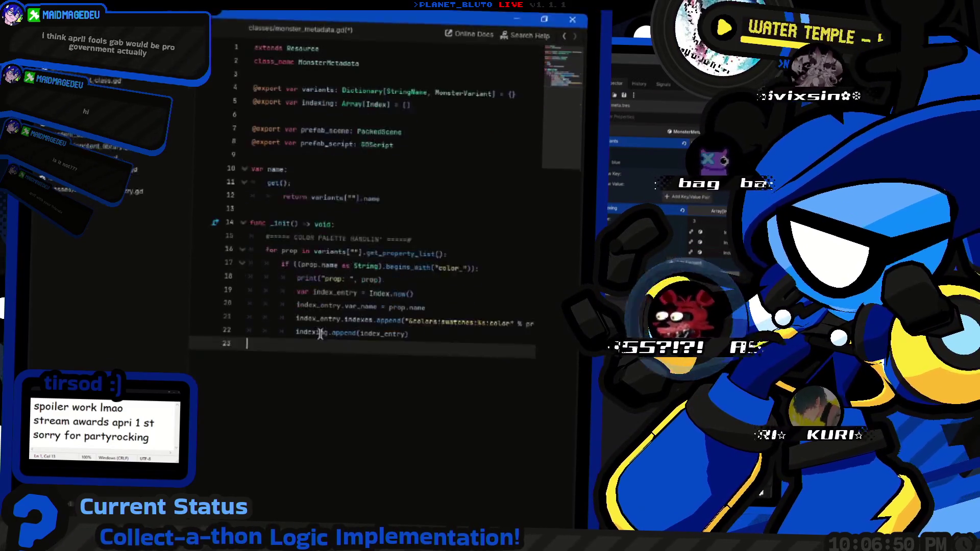
{"action": "key", "text": "F5"}
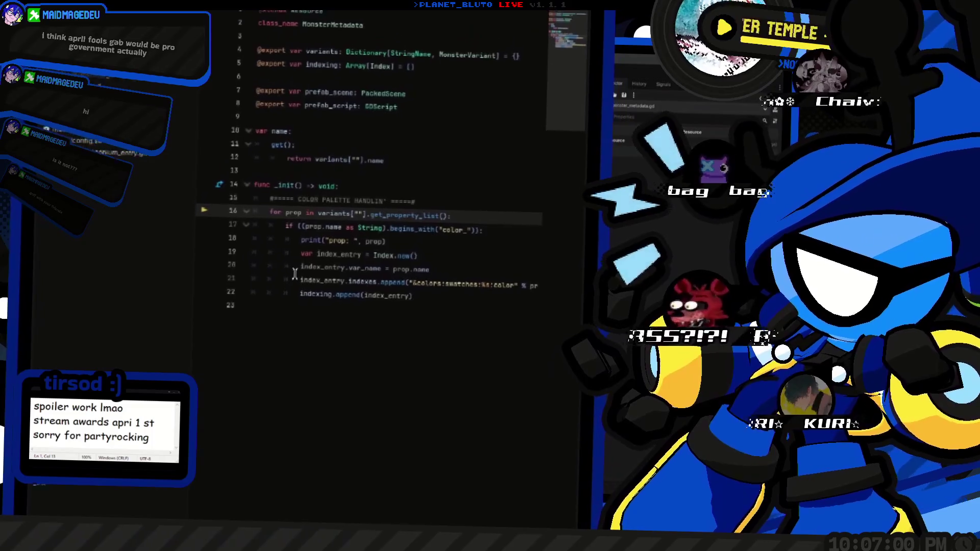
{"action": "left_click", "coordinate": [321, 287]}
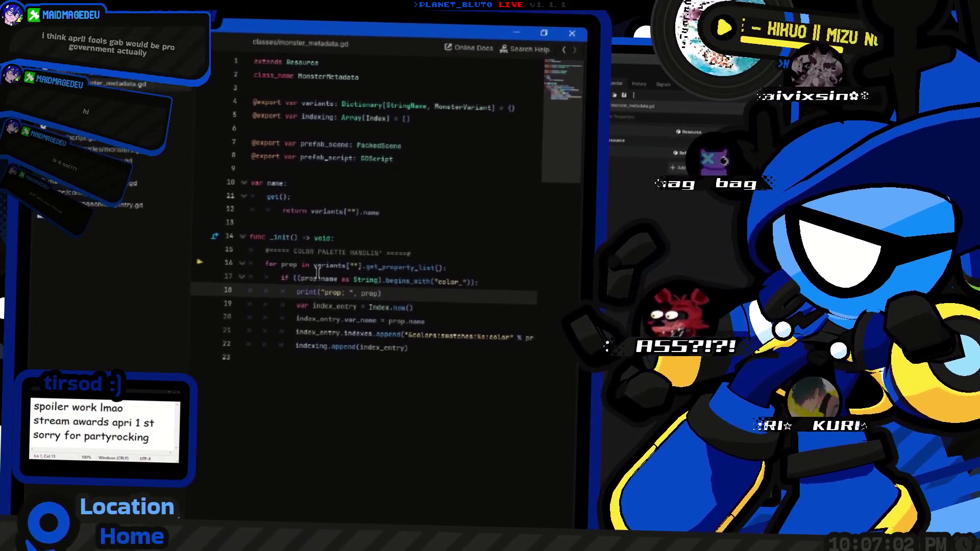
{"action": "left_click", "coordinate": [346, 266]}
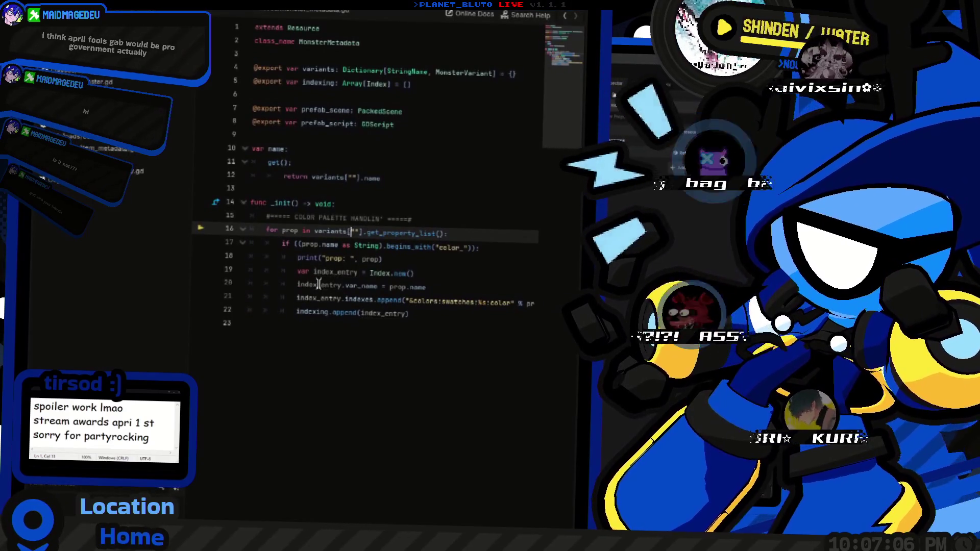
{"action": "type", "text": "&"}
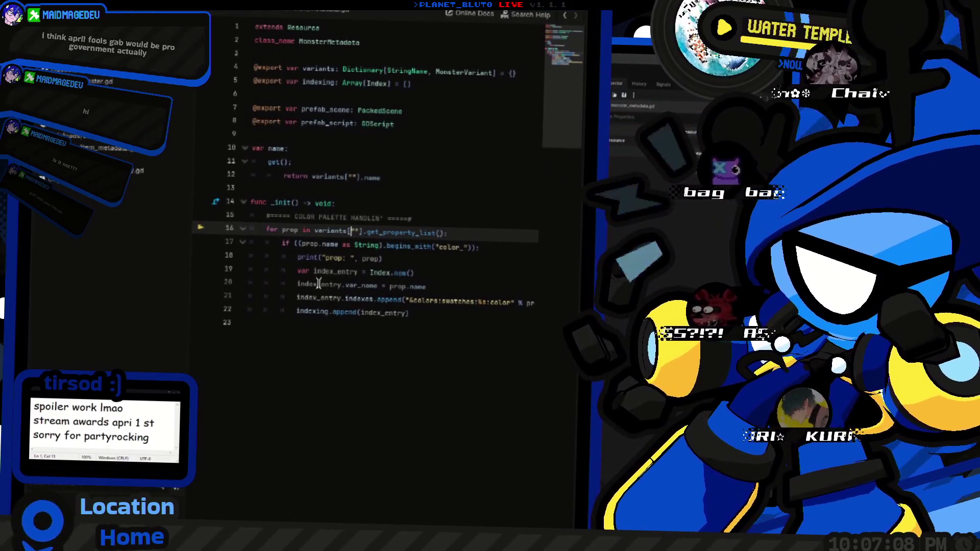
{"action": "key", "text": "F5"}
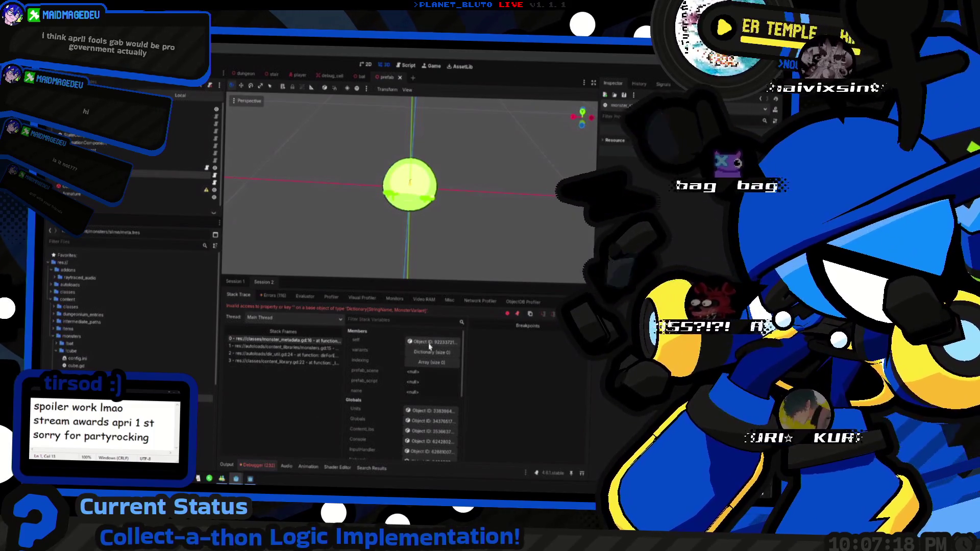
Check the debugger, then bring up monster_metadata.gd at the failing for-loop on line 16.
{"action": "key", "text": "ctrl+F3"}
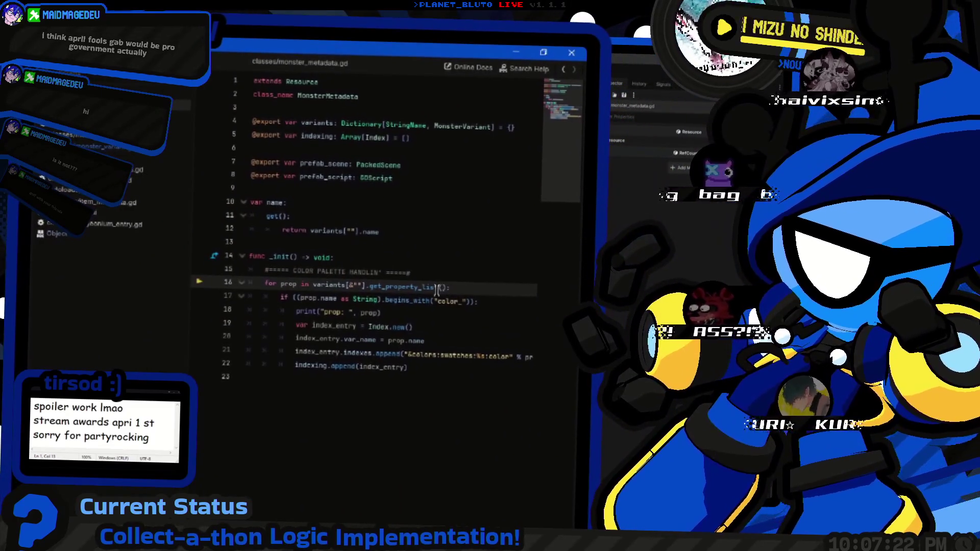
{"action": "key", "text": "ctrl+F2"}
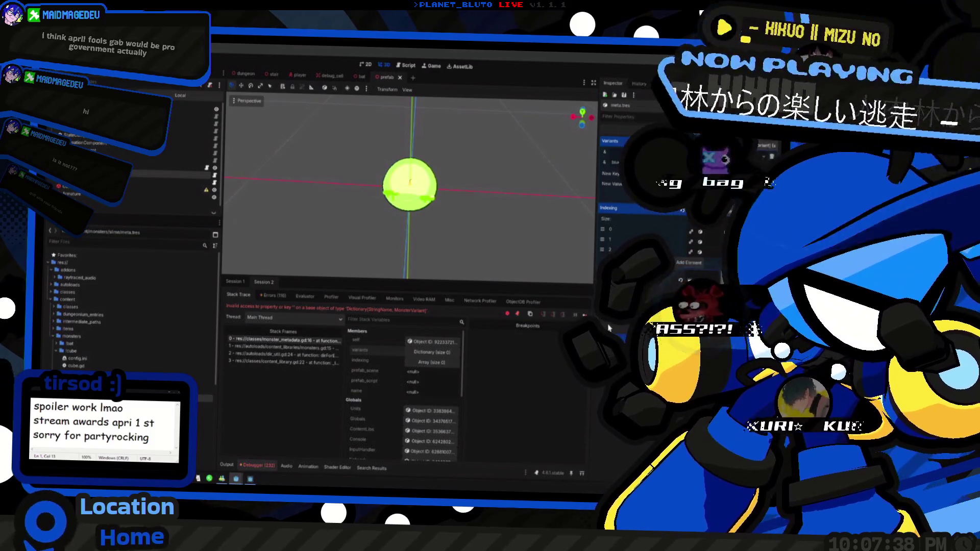
{"action": "left_click", "coordinate": [283, 340]}
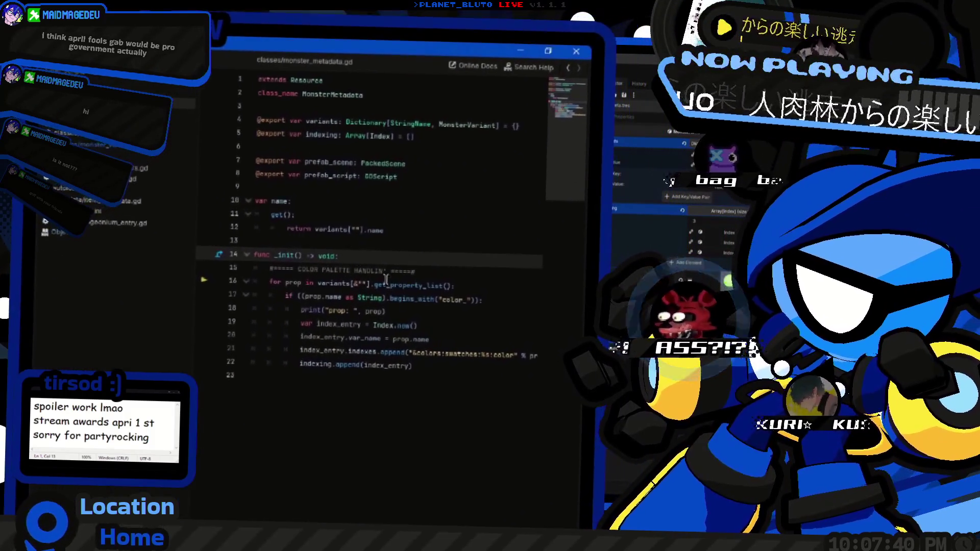
{"action": "left_click", "coordinate": [313, 280]}
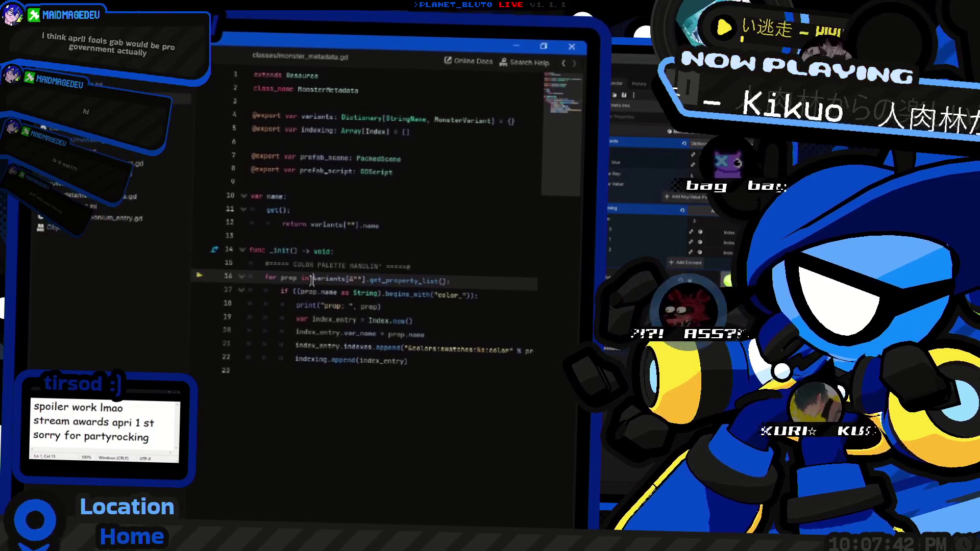
{"action": "left_click", "coordinate": [408, 231]}
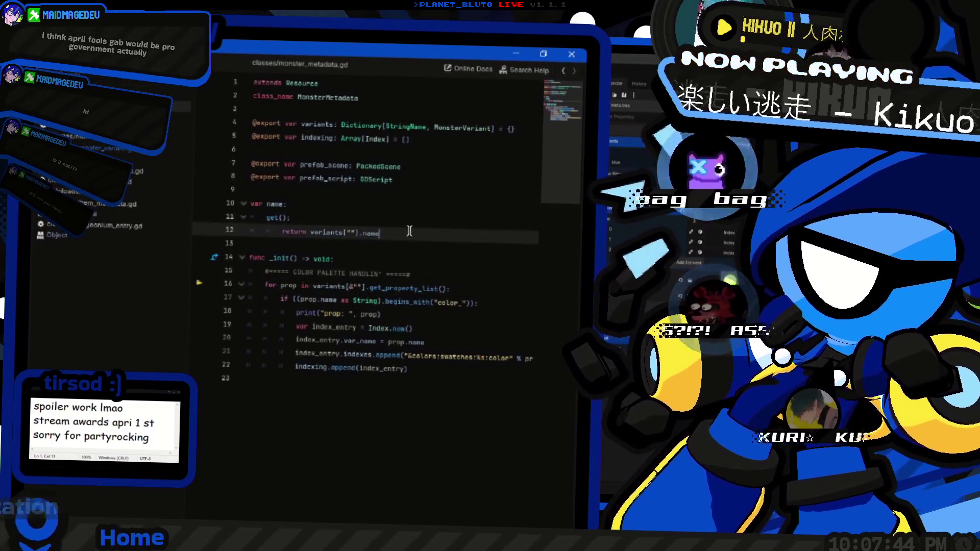
{"action": "key", "text": "Up"}
{"action": "key", "text": "Up"}
{"action": "key", "text": "Up"}
{"action": "key", "text": "Down"}
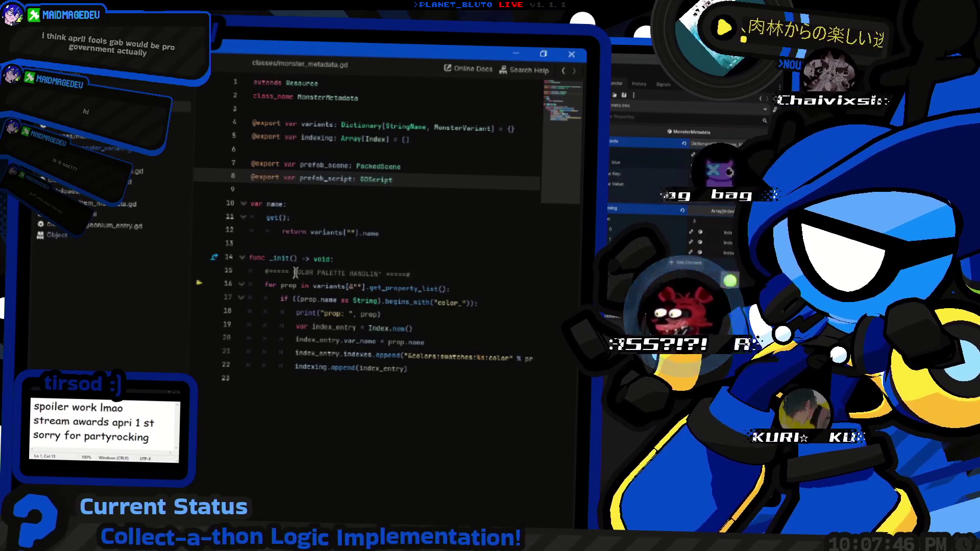
Rename _init to _read and undo it, then start a print line below the palette comment.
{"action": "double_click", "coordinate": [281, 258]}
{"action": "mouse_move", "coordinate": [280, 259]}
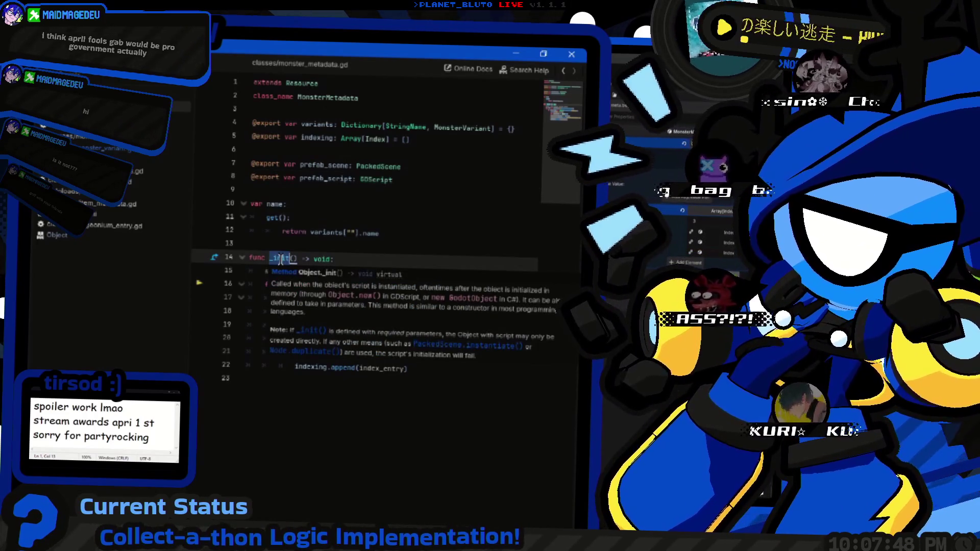
{"action": "type", "text": "_read"}
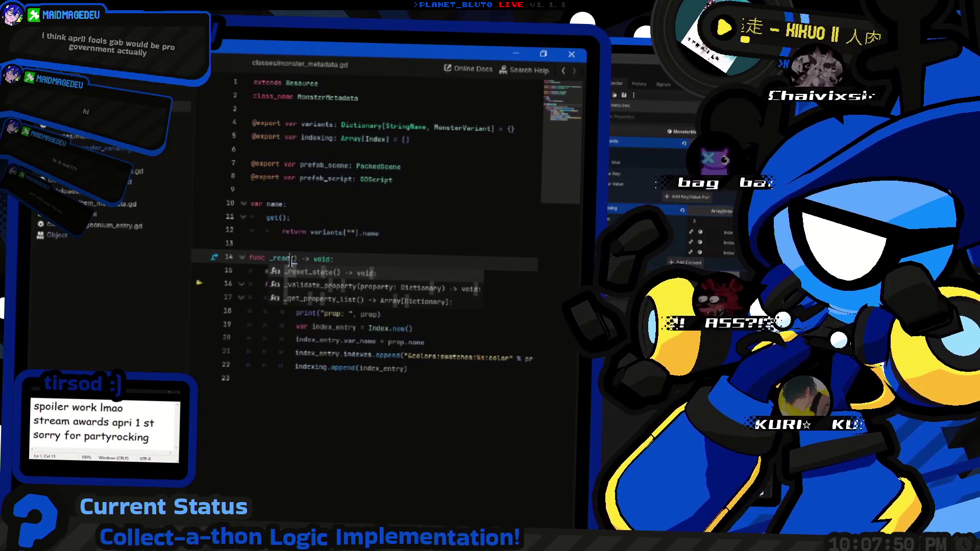
{"action": "key", "text": "ctrl+z"}
{"action": "key", "text": "ctrl+z"}
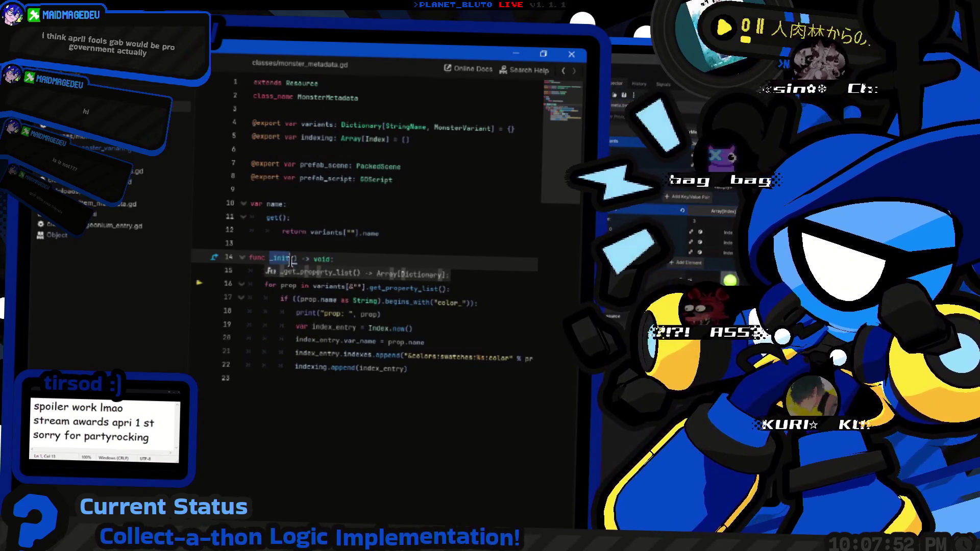
{"action": "key", "text": "ctrl+z"}
{"action": "key", "text": "Up"}
{"action": "key", "text": "End"}
{"action": "key", "text": "Return"}
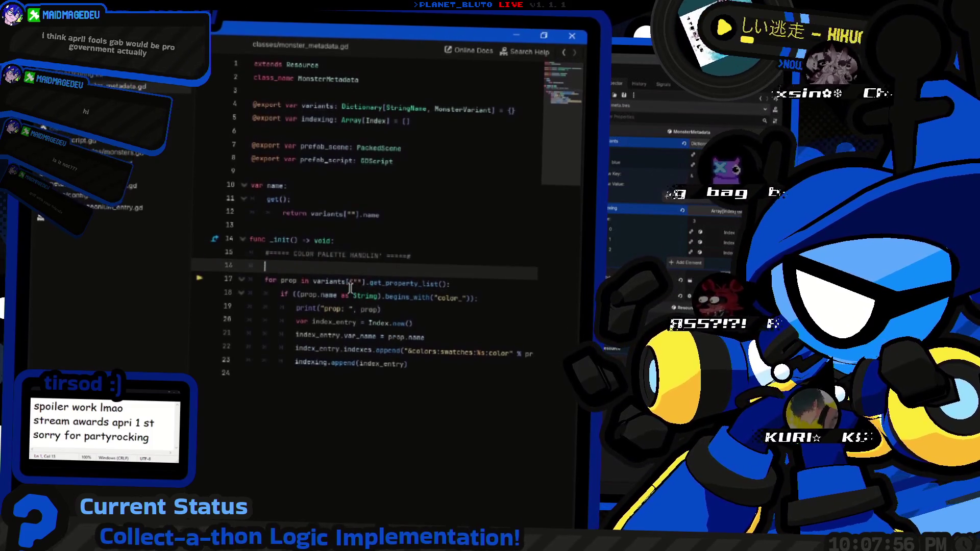
{"action": "type", "text": "print"}
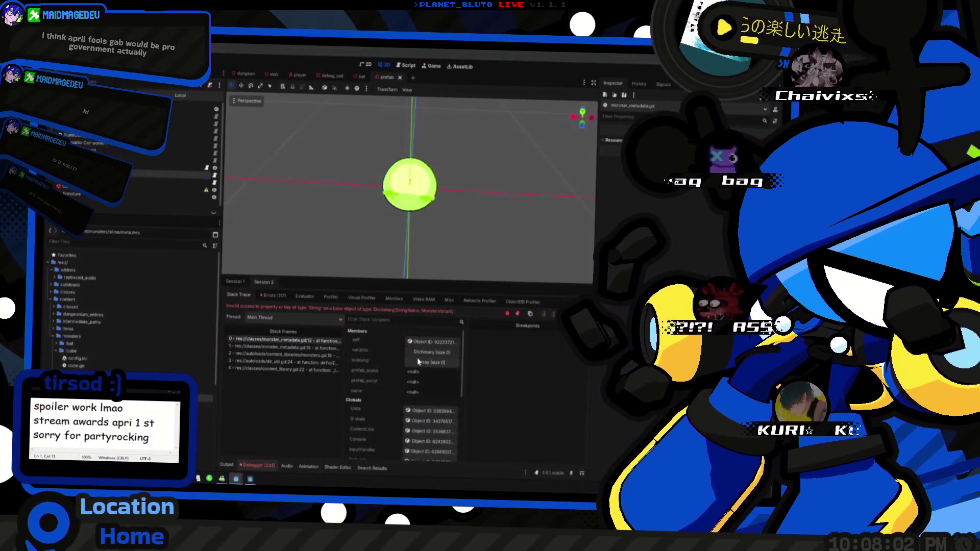
Expand variants and indexing, inspect the content_library, dir_util and monsters frames, then return to monster_metadata.gd.
{"action": "left_click", "coordinate": [417, 361]}
{"action": "left_click", "coordinate": [418, 351]}
{"action": "left_click", "coordinate": [316, 369]}
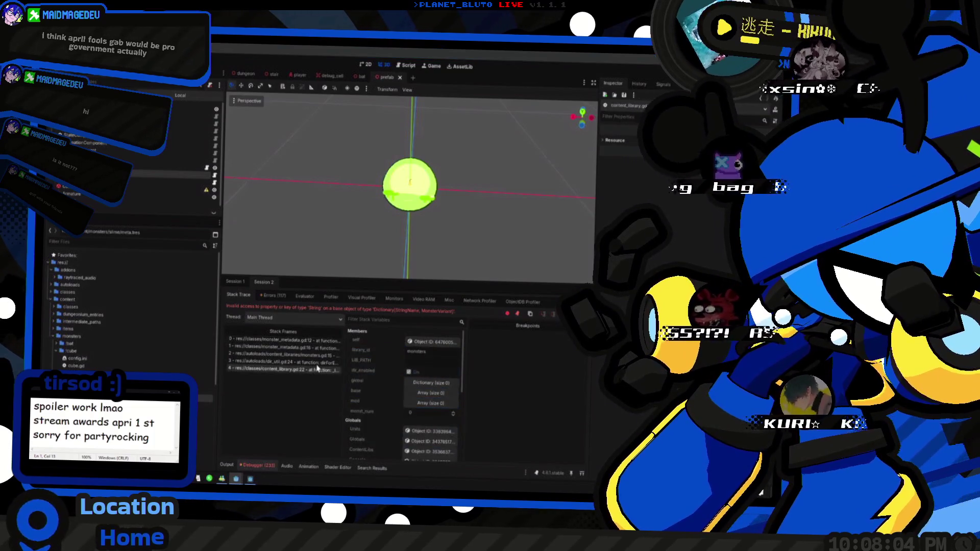
{"action": "left_click", "coordinate": [319, 362]}
{"action": "left_click", "coordinate": [321, 355]}
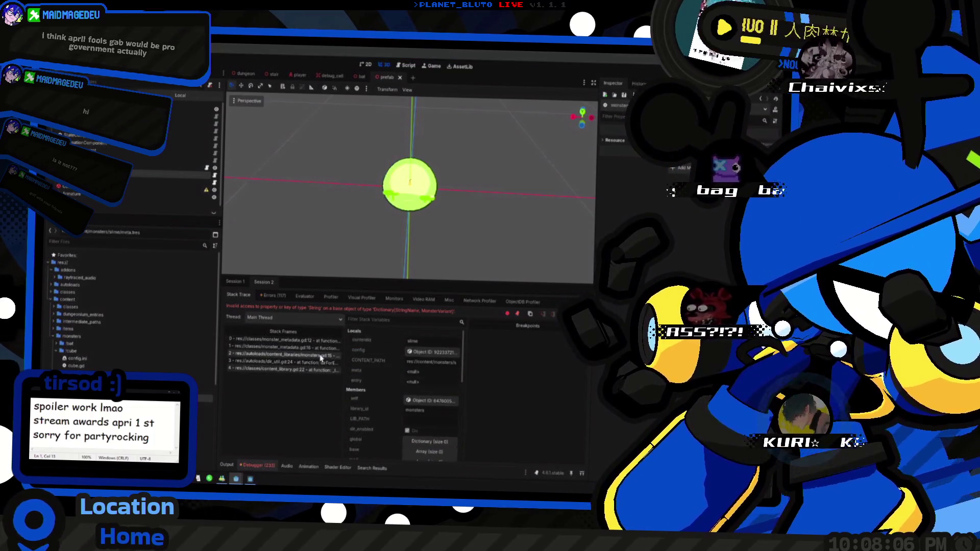
{"action": "left_click", "coordinate": [321, 348]}
{"action": "left_click", "coordinate": [321, 355]}
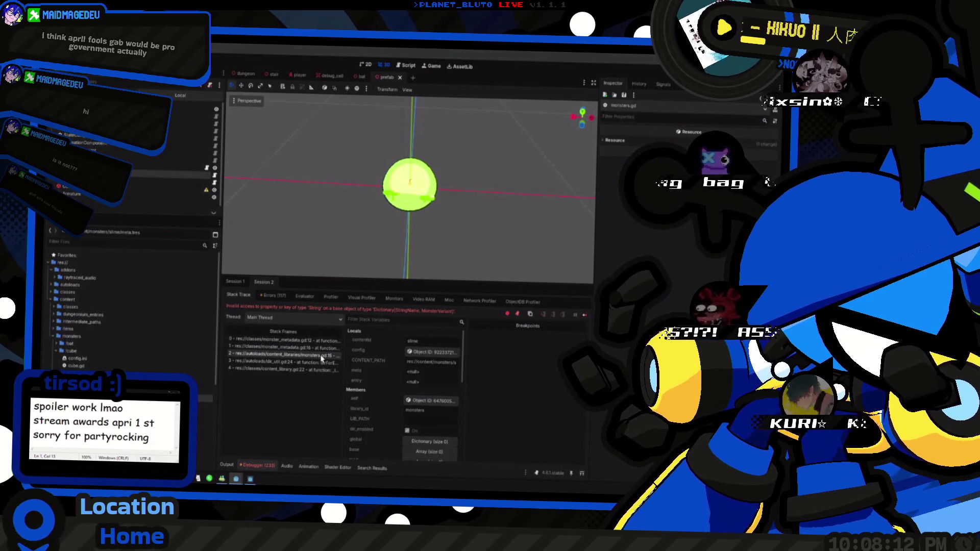
{"action": "left_click", "coordinate": [322, 349]}
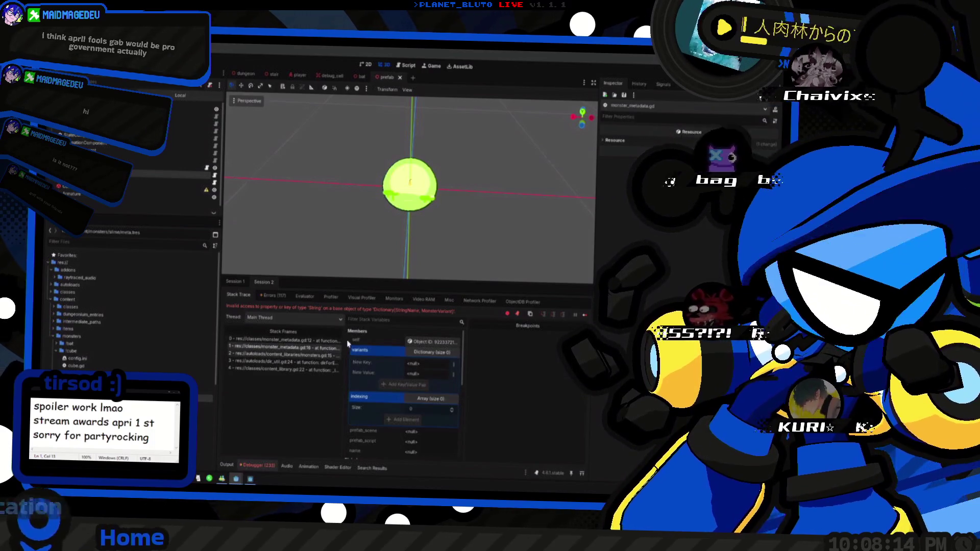
{"action": "key", "text": "ctrl+F3"}
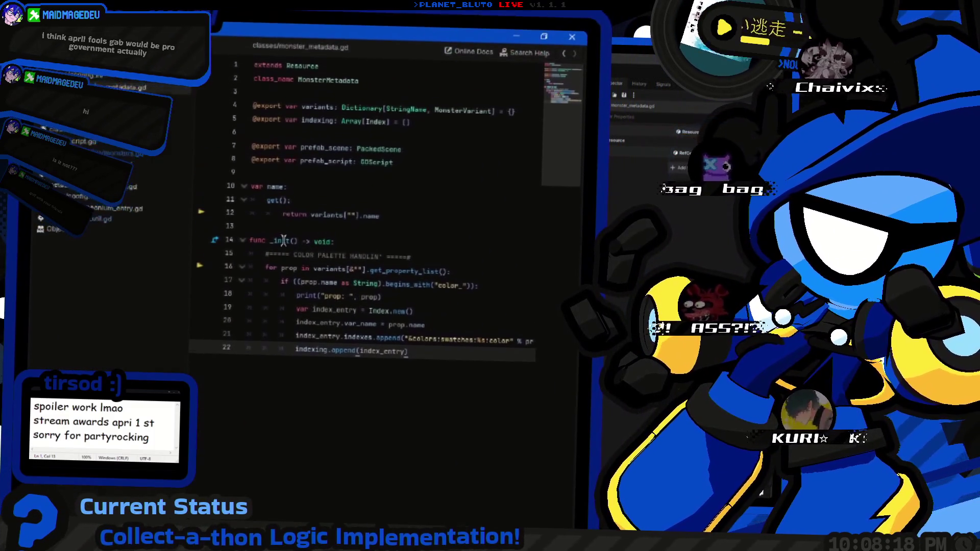
Retype line 14 as func _init() -> void: using the _init autocomplete suggestion, then switch to monsters.gd.
{"action": "type", "text": "t"}
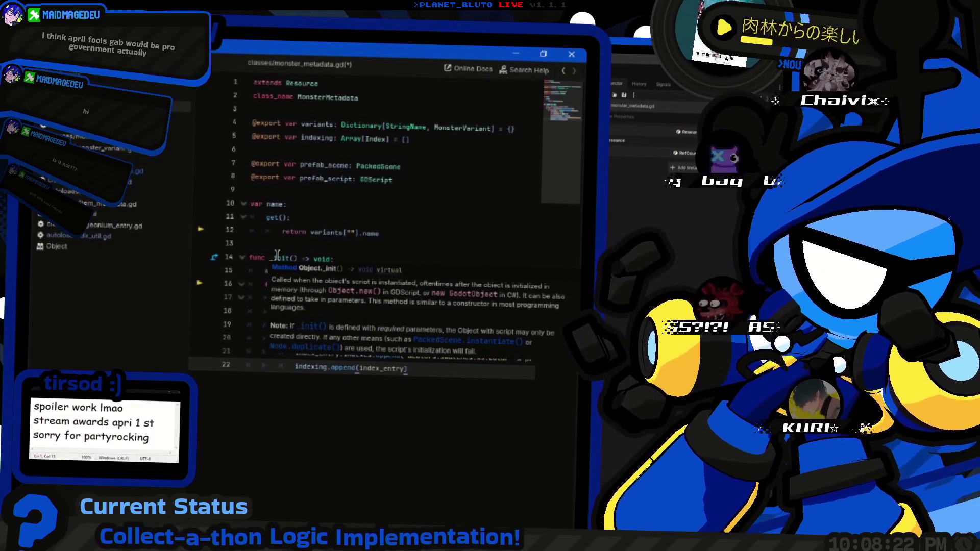
{"action": "double_click", "coordinate": [277, 254]}
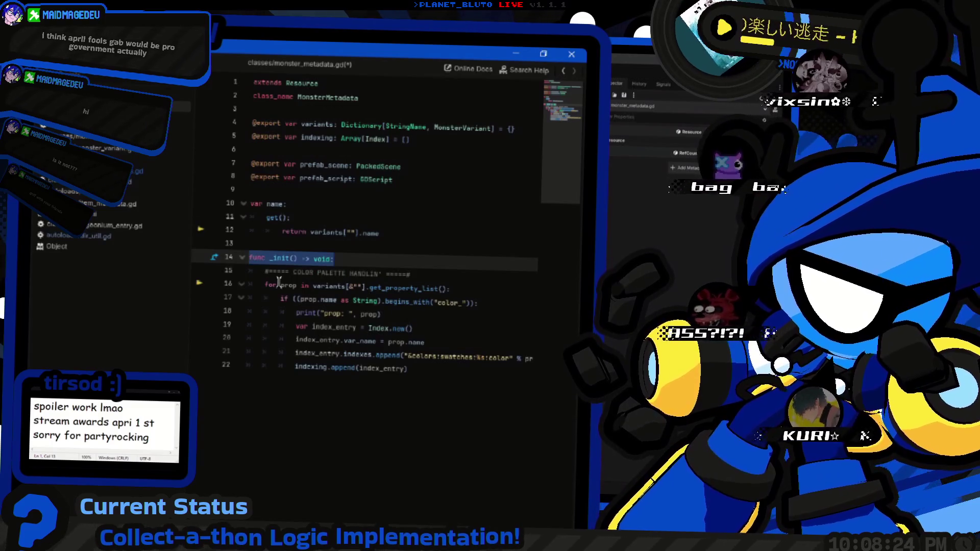
{"action": "type", "text": "func"}
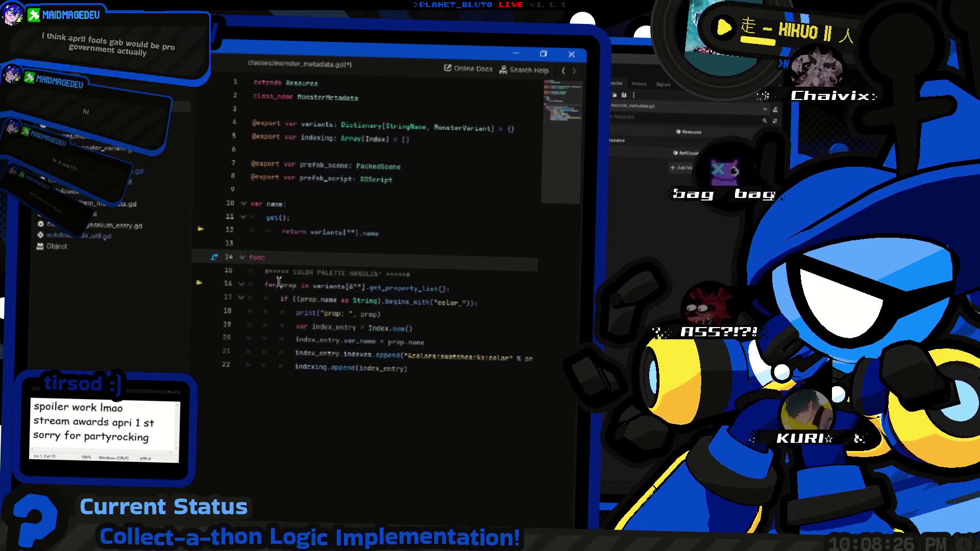
{"action": "key", "text": "Down"}
{"action": "key", "text": "Down"}
{"action": "key", "text": "Down"}
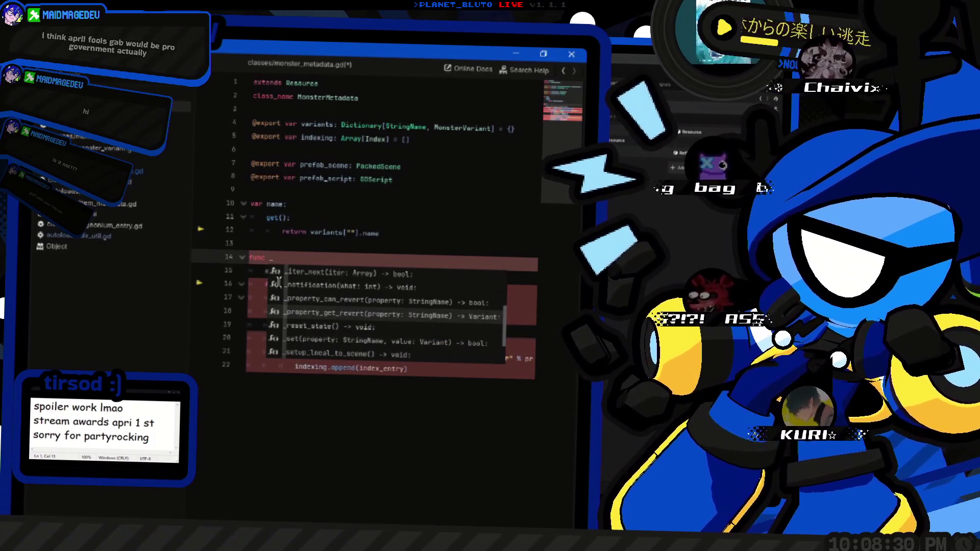
{"action": "key", "text": "Down"}
{"action": "key", "text": "Down"}
{"action": "key", "text": "Down"}
{"action": "key", "text": "Down"}
{"action": "key", "text": "Down"}
{"action": "key", "text": "Down"}
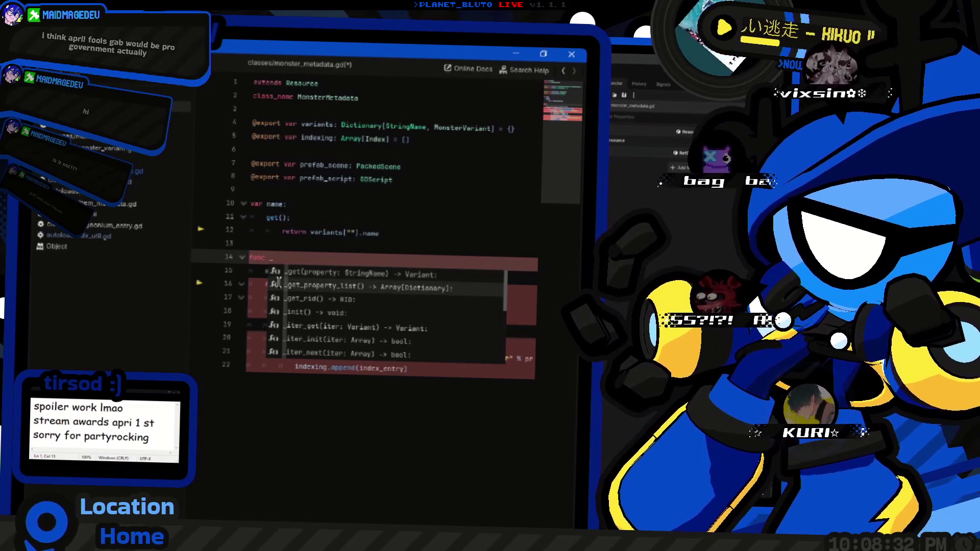
{"action": "key", "text": "Return"}
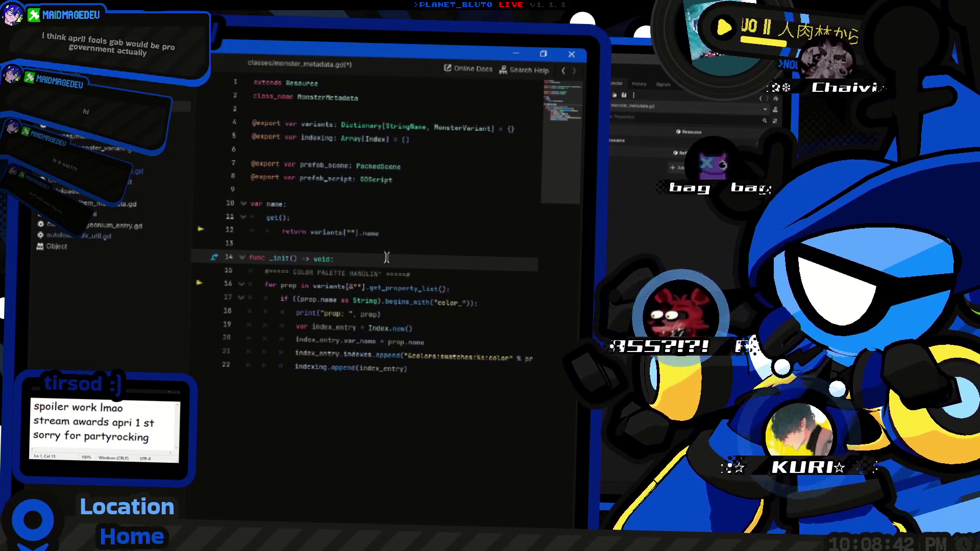
{"action": "left_click", "coordinate": [404, 236]}
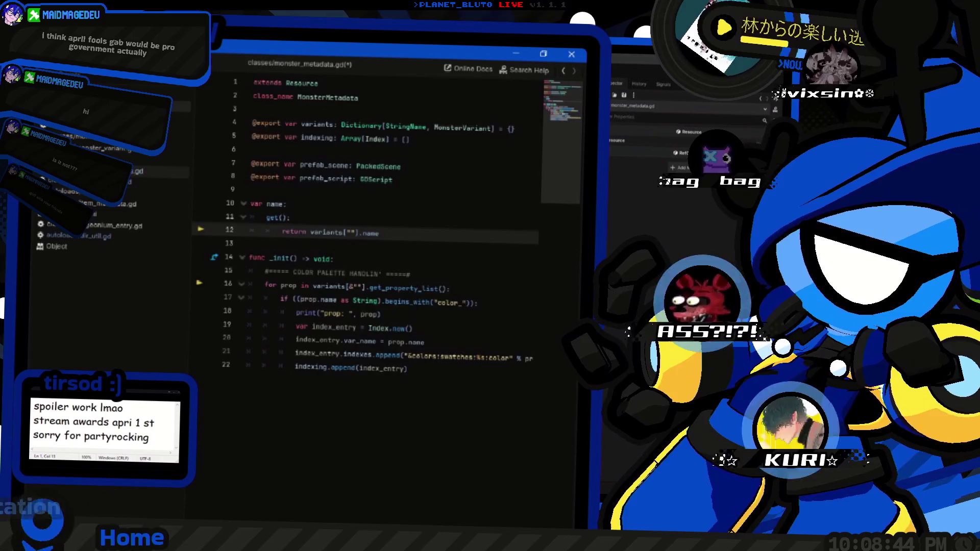
{"action": "key", "text": "F10"}
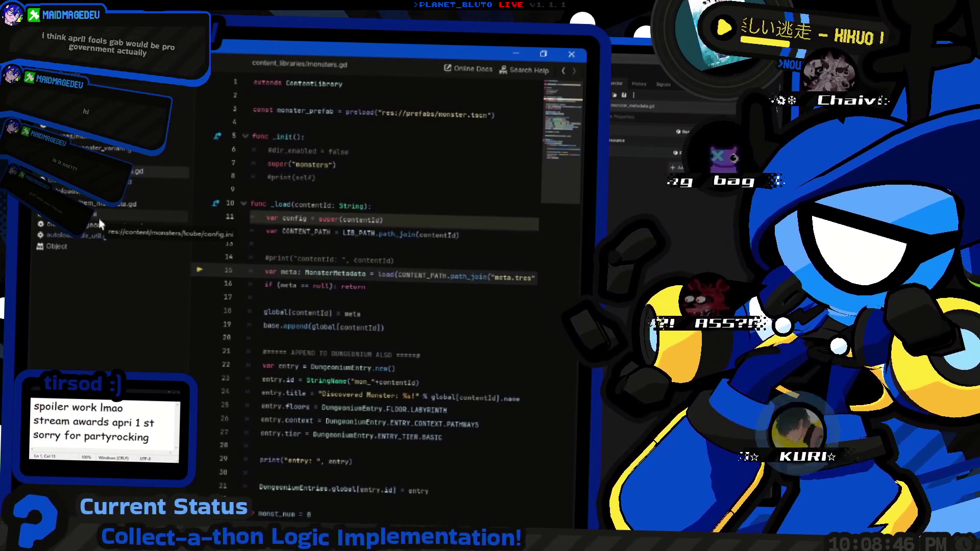
Add a meta.load() call after the null check in monsters.gd.
{"action": "scroll", "coordinate": [421, 286], "scroll_direction": "right", "scroll_amount": 2}
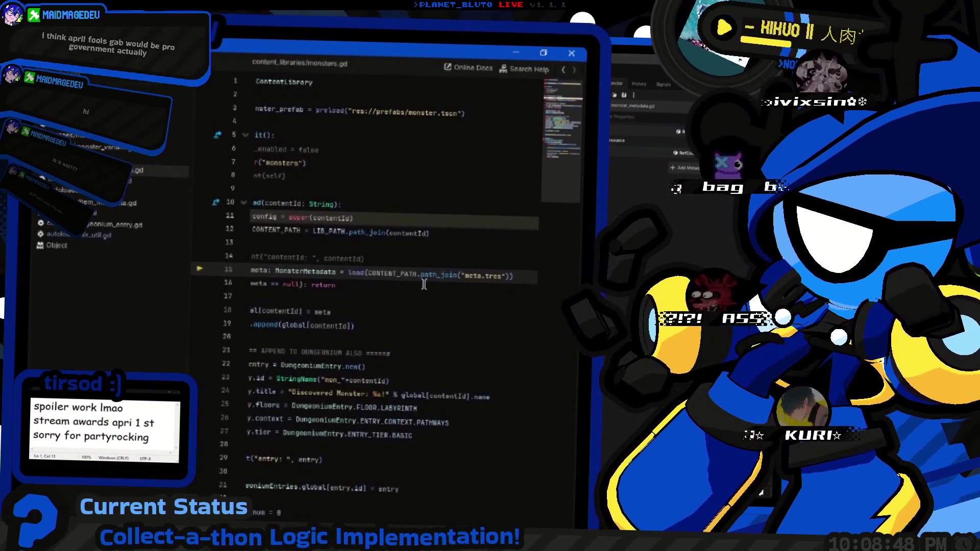
{"action": "scroll", "coordinate": [421, 287], "scroll_direction": "left", "scroll_amount": 2}
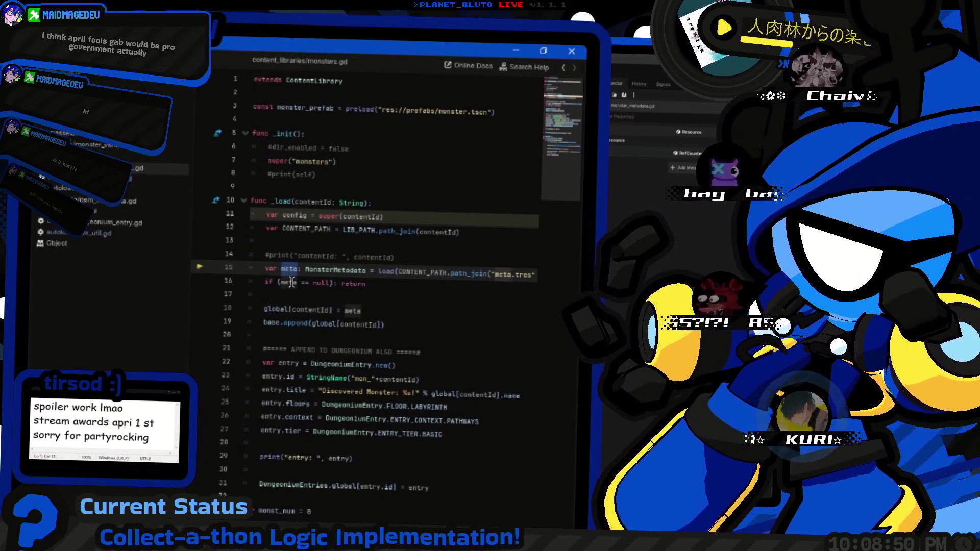
{"action": "scroll", "coordinate": [288, 280], "scroll_direction": "right", "scroll_amount": 1}
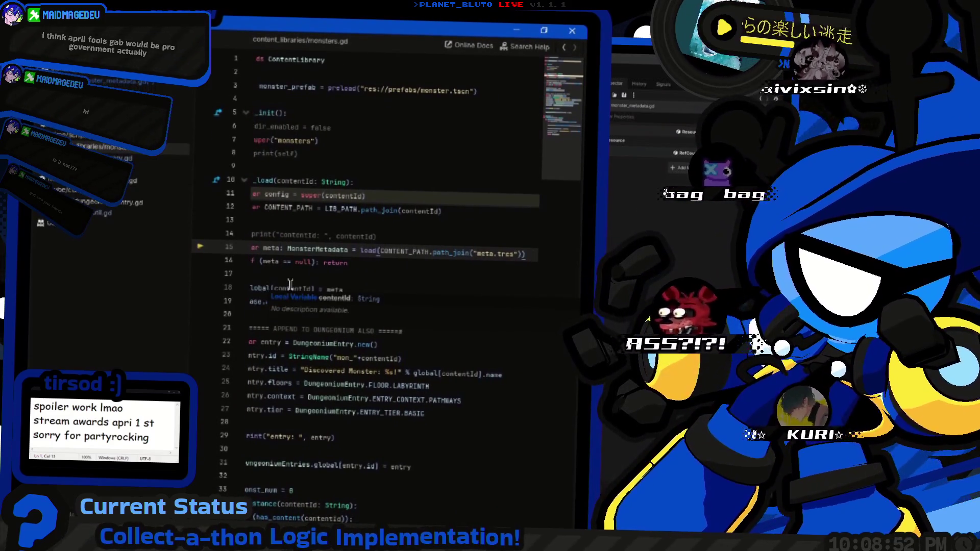
{"action": "key", "text": "Return"}
{"action": "key", "text": "Return"}
{"action": "key", "text": "Up"}
{"action": "key", "text": "Up"}
{"action": "type", "text": "meta.load()"}
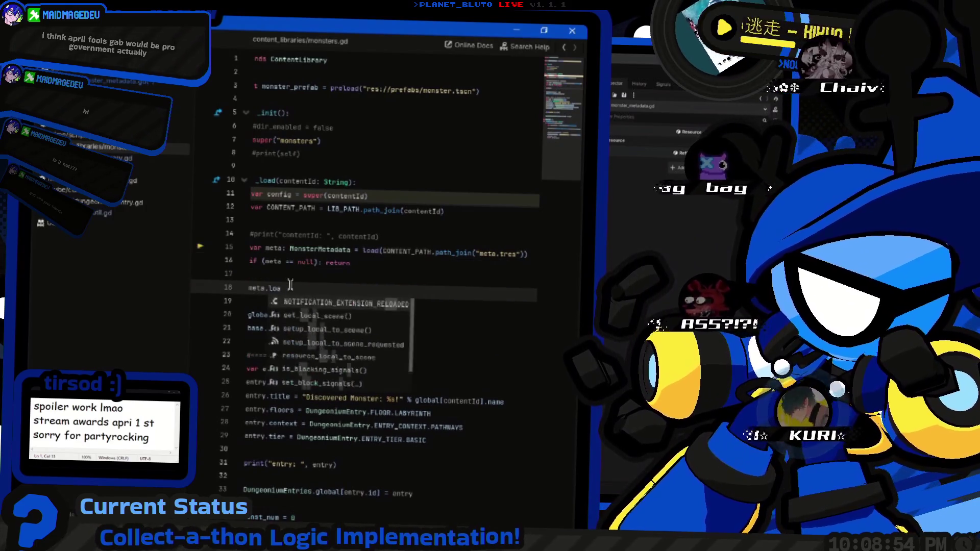
Rename the metadata script's _init function to load and run the game.
{"action": "left_click", "coordinate": [319, 256], "text": "ctrl"}
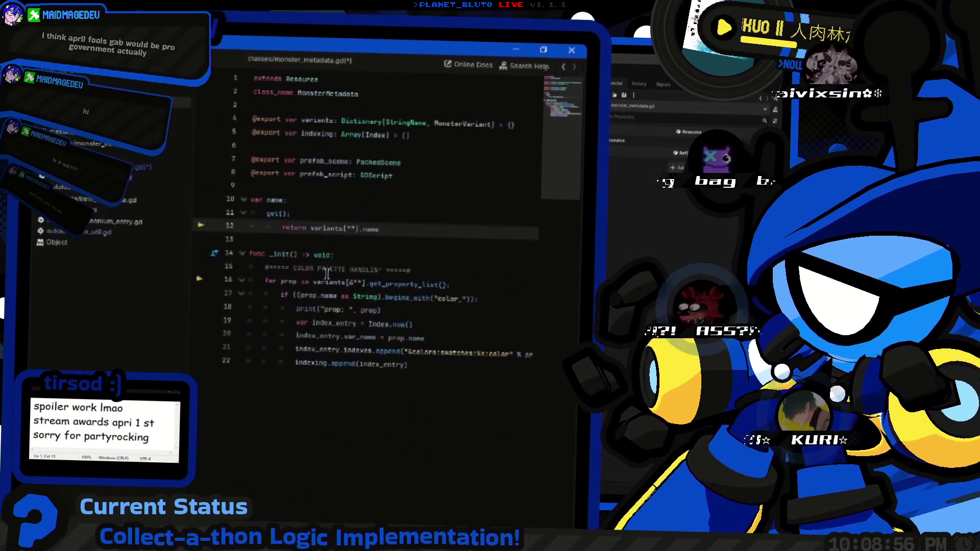
{"action": "double_click", "coordinate": [280, 259]}
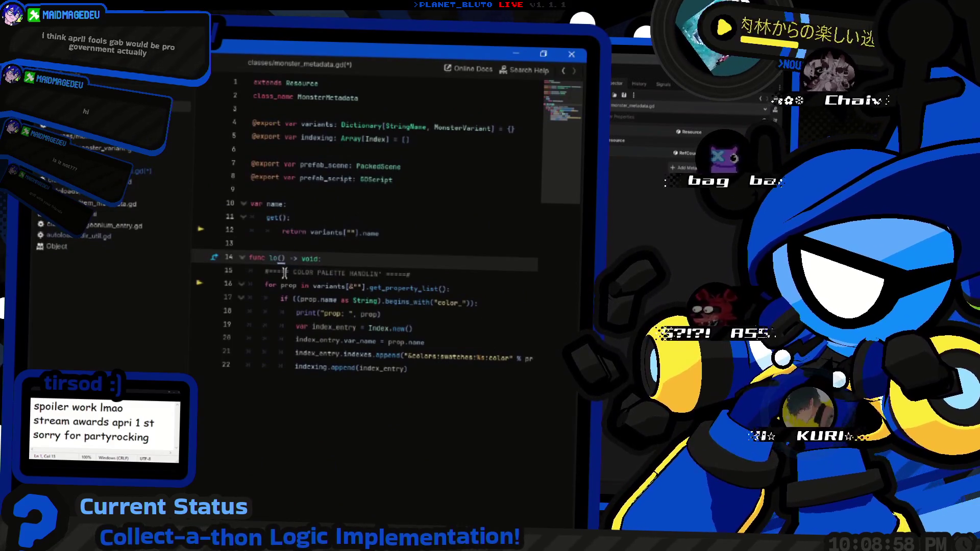
{"action": "type", "text": "ad"}
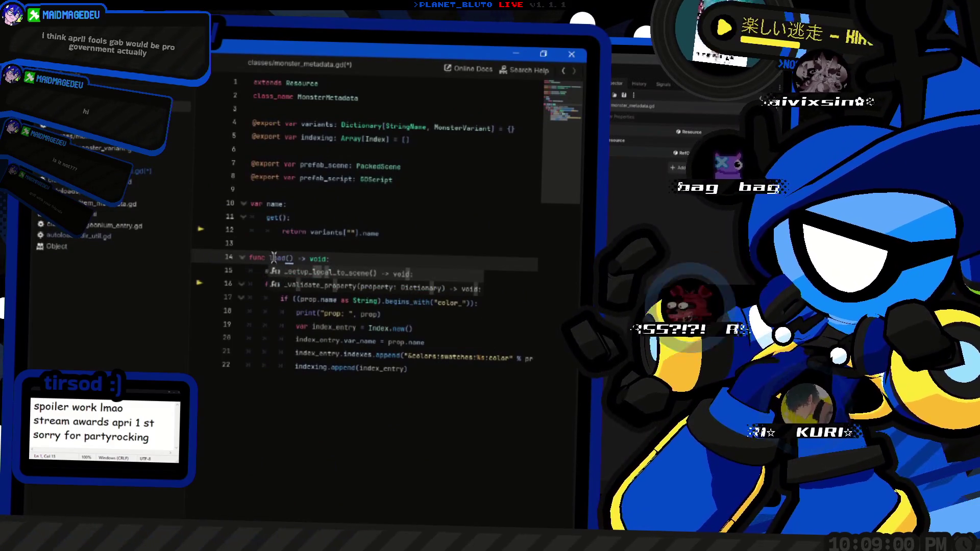
{"action": "key", "text": "F5"}
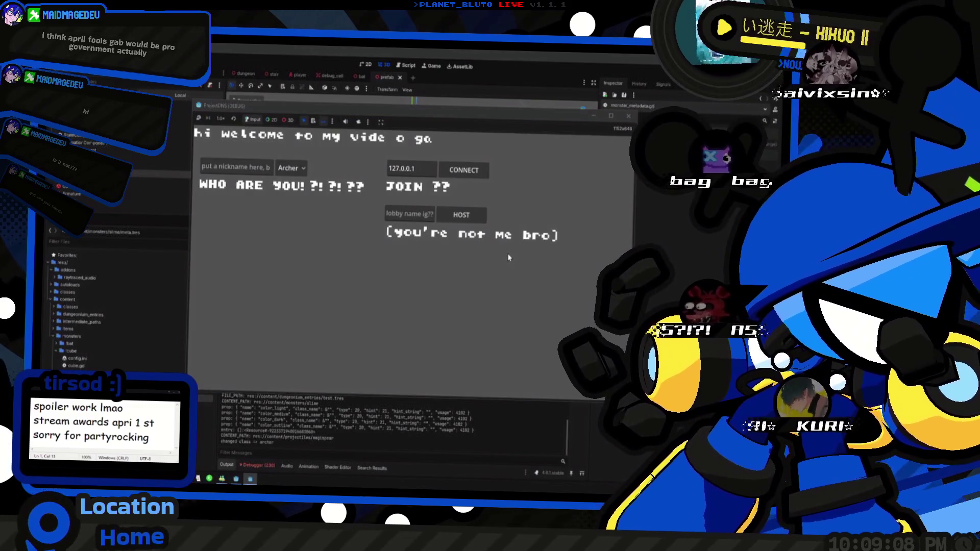
Play as the Knight, spawn a blue slime from the console, and kill it with sword strikes.
{"action": "key", "text": "alt+F4"}
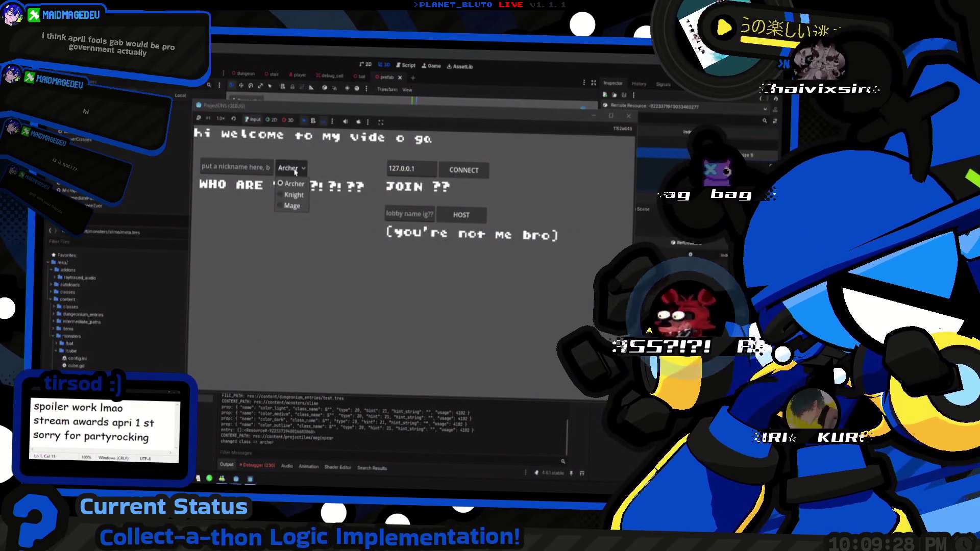
{"action": "left_click", "coordinate": [301, 194]}
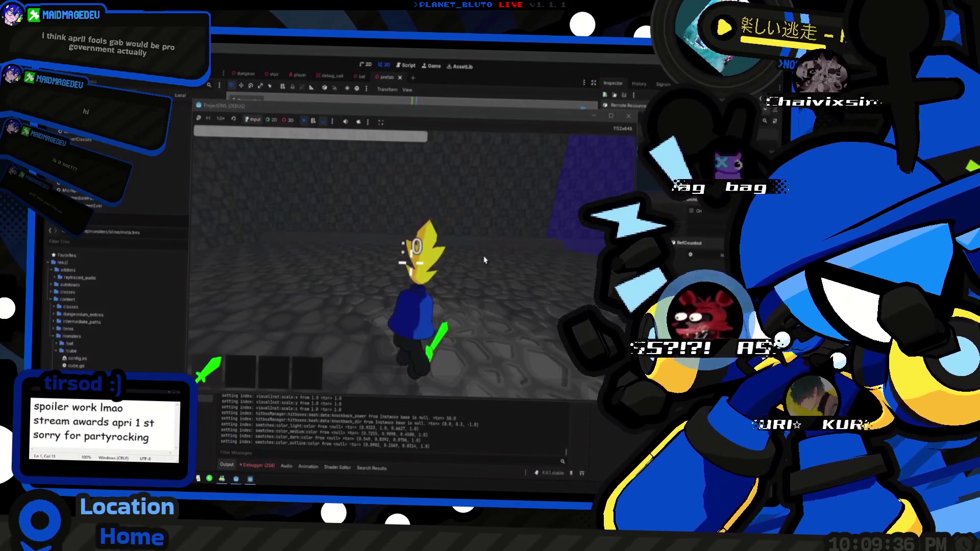
{"action": "mouse_move", "coordinate": [413, 261]}
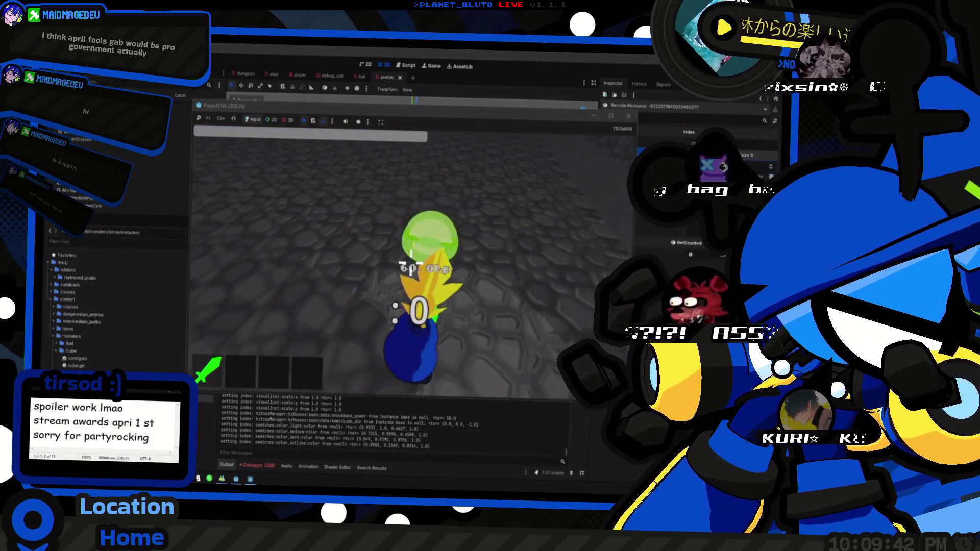
{"action": "left_click", "coordinate": [411, 262]}
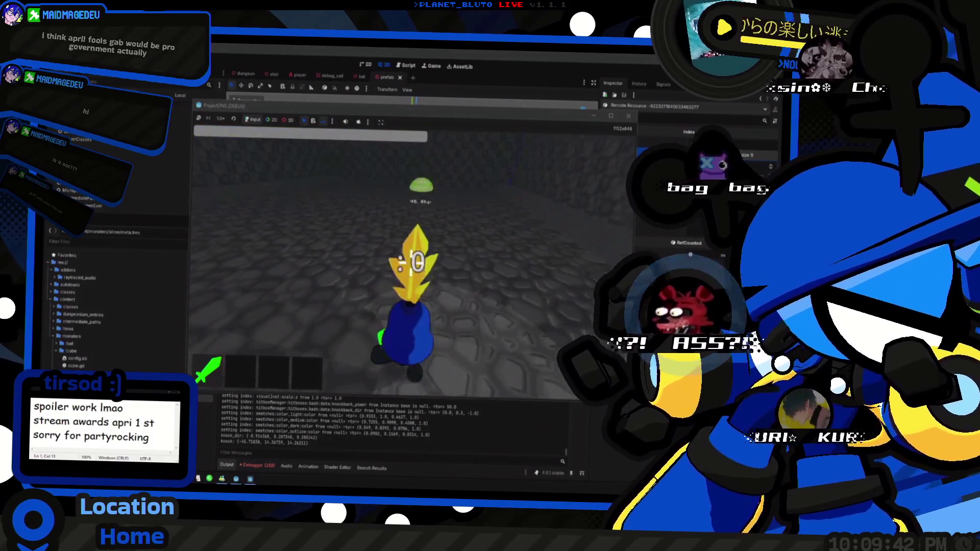
{"action": "key", "text": "grave"}
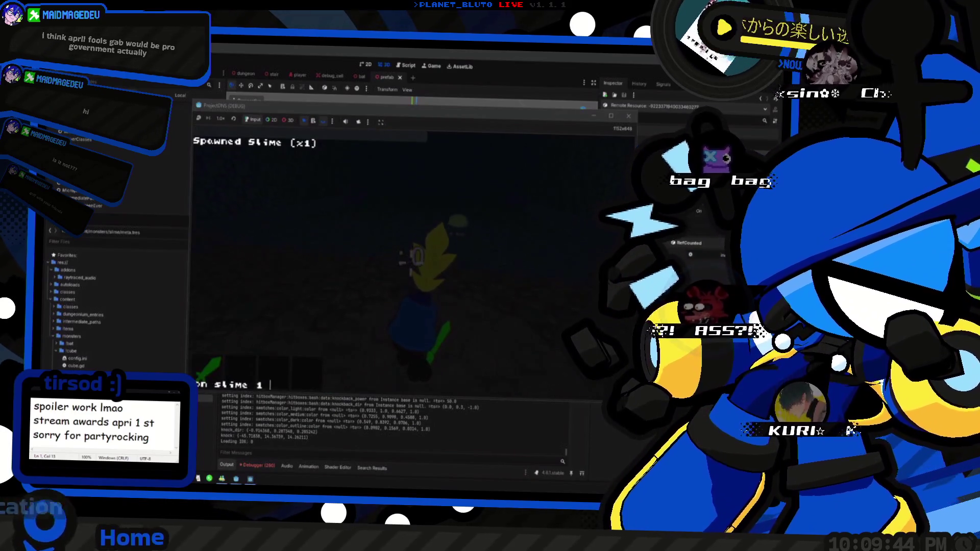
{"action": "key", "text": "Return"}
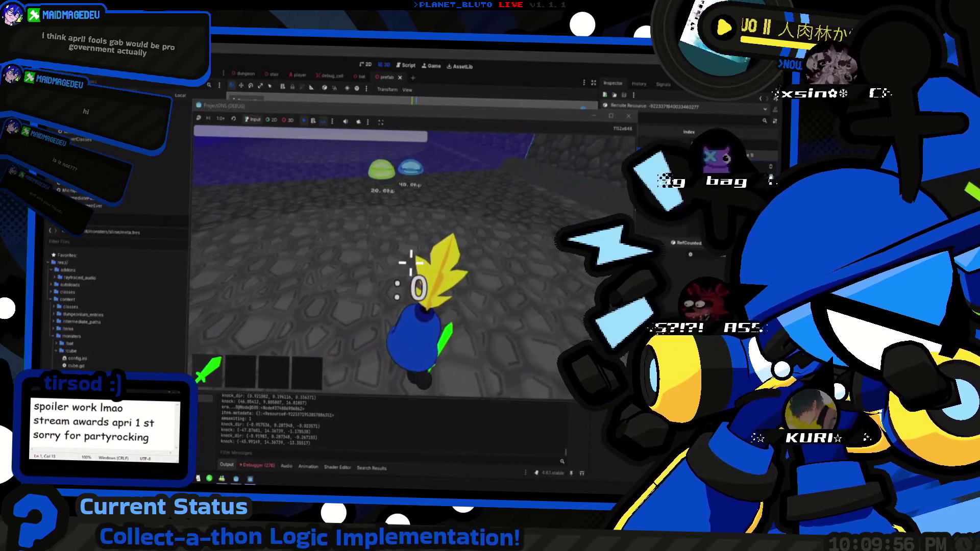
{"action": "key", "text": "w"}
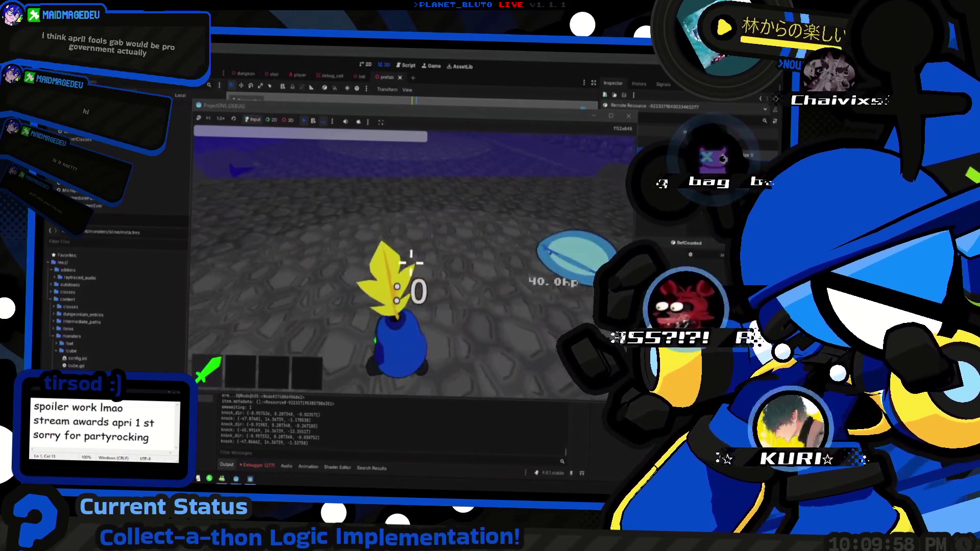
{"action": "left_click", "coordinate": [411, 263]}
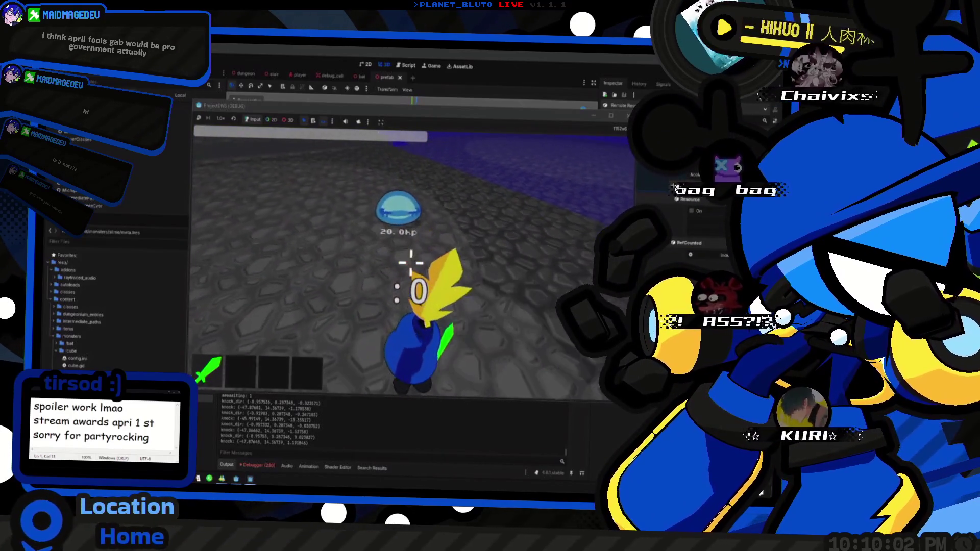
{"action": "left_click", "coordinate": [411, 263]}
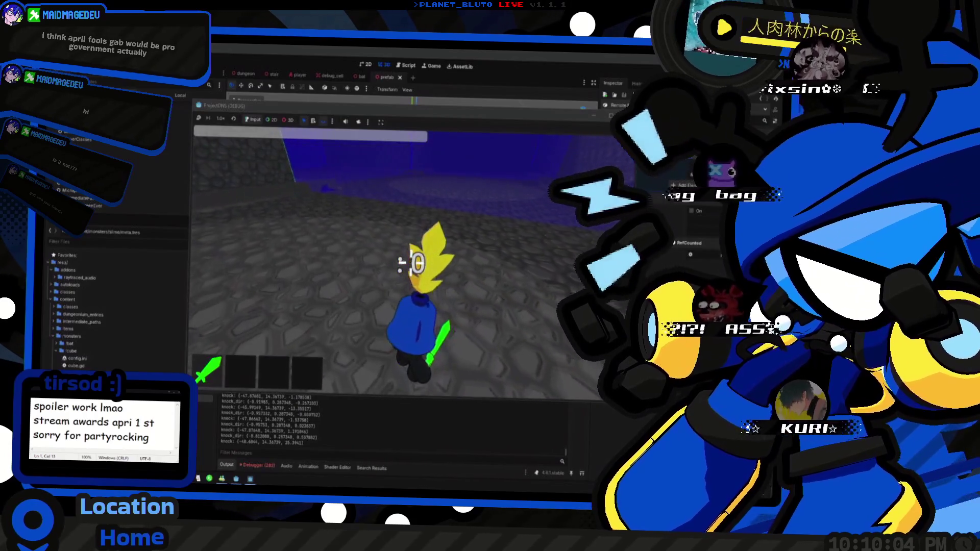
Stop and relaunch the game, then walk up to a 60 hp slime.
{"action": "key", "text": "F8"}
{"action": "key", "text": "F5"}
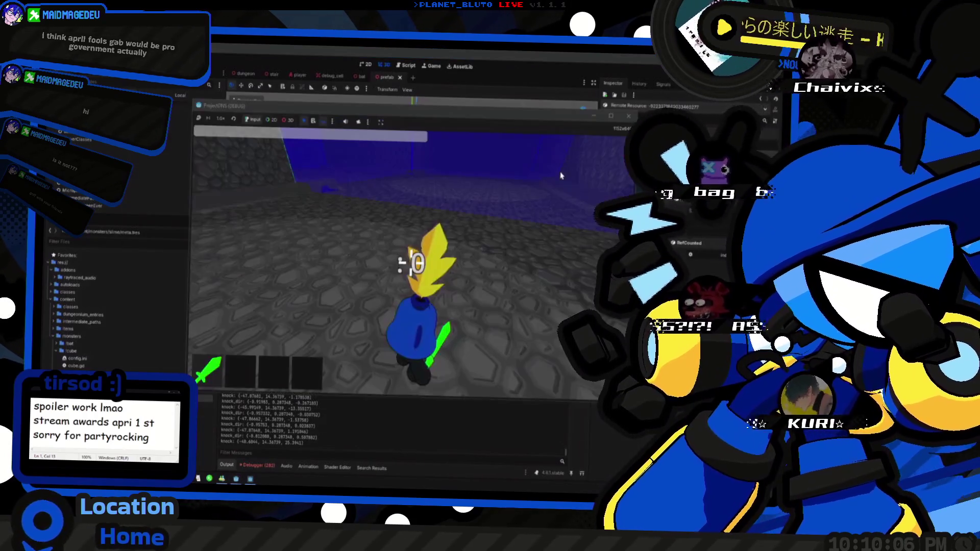
{"action": "left_click_drag", "start_coordinate": [438, 116], "coordinate": [409, 118]}
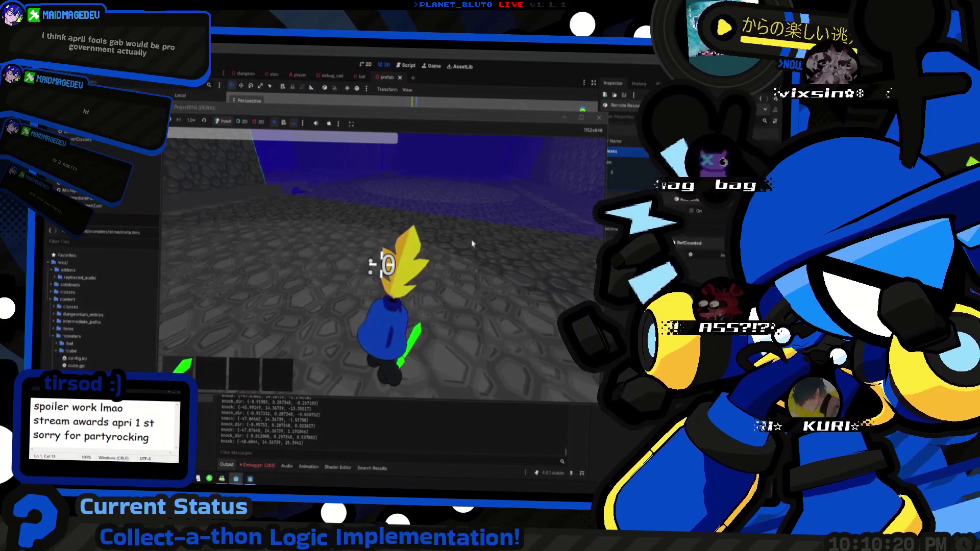
{"action": "key", "text": "w"}
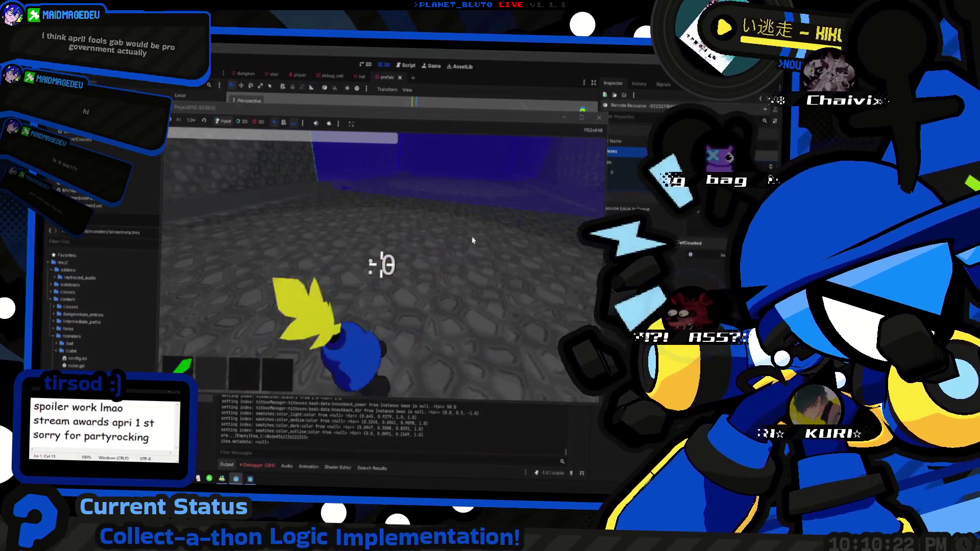
{"action": "key", "text": "w"}
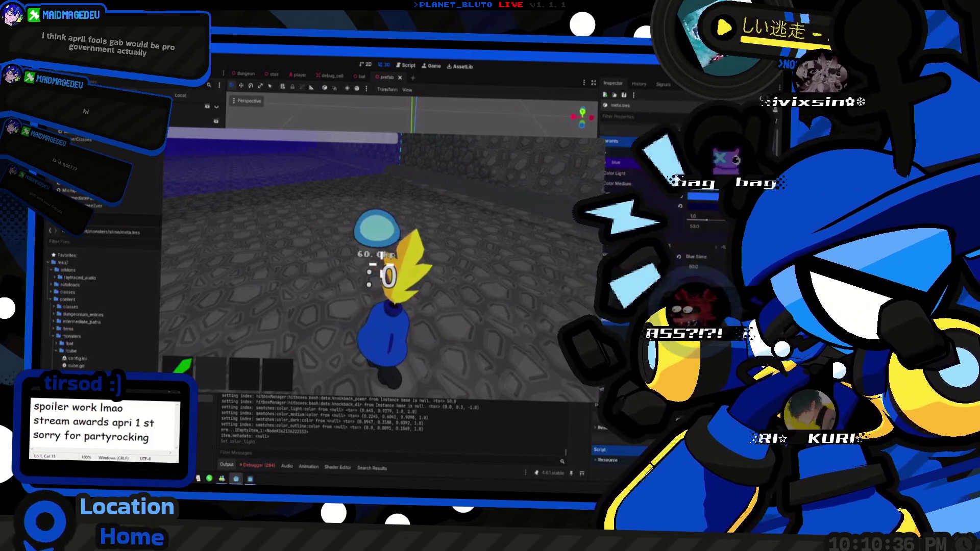
Open a variant colour swatch and spawn a purple slime beside the blue one.
{"action": "left_click", "coordinate": [709, 198]}
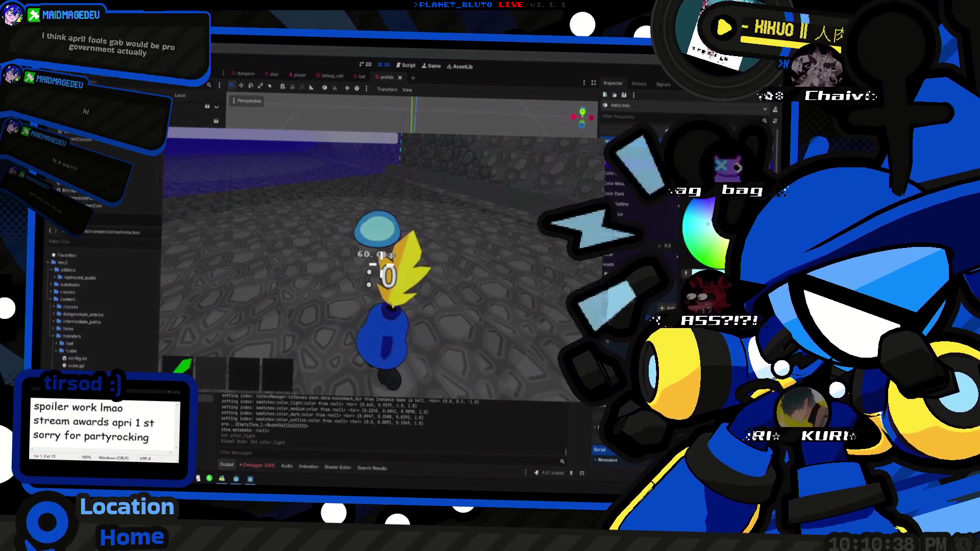
{"action": "key", "text": "F5"}
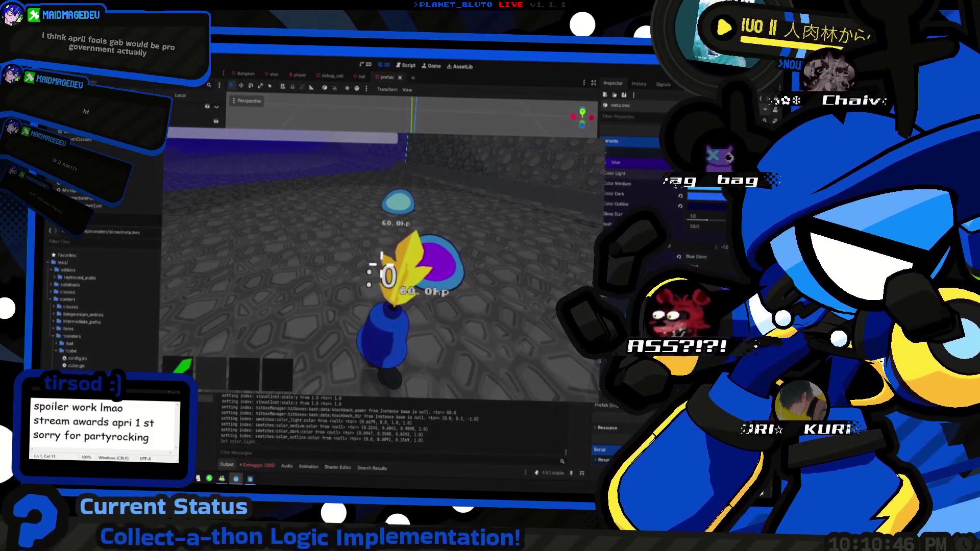
{"action": "left_click", "coordinate": [349, 243]}
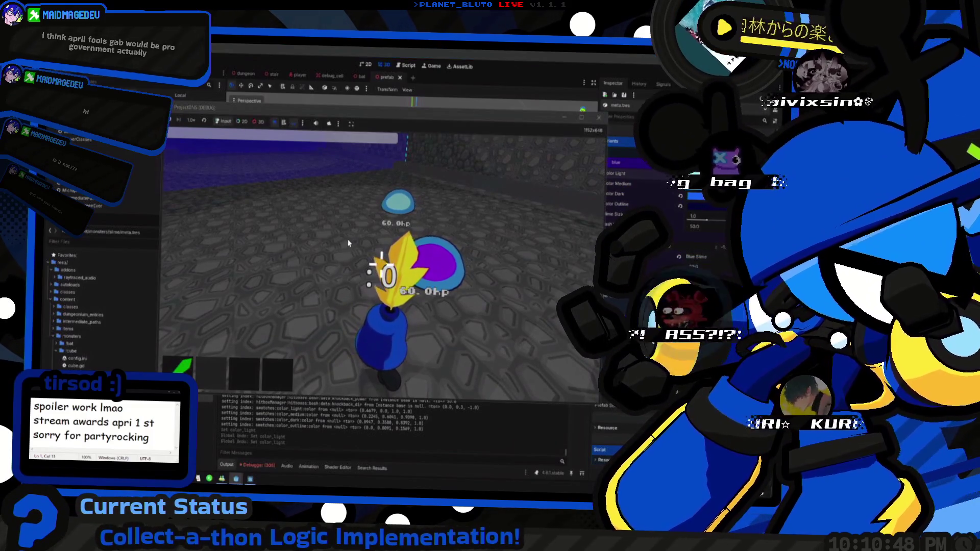
Review the slime entries and King Slime settings in zconfig.ini, then return to the game.
{"action": "key", "text": "alt+Tab"}
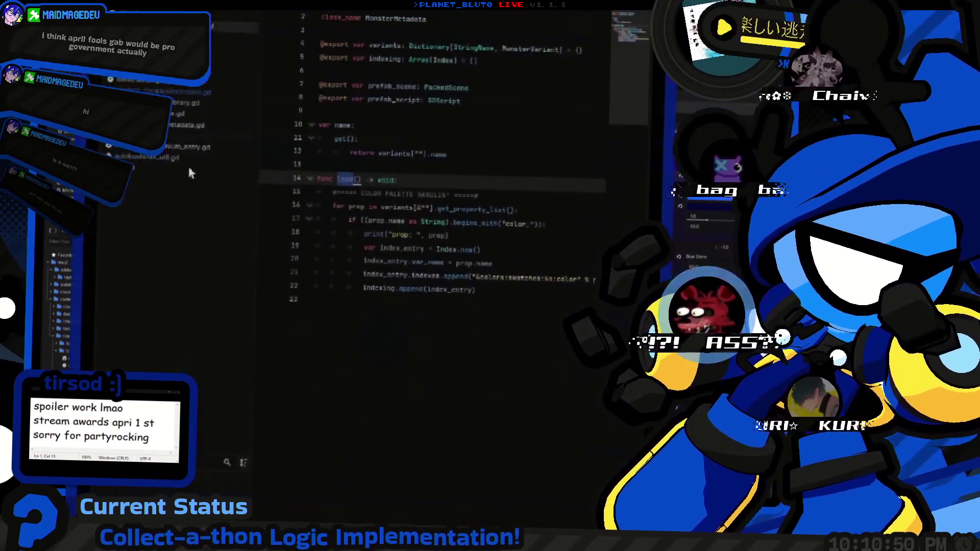
{"action": "key", "text": "alt+Tab"}
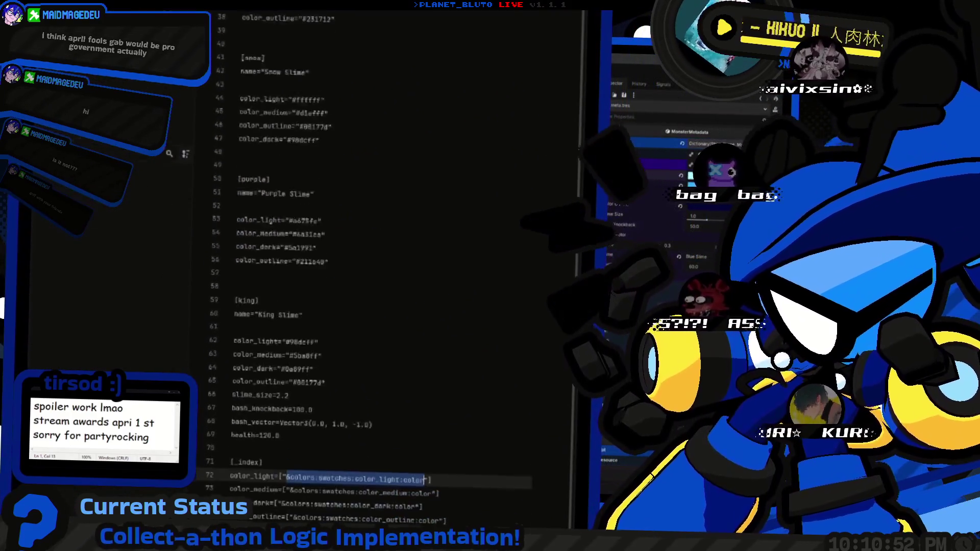
{"action": "key", "text": "Up"}
{"action": "key", "text": "Up"}
{"action": "key", "text": "Up"}
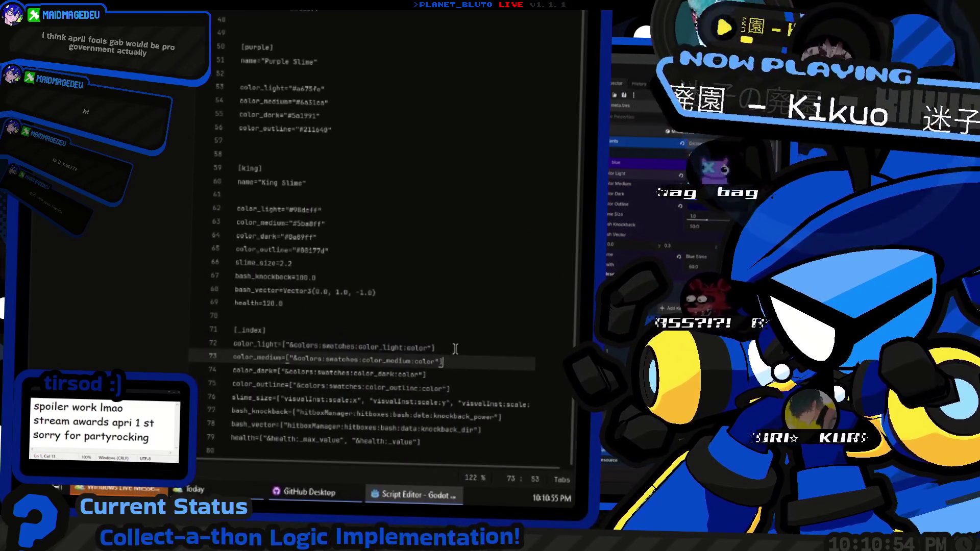
{"action": "key", "text": "Up"}
{"action": "key", "text": "Up"}
{"action": "key", "text": "Up"}
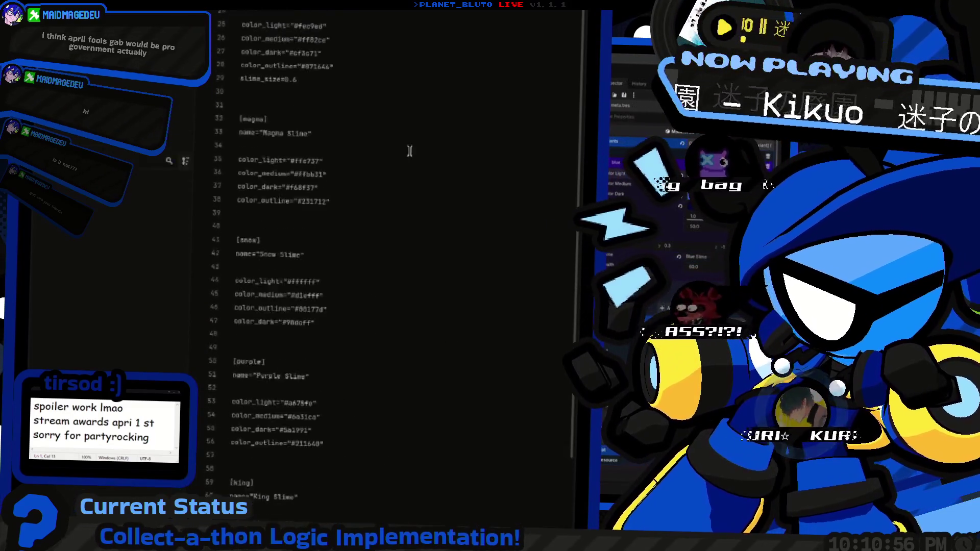
{"action": "scroll", "coordinate": [357, 255], "scroll_direction": "up", "scroll_amount": 2}
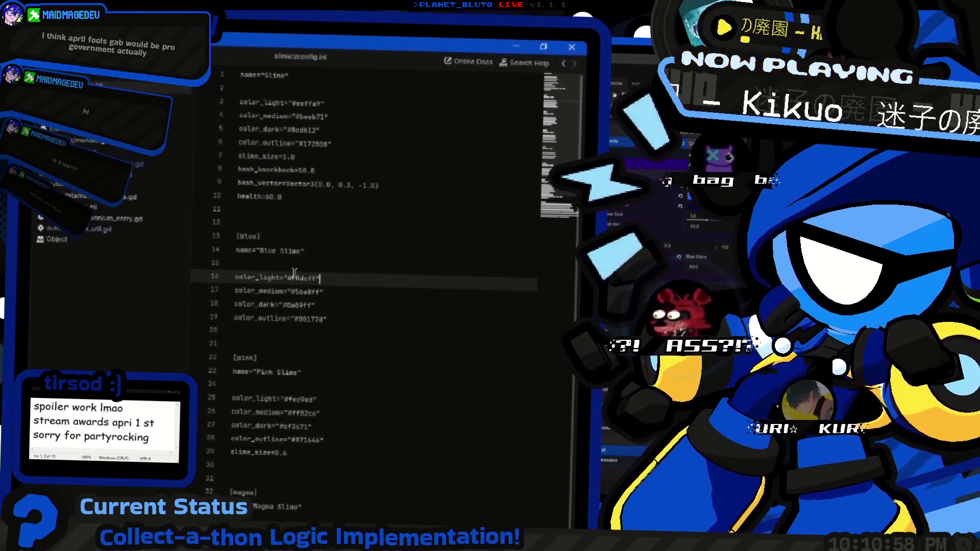
{"action": "left_click_drag", "start_coordinate": [316, 284], "coordinate": [305, 284]}
{"action": "key", "text": "alt+Tab"}
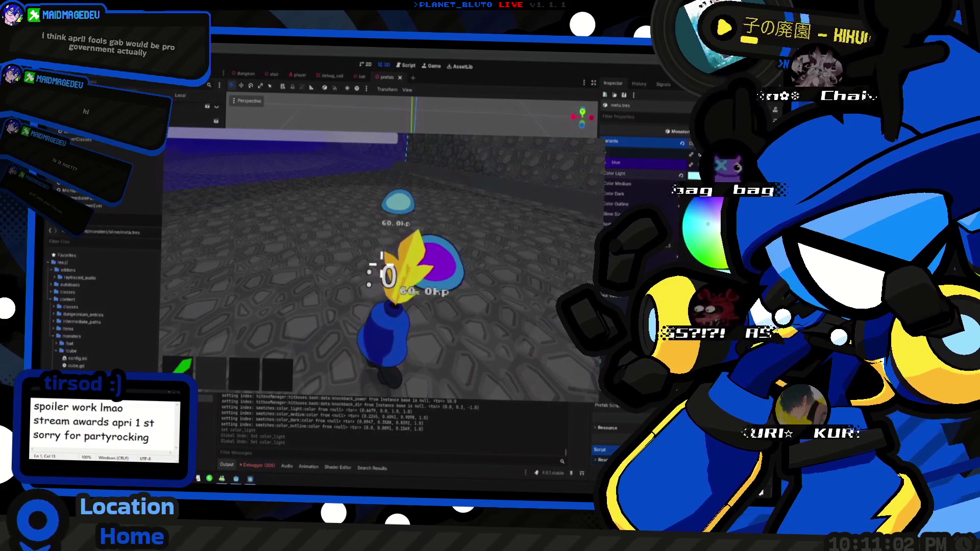
Check zconfig.ini, then show the in-game log listing one Slime and three Blue Slimes spawned.
{"action": "key", "text": "alt+Tab"}
{"action": "key", "text": "alt+Tab"}
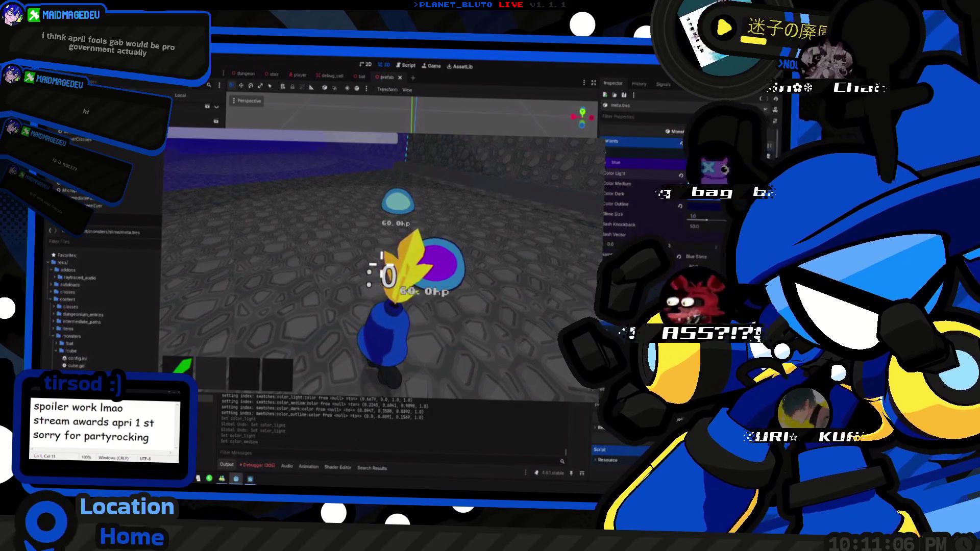
{"action": "key", "text": "alt+Tab"}
{"action": "key", "text": "alt+Tab"}
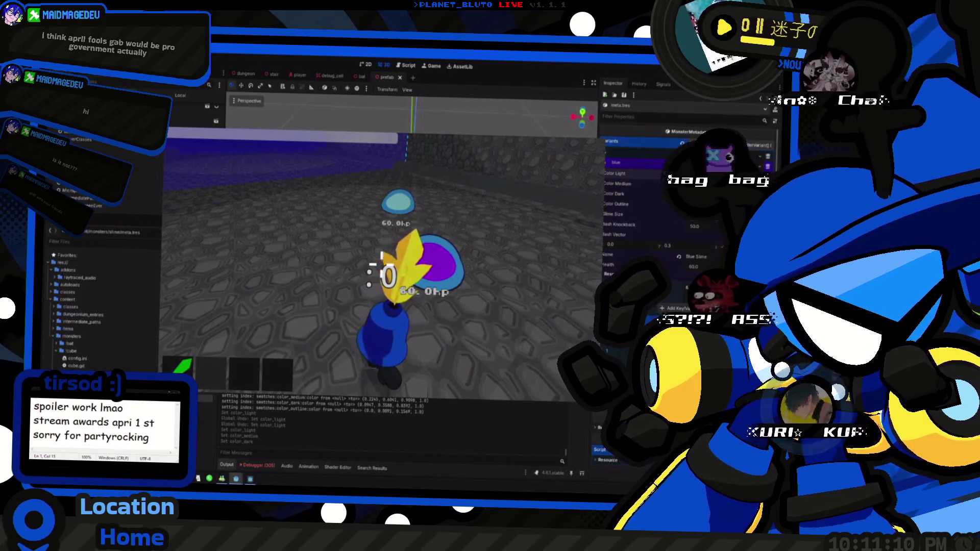
{"action": "key", "text": "alt+Tab"}
{"action": "key", "text": "alt+Tab"}
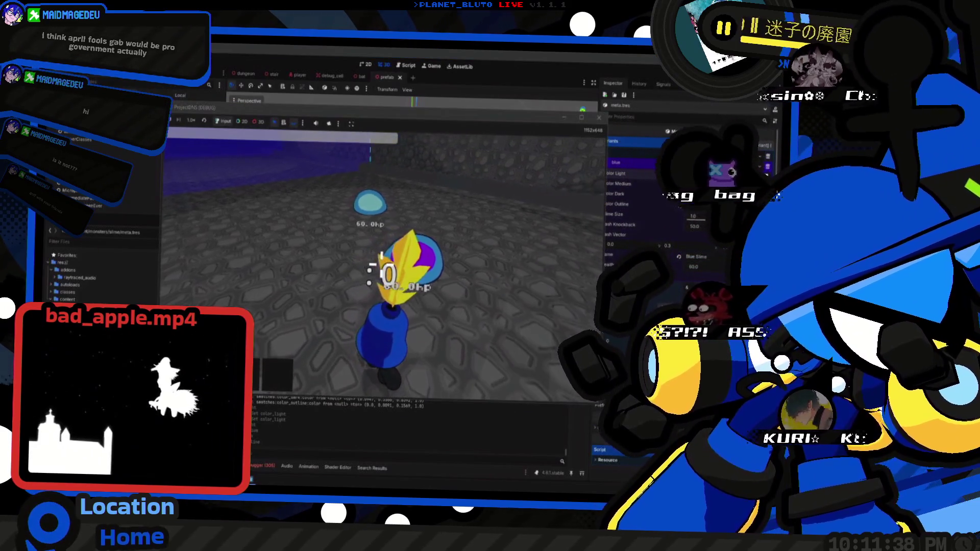
{"action": "key", "text": "F8"}
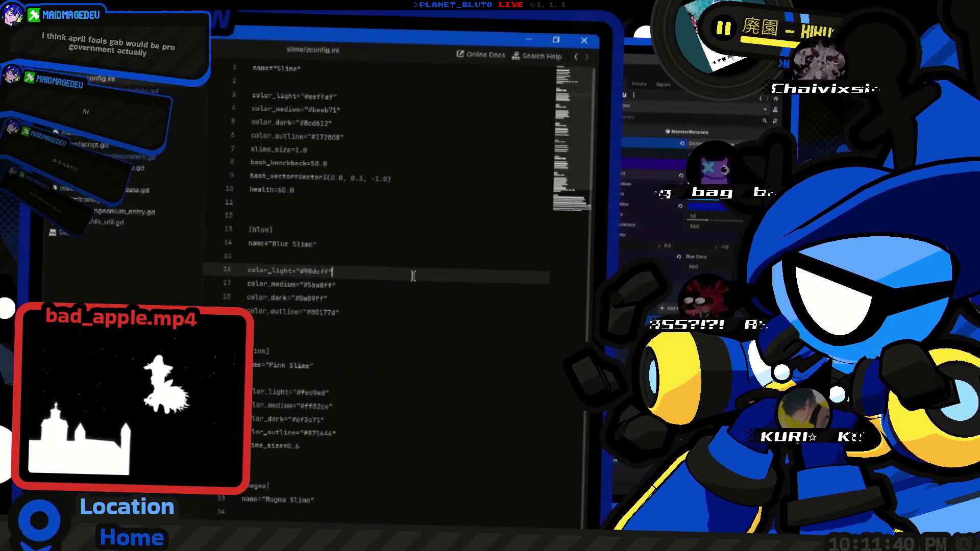
{"action": "scroll", "coordinate": [408, 292], "scroll_direction": "down", "scroll_amount": 5}
{"action": "key", "text": "F5"}
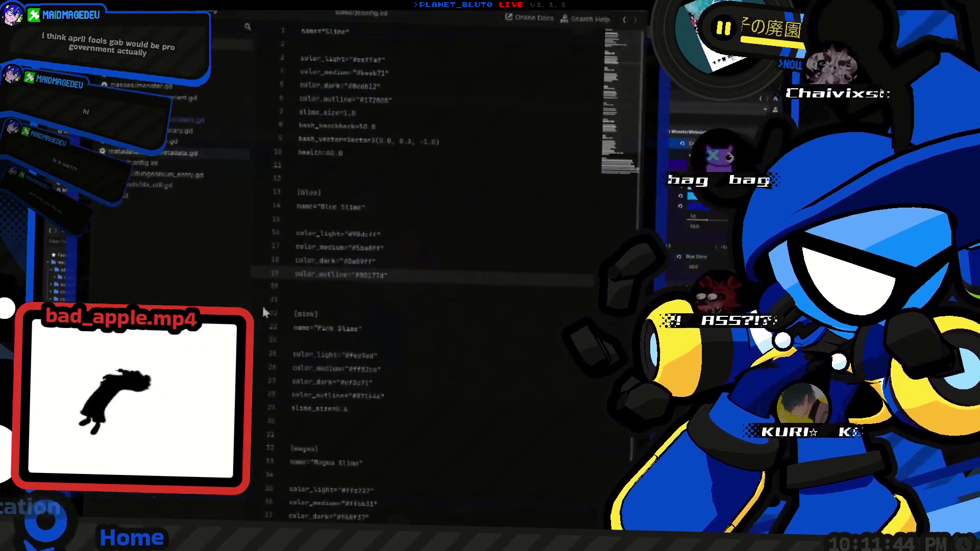
{"action": "left_click", "coordinate": [654, 158]}
{"action": "key", "text": "grave"}
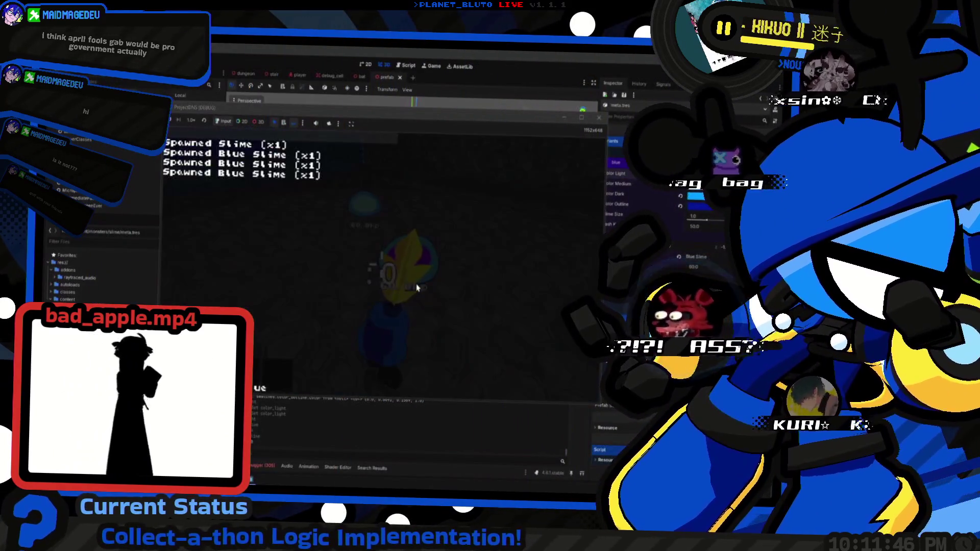
Hide the spawn log, check the slime_size entry, and stop the running game.
{"action": "key", "text": "grave"}
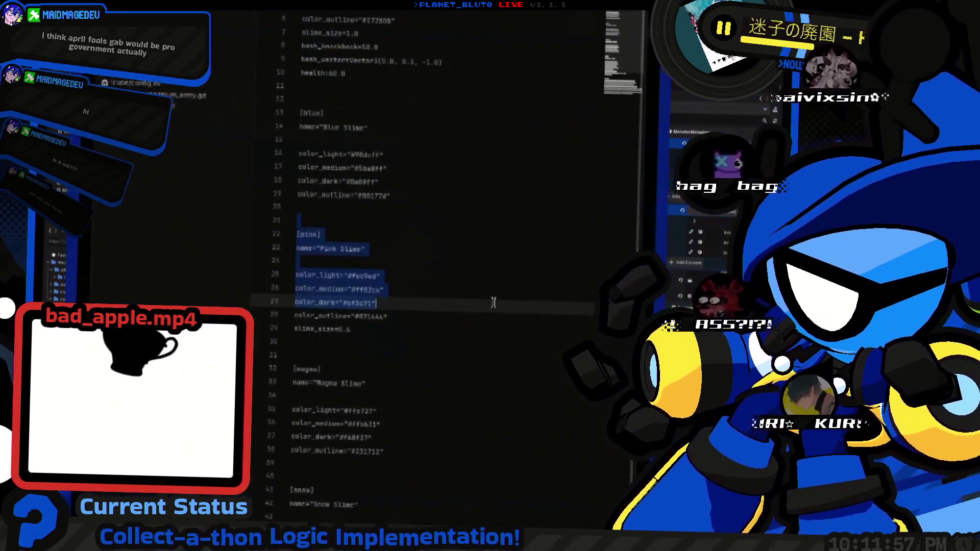
{"action": "left_click", "coordinate": [438, 289]}
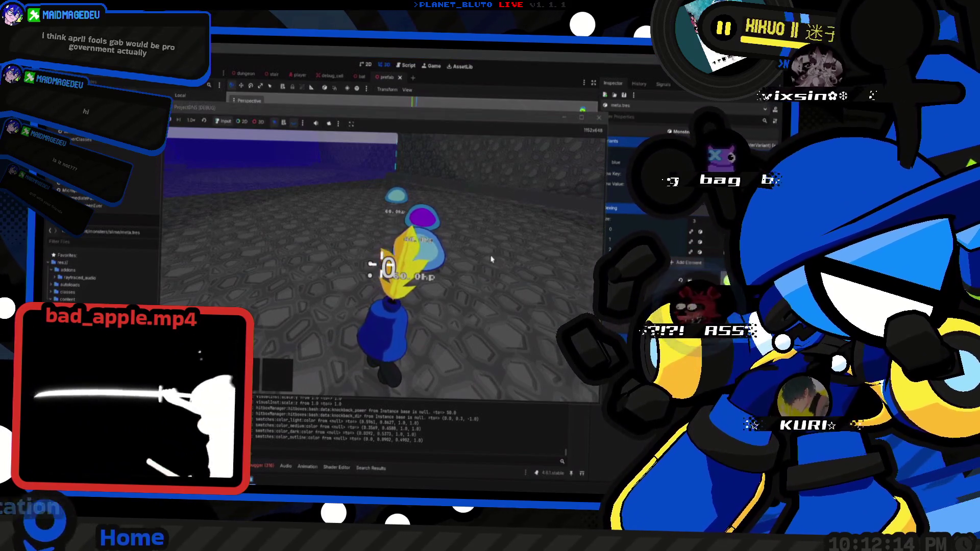
{"action": "key", "text": "F8"}
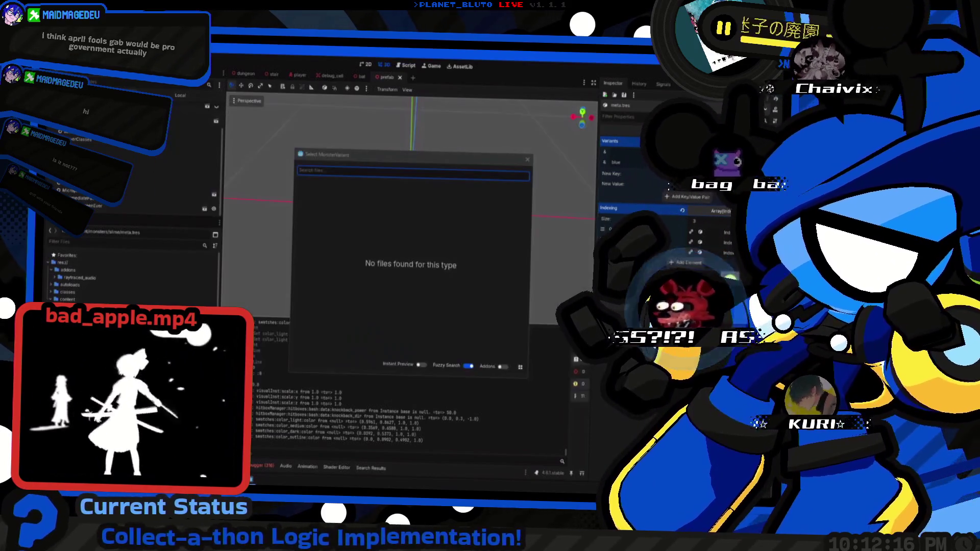
Dismiss the Select MonsterVariant dialog, add a pink variant, and copy its light colour from zconfig.ini.
{"action": "left_click", "coordinate": [418, 159]}
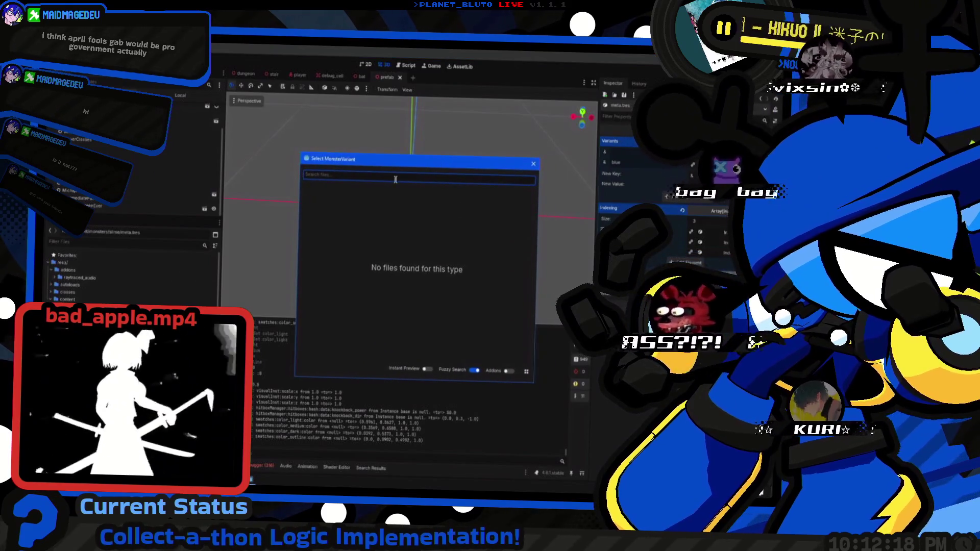
{"action": "left_click", "coordinate": [533, 164]}
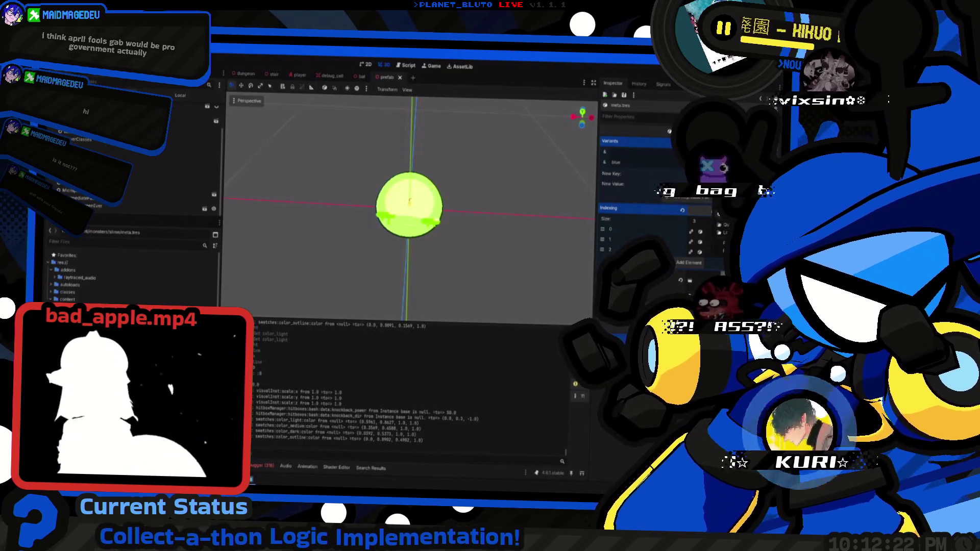
{"action": "left_click", "coordinate": [679, 200]}
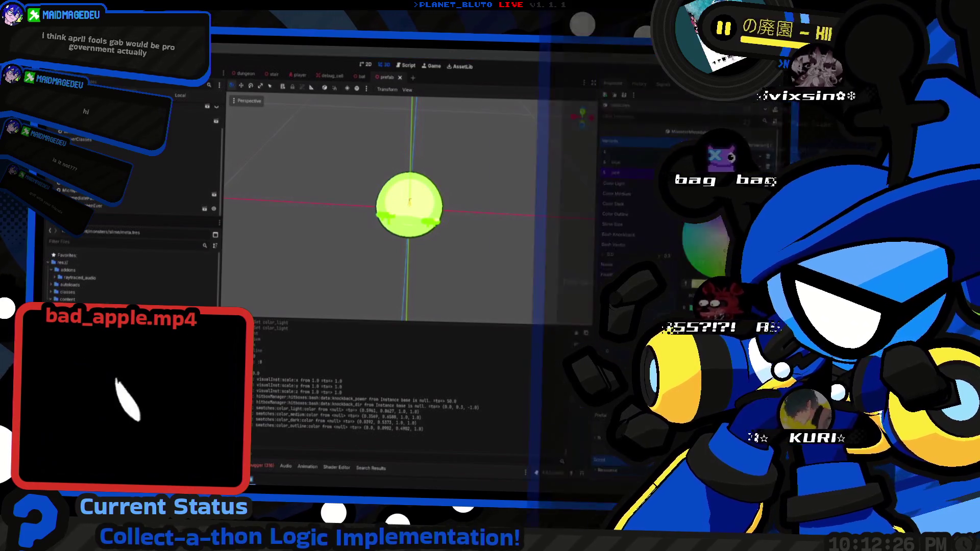
{"action": "key", "text": "alt+Tab"}
{"action": "double_click", "coordinate": [331, 267]}
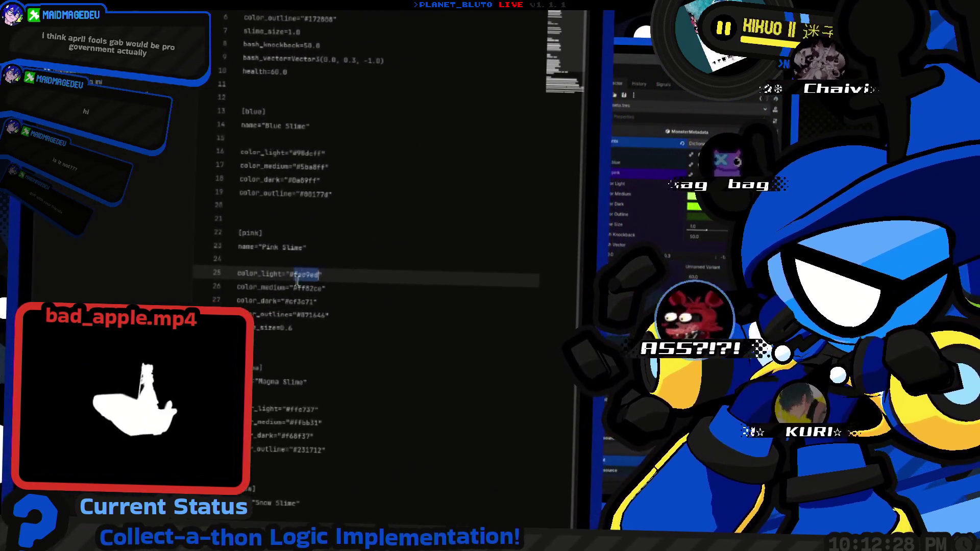
{"action": "key", "text": "alt+Tab"}
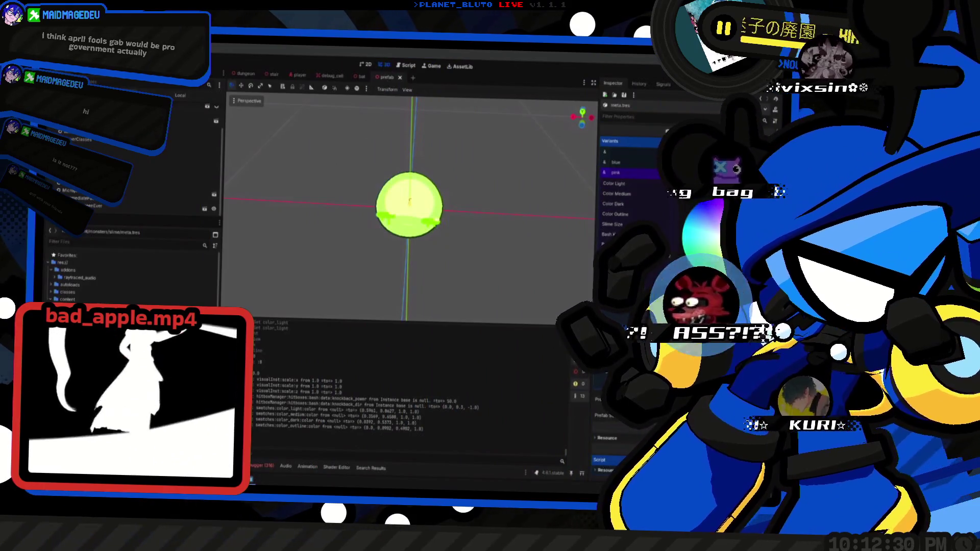
{"action": "key", "text": "alt+Tab"}
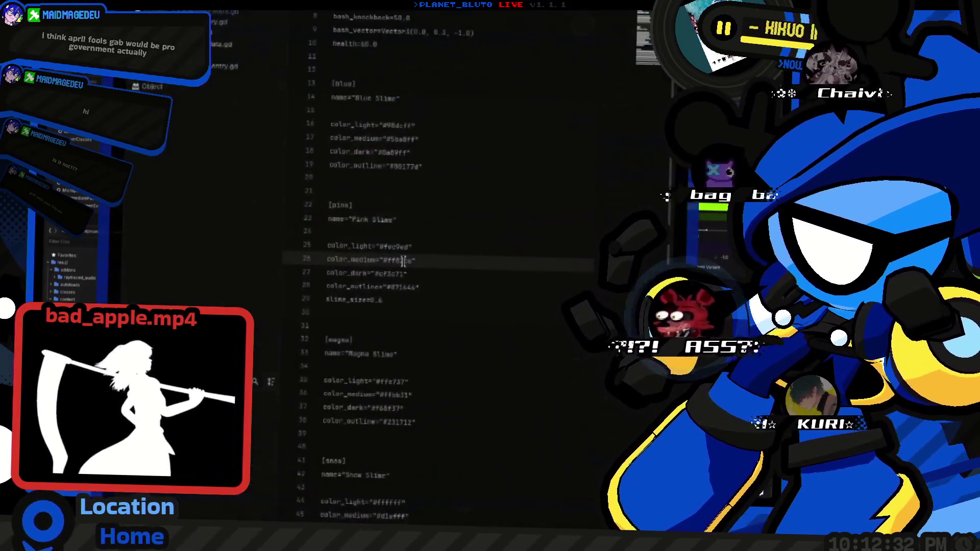
{"action": "key", "text": "alt+Tab"}
Paste the pink slime's medium, dark and outline hex colours from the config into the swatches.
{"action": "left_click", "coordinate": [700, 204]}
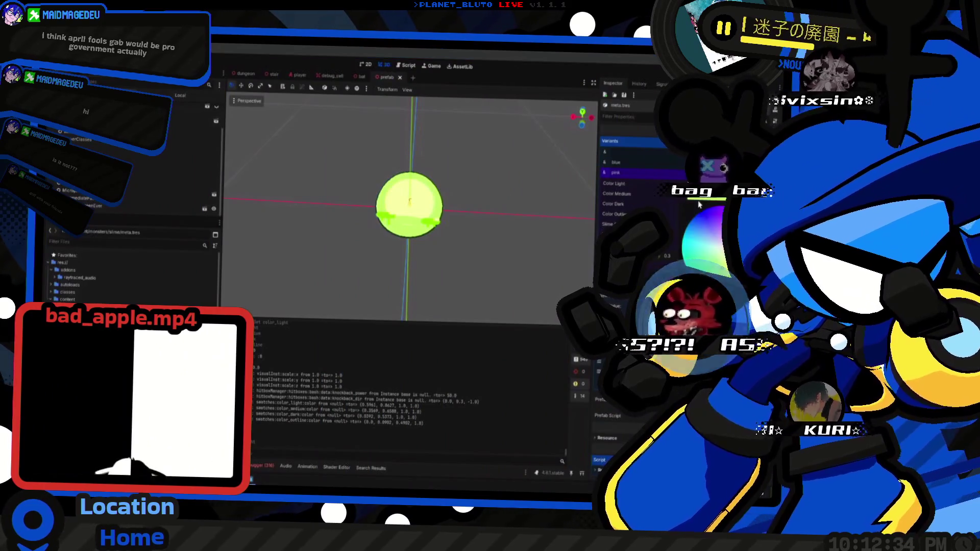
{"action": "key", "text": "alt+Tab"}
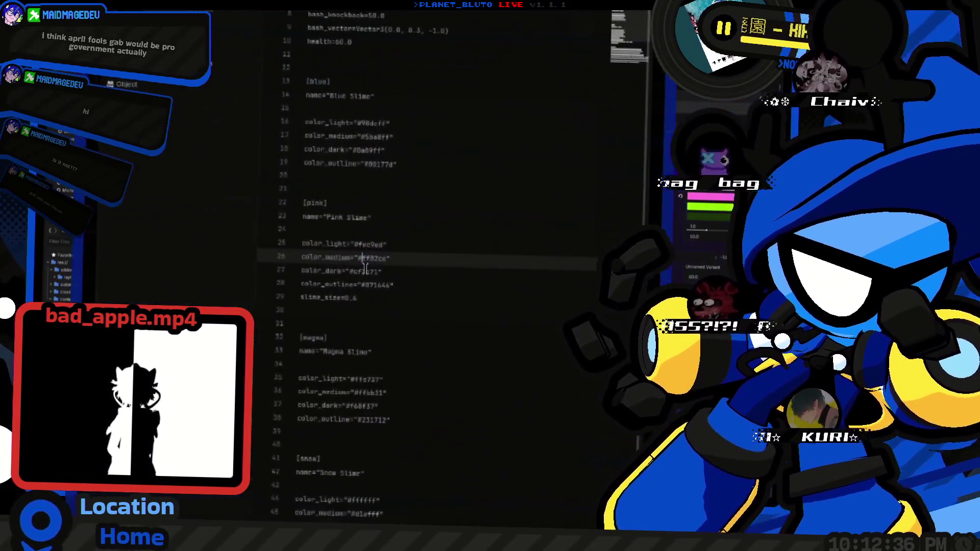
{"action": "key", "text": "alt+Tab"}
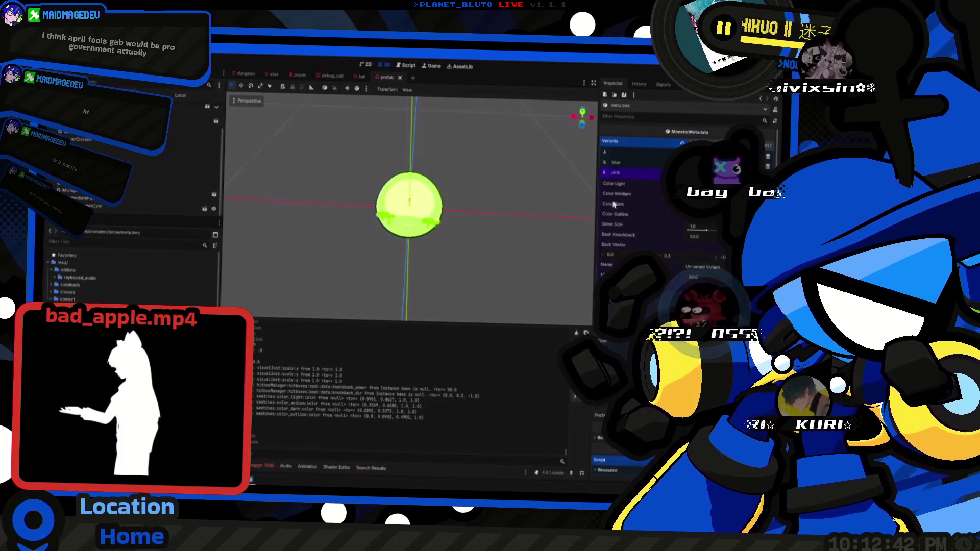
{"action": "right_click", "coordinate": [564, 157]}
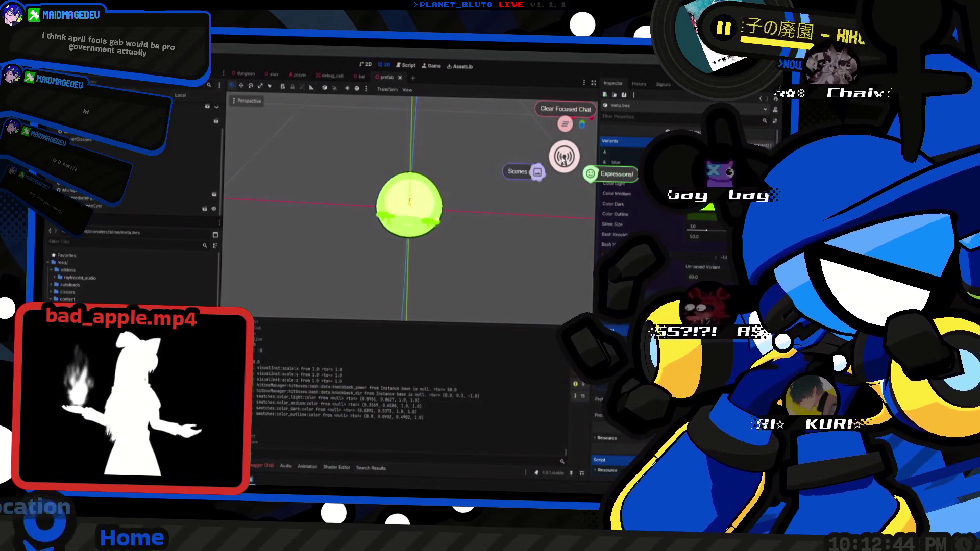
{"action": "left_click", "coordinate": [564, 157]}
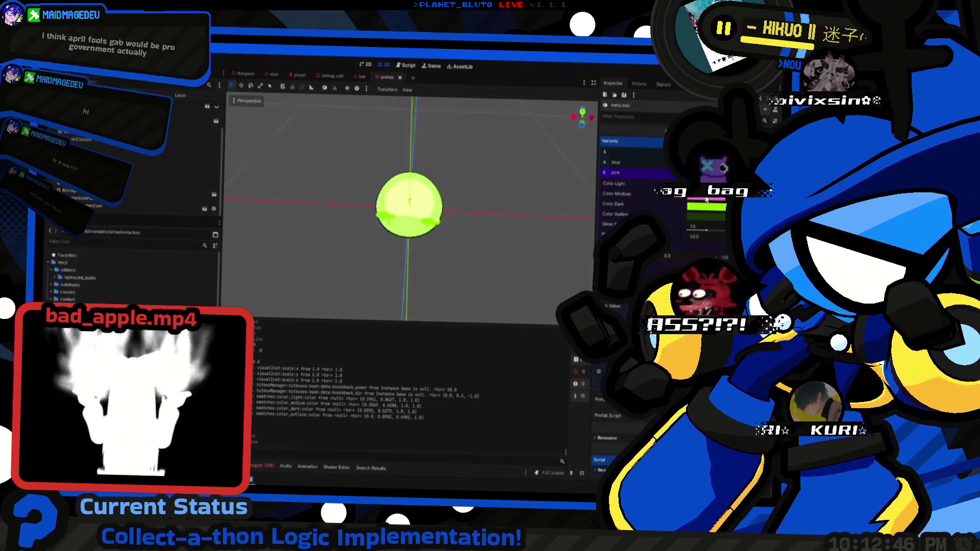
{"action": "left_click", "coordinate": [707, 200]}
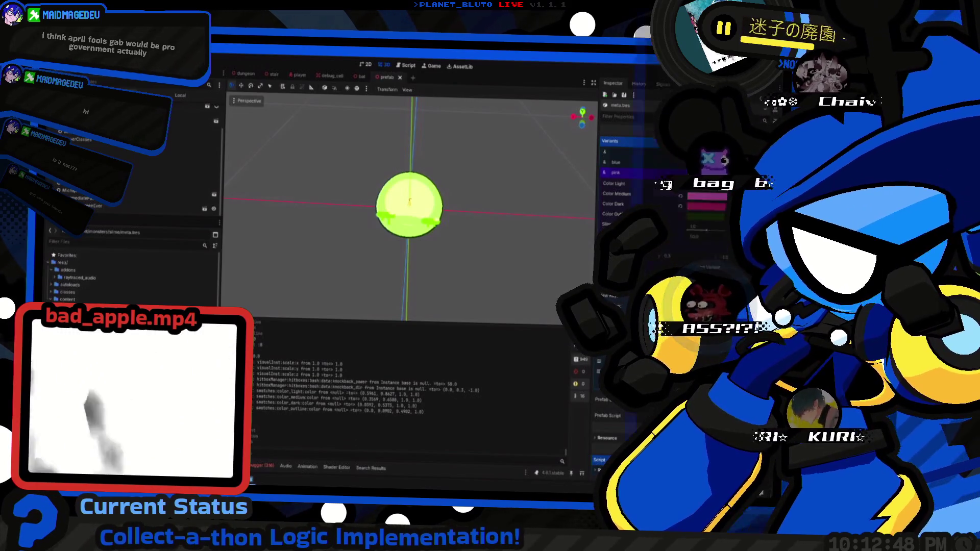
{"action": "key", "text": "alt+Tab"}
{"action": "double_click", "coordinate": [315, 277]}
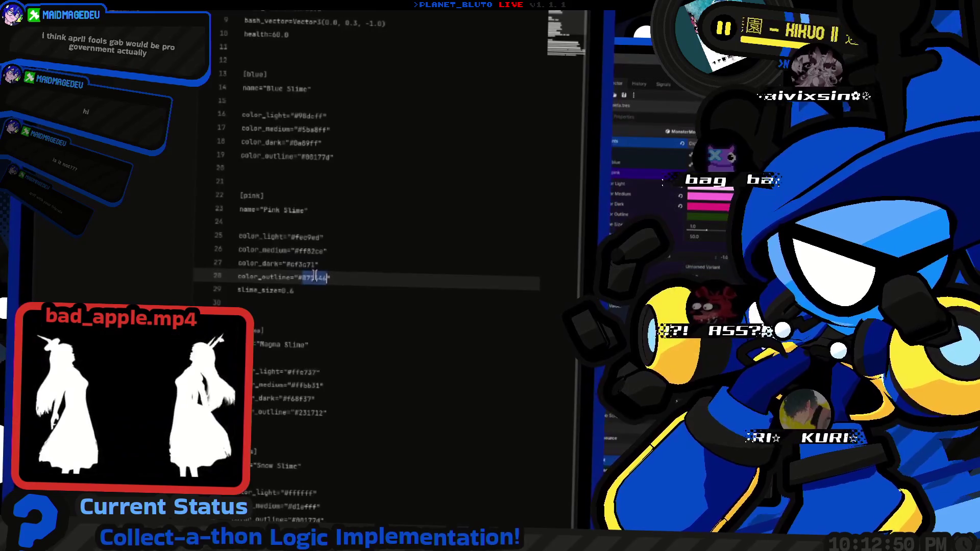
{"action": "key", "text": "alt+Tab"}
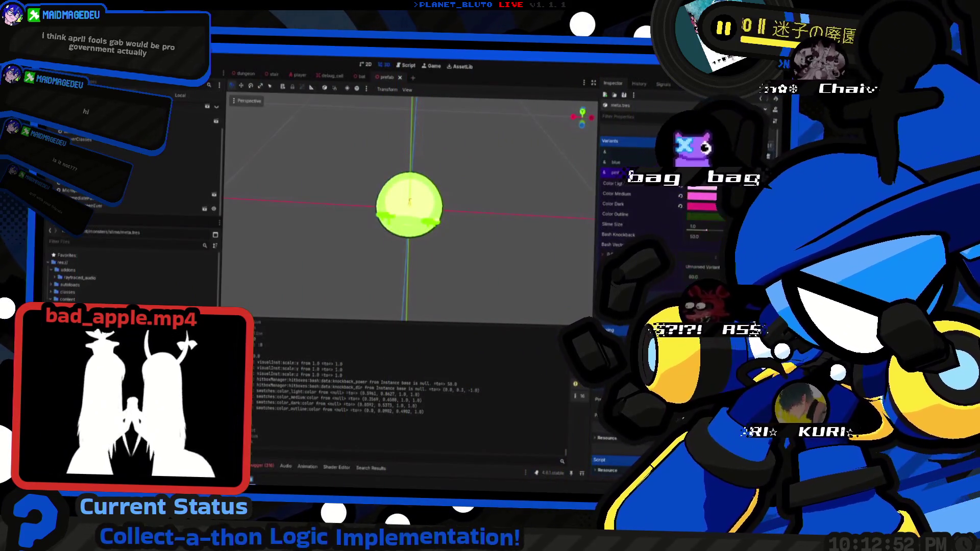
{"action": "key", "text": "alt+Tab"}
{"action": "key", "text": "alt+Tab"}
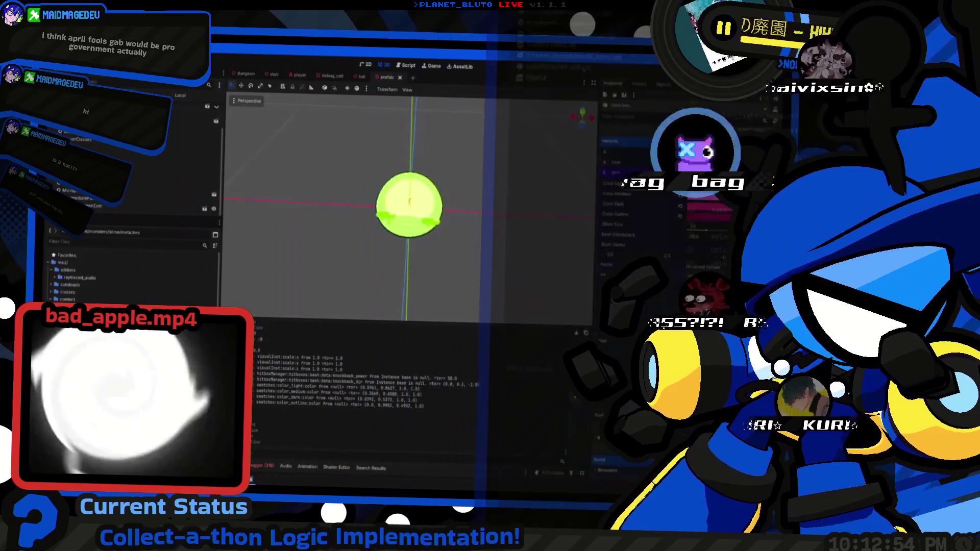
Set the pink variant's Slime Size to 0.6 and its Name to Pink.
{"action": "type", "text": ".6"}
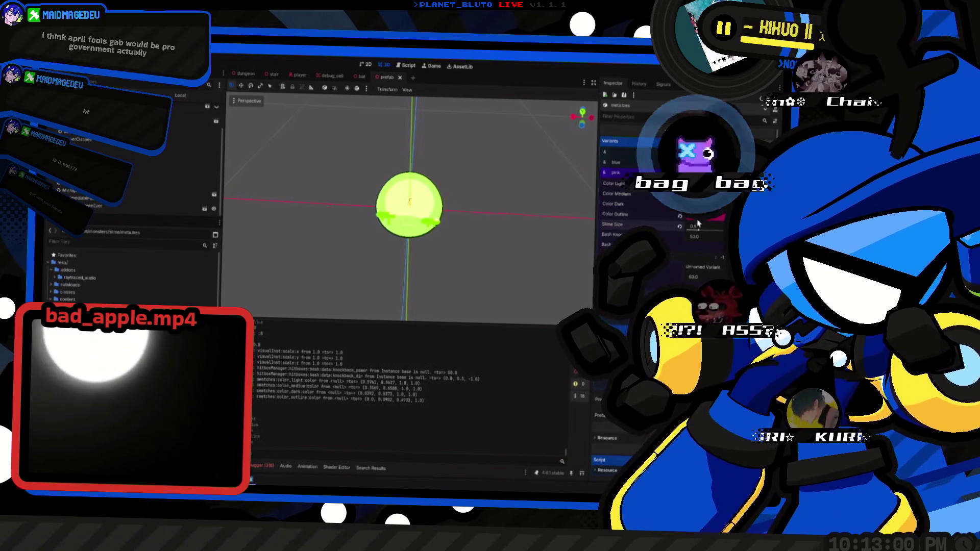
{"action": "left_click", "coordinate": [702, 268]}
{"action": "type", "text": "Pink"}
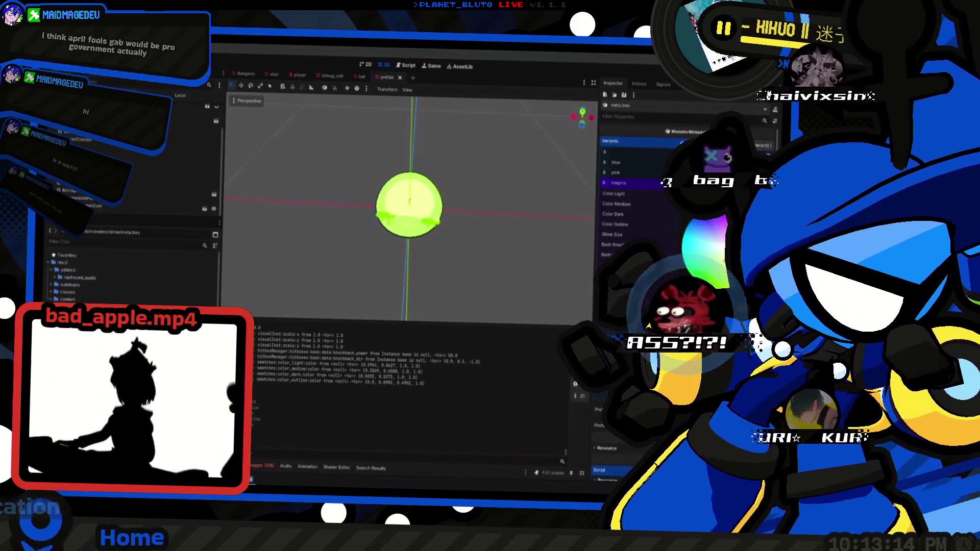
Copy the magma variant's colours over from zconfig.ini into the Inspector.
{"action": "key", "text": "alt+Tab"}
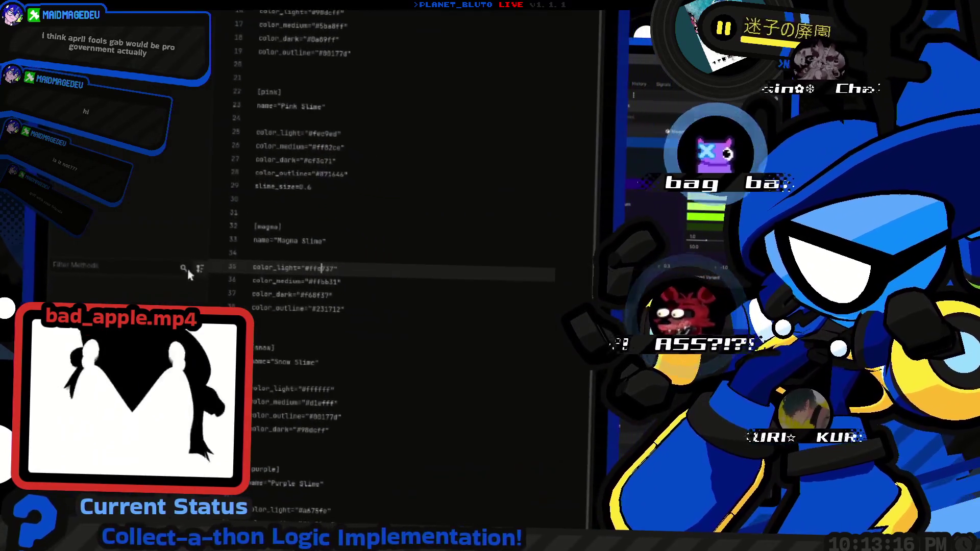
{"action": "key", "text": "alt+Tab"}
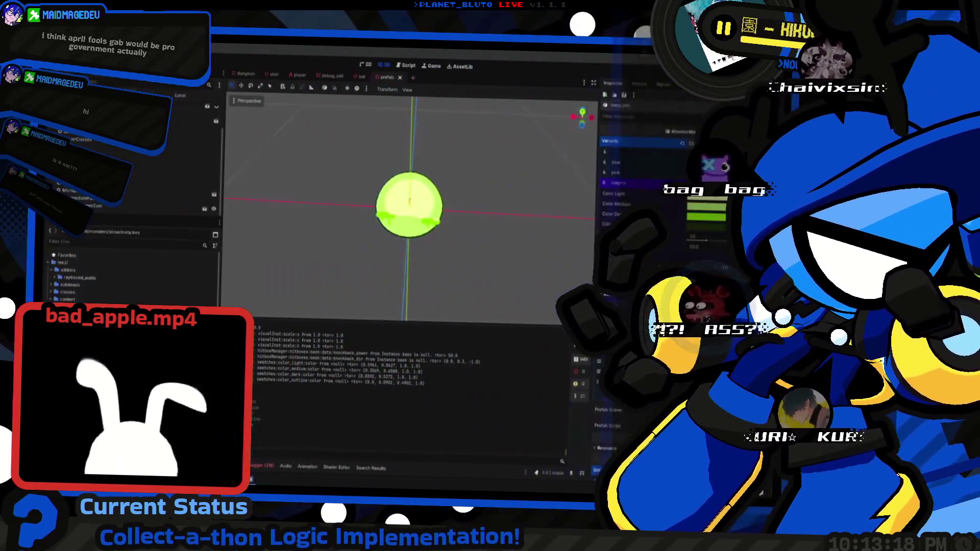
{"action": "key", "text": "alt+Tab"}
{"action": "key", "text": "alt+Tab"}
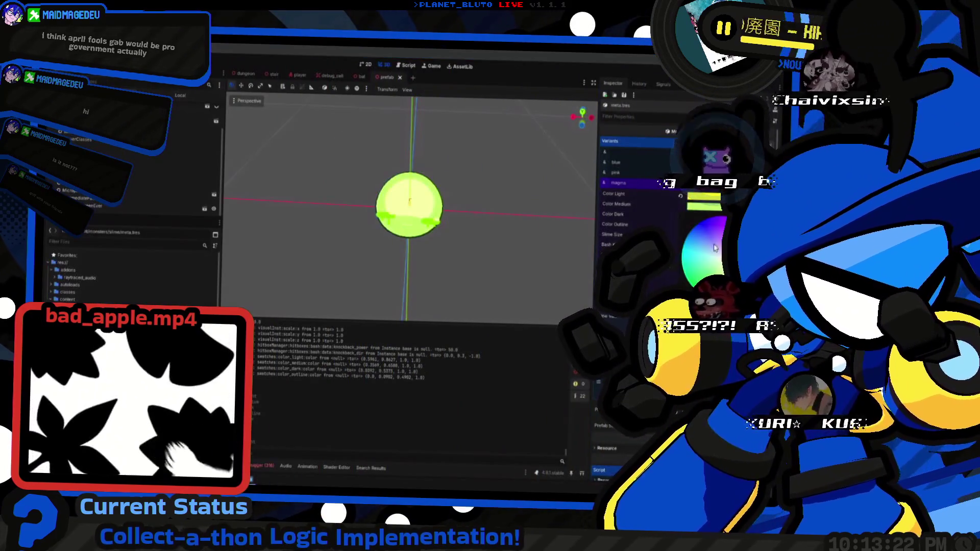
{"action": "key", "text": "alt+Tab"}
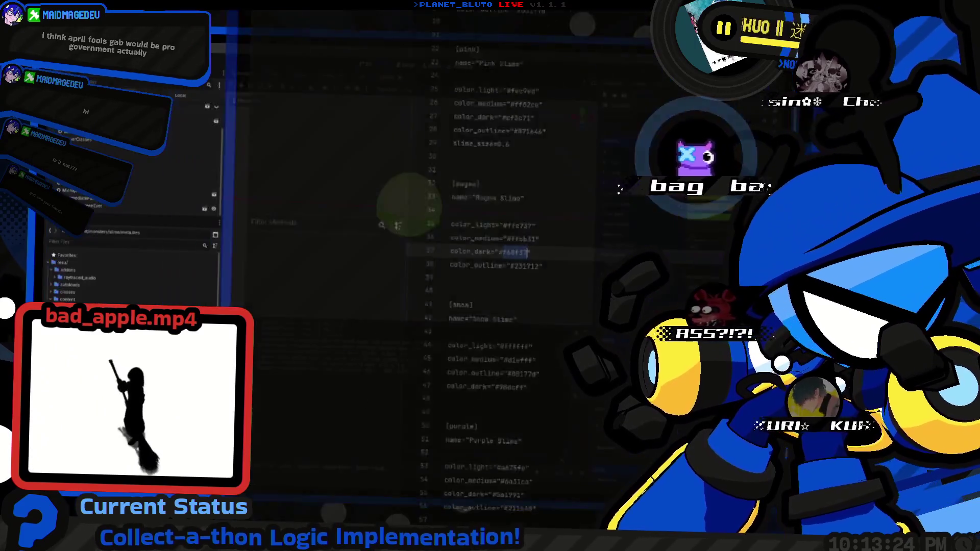
{"action": "key", "text": "alt+Tab"}
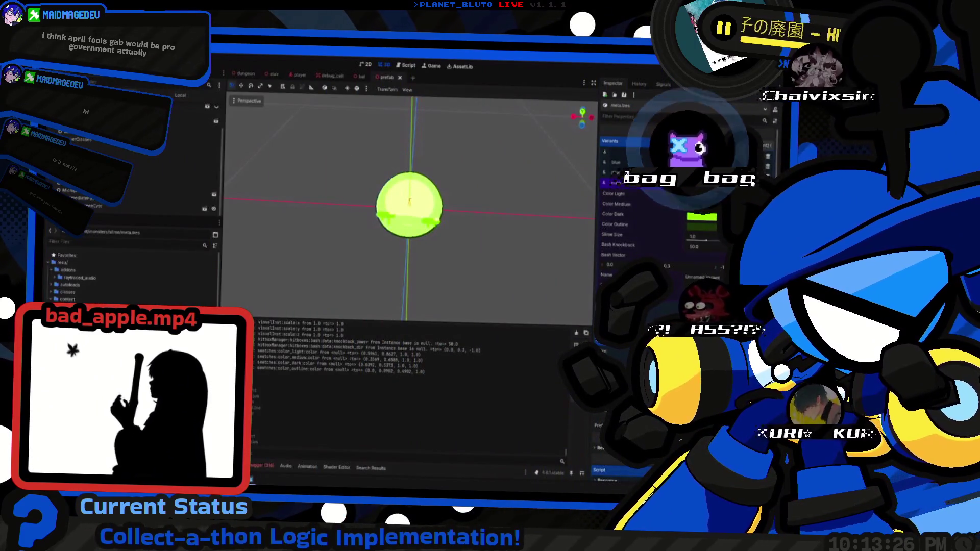
{"action": "key", "text": "alt+Tab"}
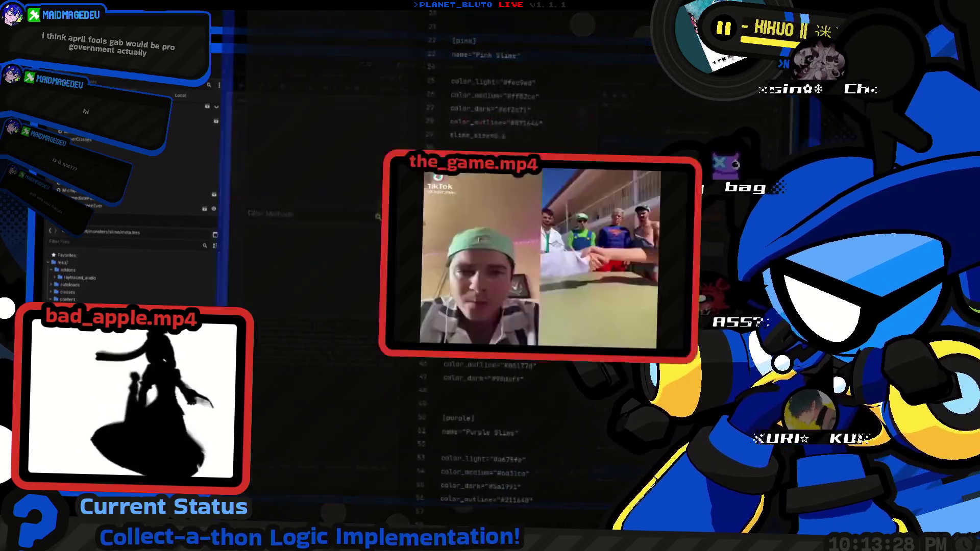
{"action": "key", "text": "alt+Tab"}
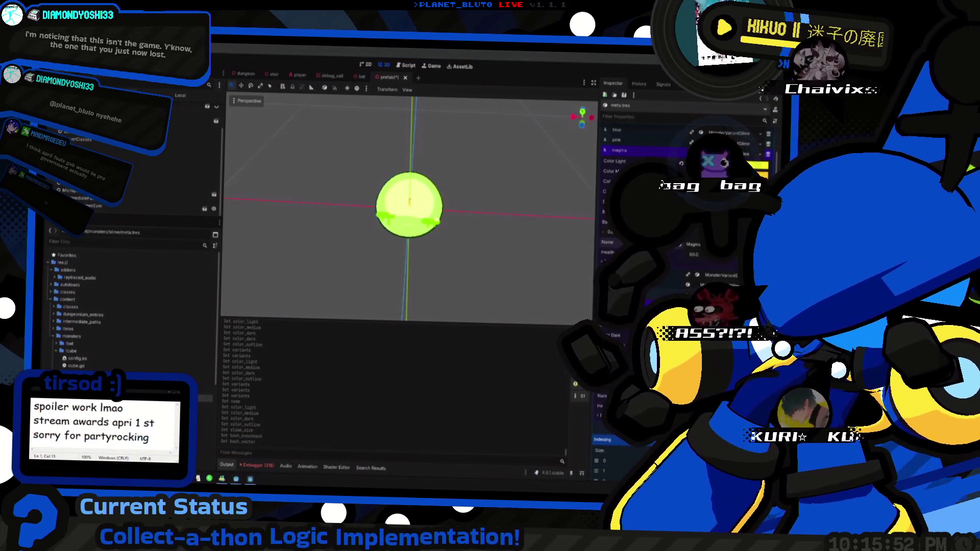
Expand the blue slime variant's settings in the Inspector.
{"action": "scroll", "coordinate": [622, 146], "scroll_direction": "up", "scroll_amount": 2}
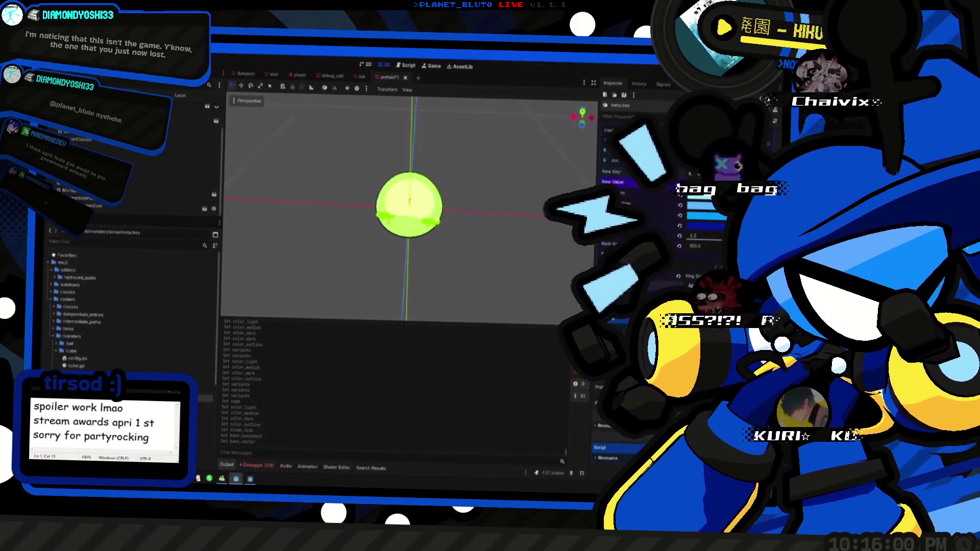
{"action": "scroll", "coordinate": [688, 285], "scroll_direction": "down", "scroll_amount": 3}
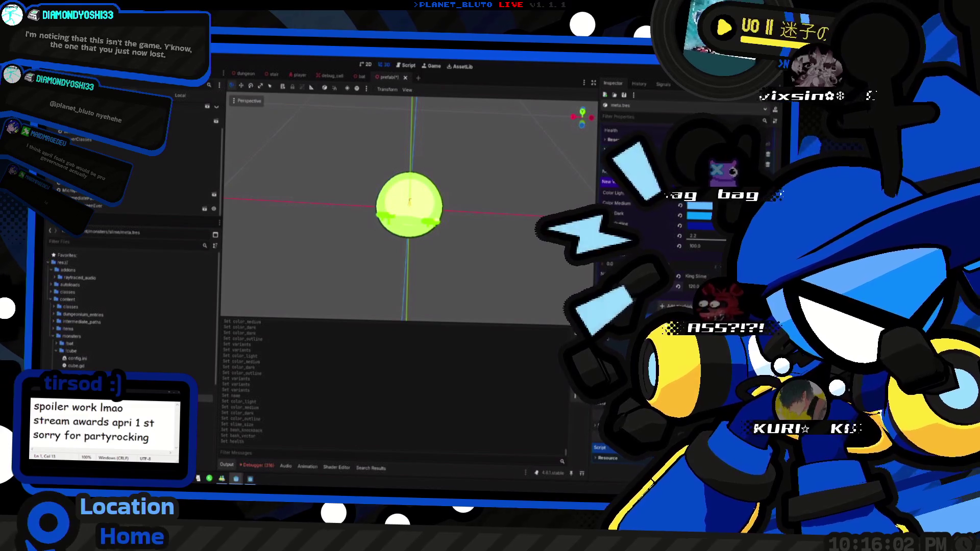
{"action": "scroll", "coordinate": [687, 286], "scroll_direction": "up", "scroll_amount": 1}
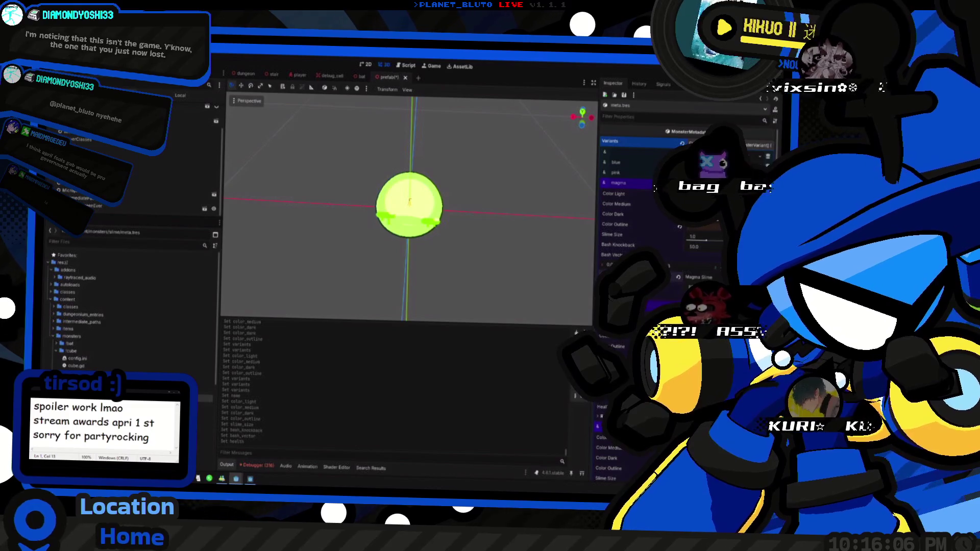
{"action": "left_click", "coordinate": [617, 162]}
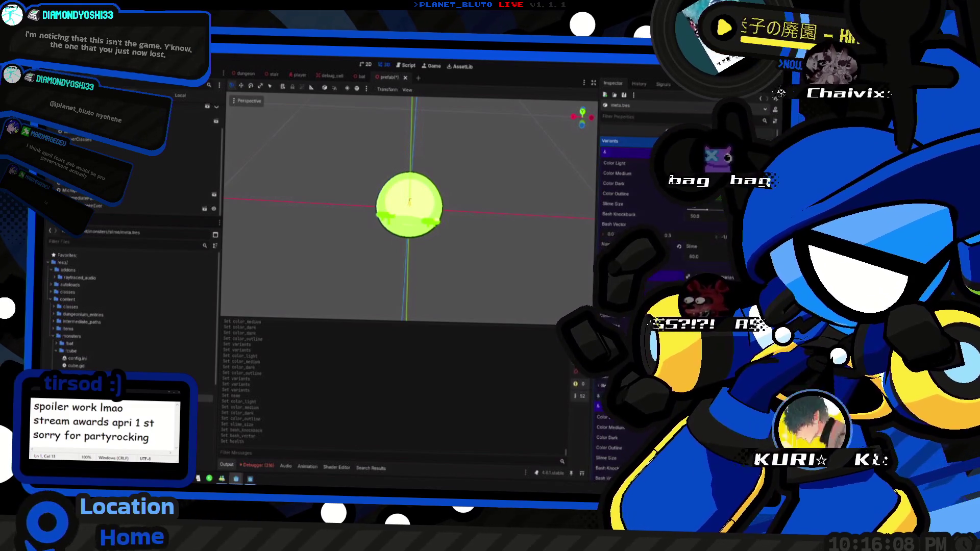
{"action": "scroll", "coordinate": [622, 204], "scroll_direction": "up", "scroll_amount": 1}
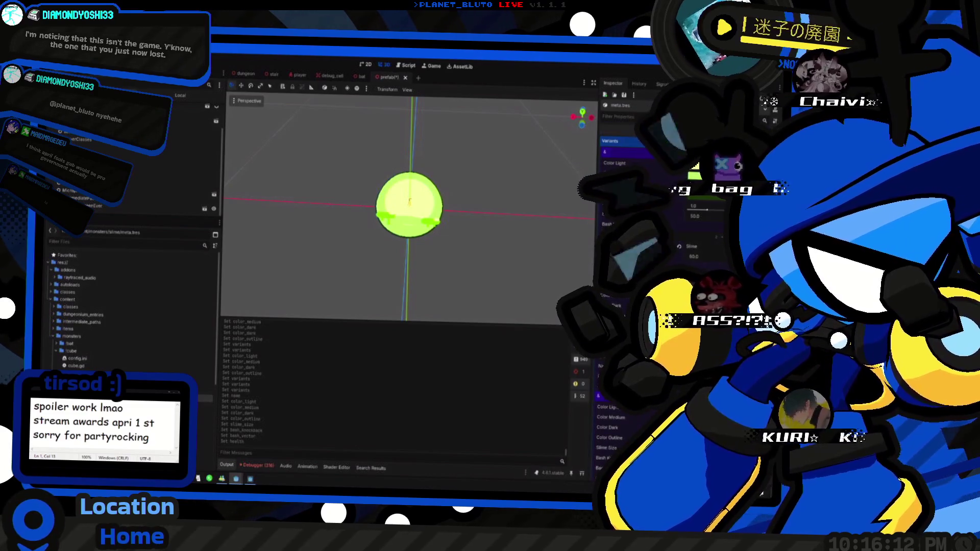
Save the slime prefab and run the game to test the variants.
{"action": "key", "text": "ctrl+s"}
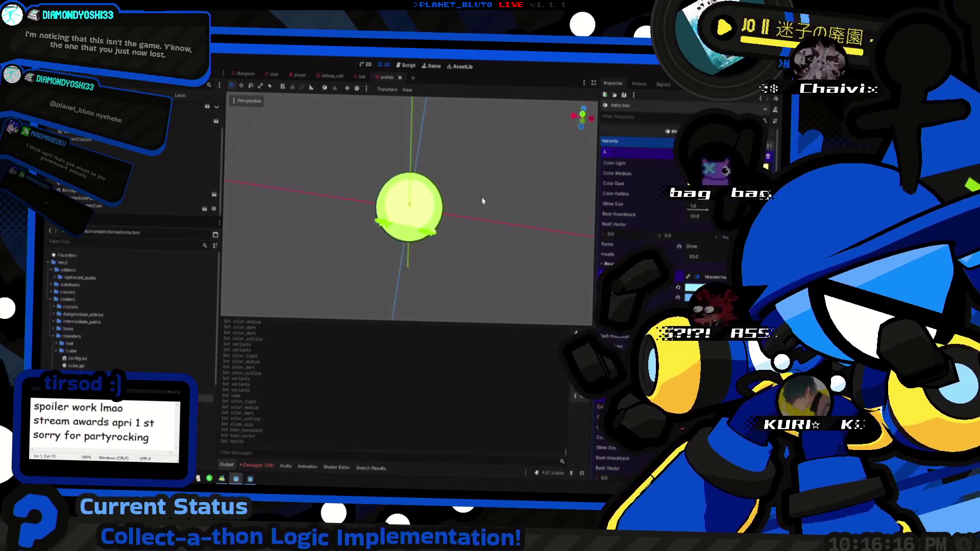
{"action": "left_click_drag", "start_coordinate": [511, 188], "coordinate": [480, 189]}
{"action": "key", "text": "F5"}
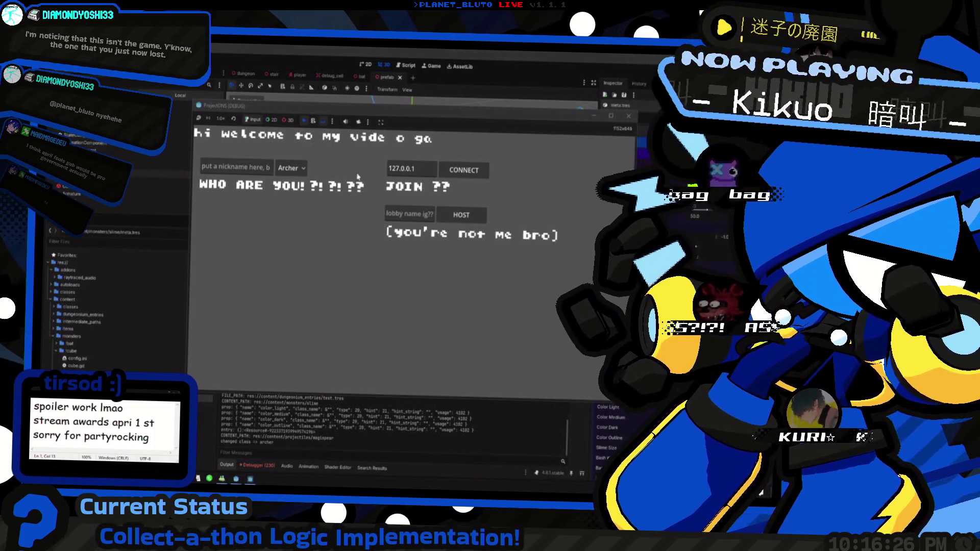
Host a new game lobby as the Knight class.
{"action": "left_click", "coordinate": [290, 168]}
{"action": "left_click", "coordinate": [284, 199]}
{"action": "left_click", "coordinate": [459, 214]}
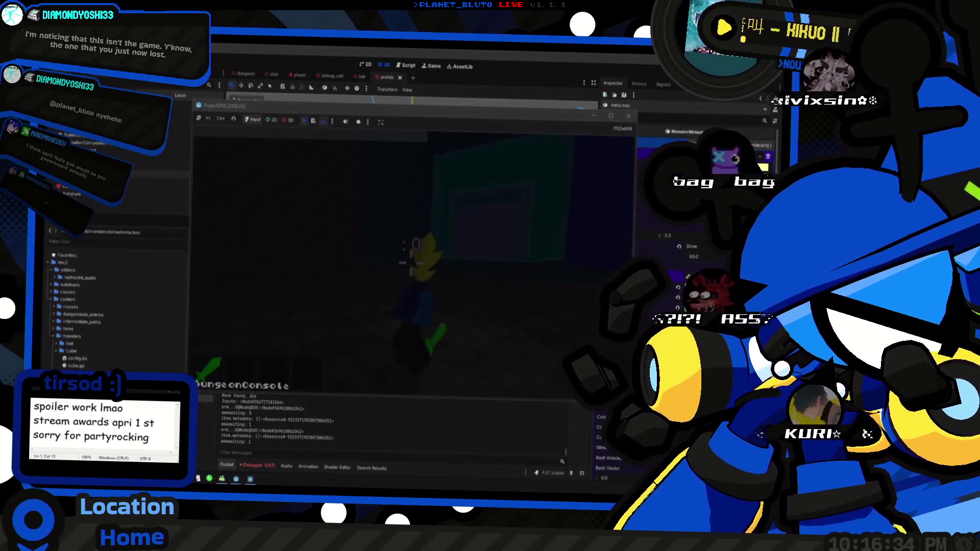
Try spawning a king slime from the in-game console, then stop the game.
{"action": "key", "text": "grave"}
{"action": "type", "text": "on slimeking"}
{"action": "key", "text": "Return"}
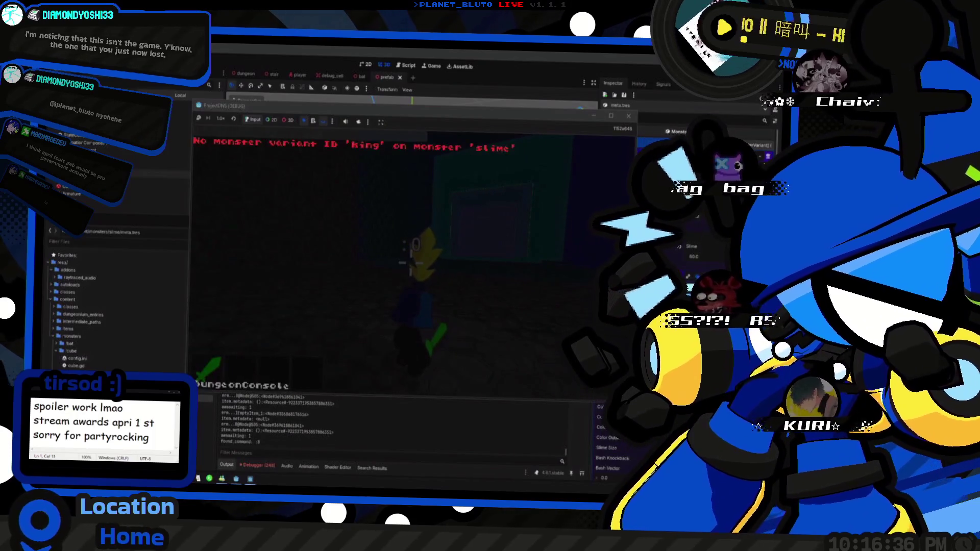
{"action": "key", "text": "grave"}
{"action": "key", "text": "grave"}
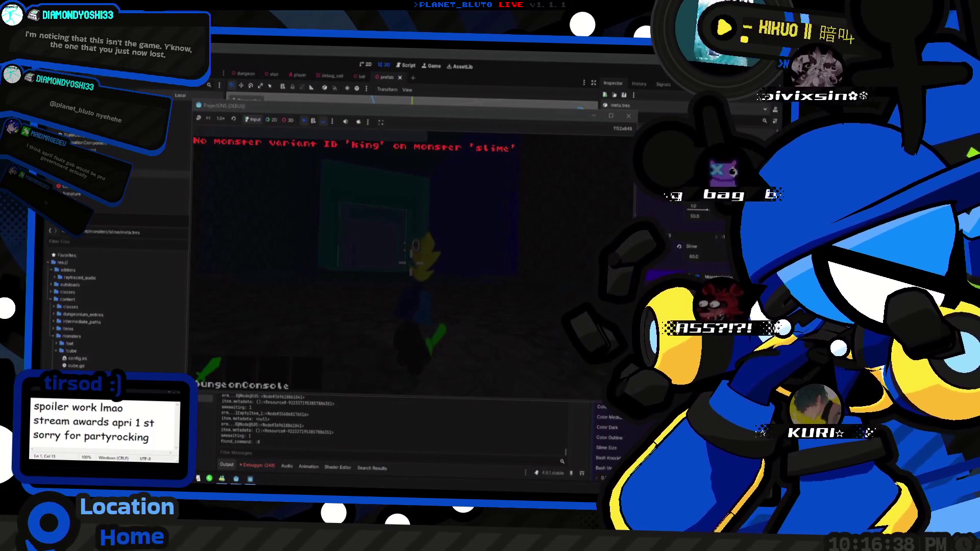
{"action": "key", "text": "grave"}
{"action": "key", "text": "F8"}
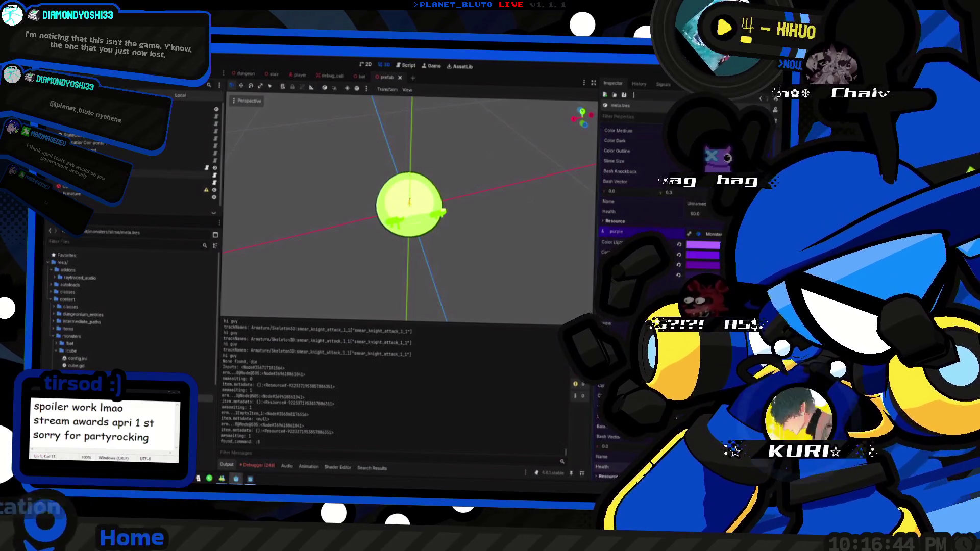
Review the slime variant fields in the Inspector and run the project again.
{"action": "scroll", "coordinate": [633, 204], "scroll_direction": "up", "scroll_amount": 2}
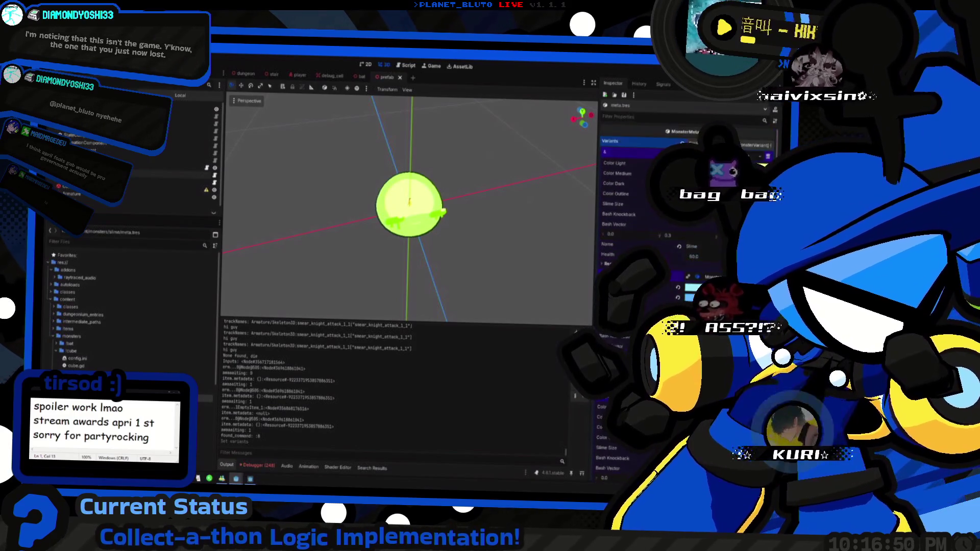
{"action": "key", "text": "F5"}
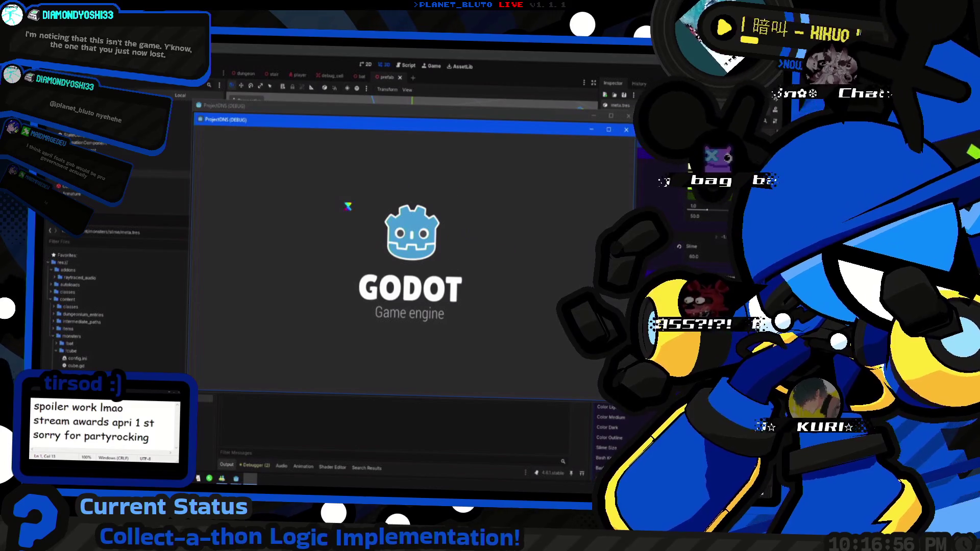
Start as Knight, spawn slime variant 1 from the console, then stop the game.
{"action": "left_click", "coordinate": [289, 168]}
{"action": "left_click", "coordinate": [526, 231]}
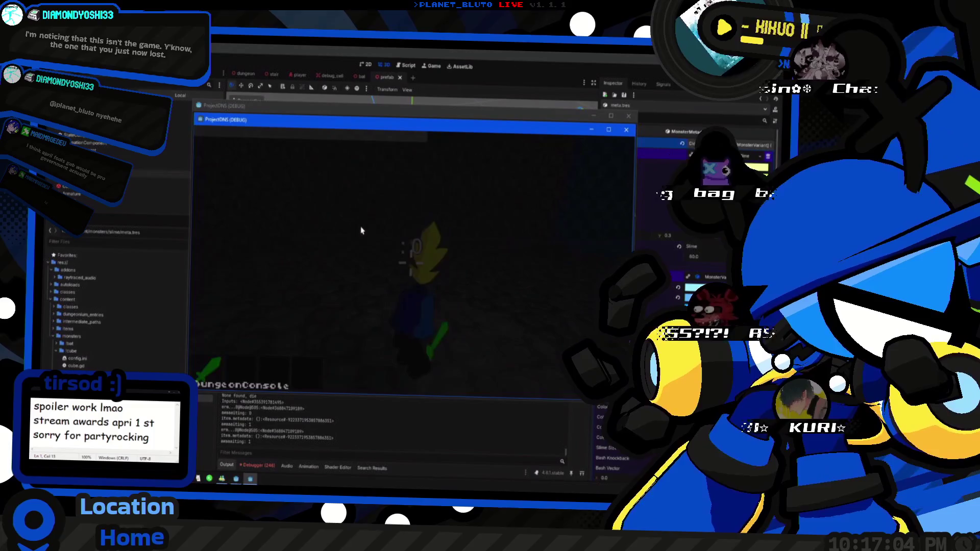
{"action": "type", "text": "on slime 1 kin"}
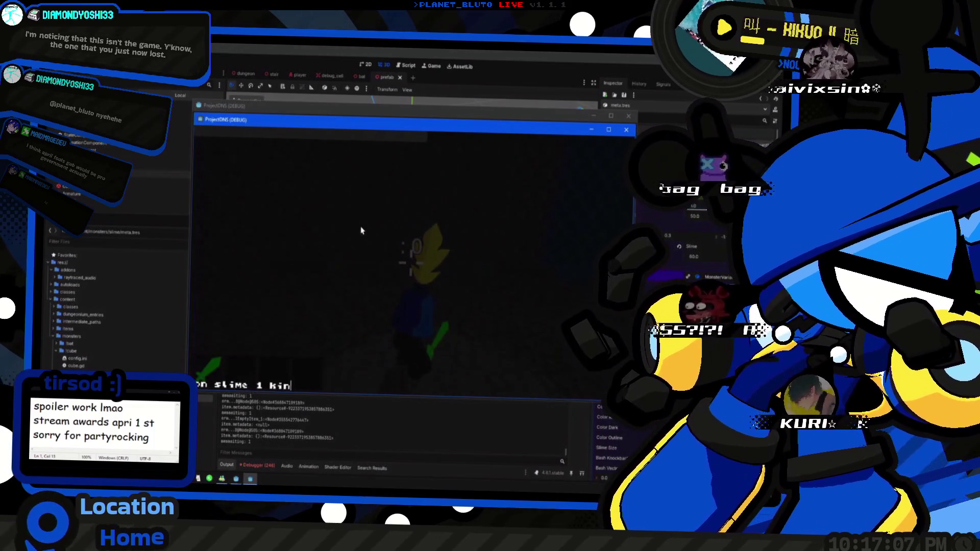
{"action": "key", "text": "Return"}
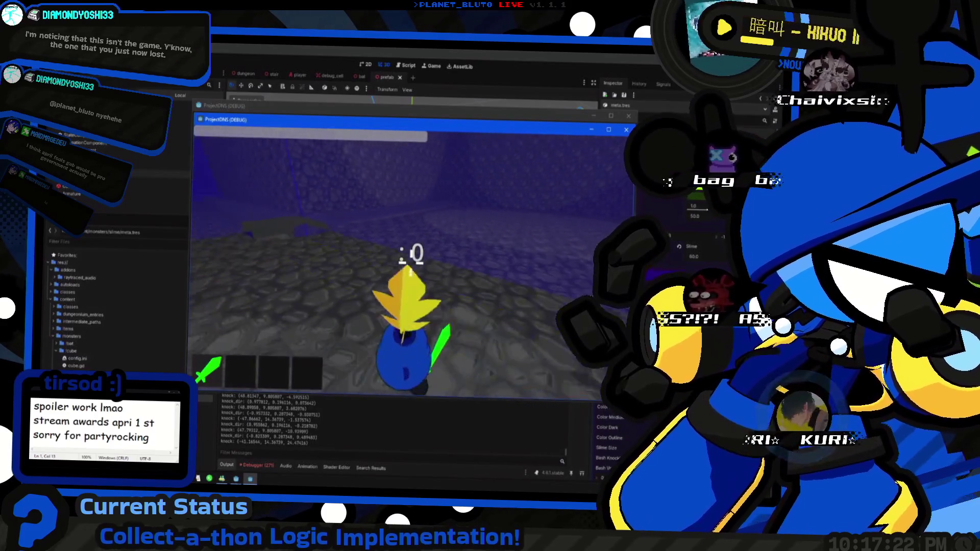
{"action": "key", "text": "F8"}
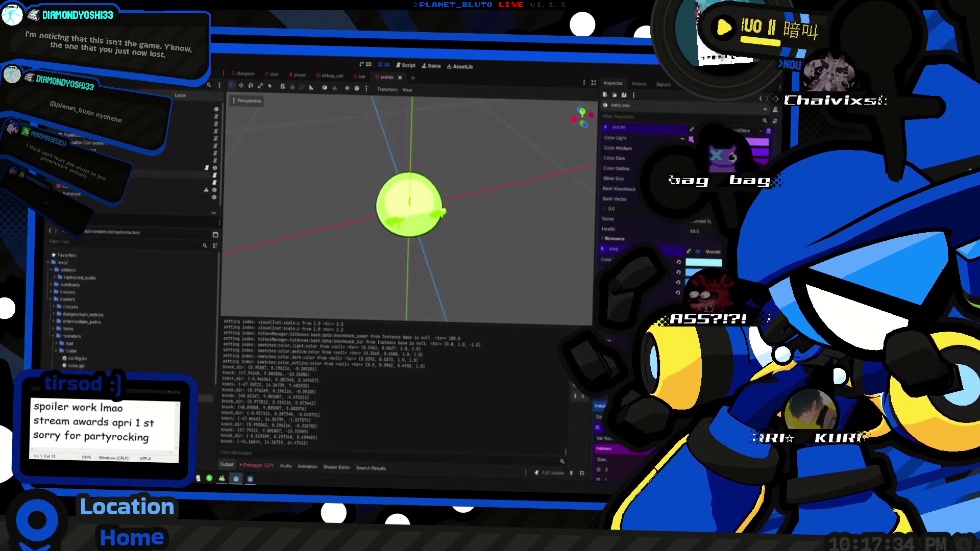
Add a hitboxManager line after line 84 of the monster script.
{"action": "scroll", "coordinate": [638, 204], "scroll_direction": "down", "scroll_amount": 5}
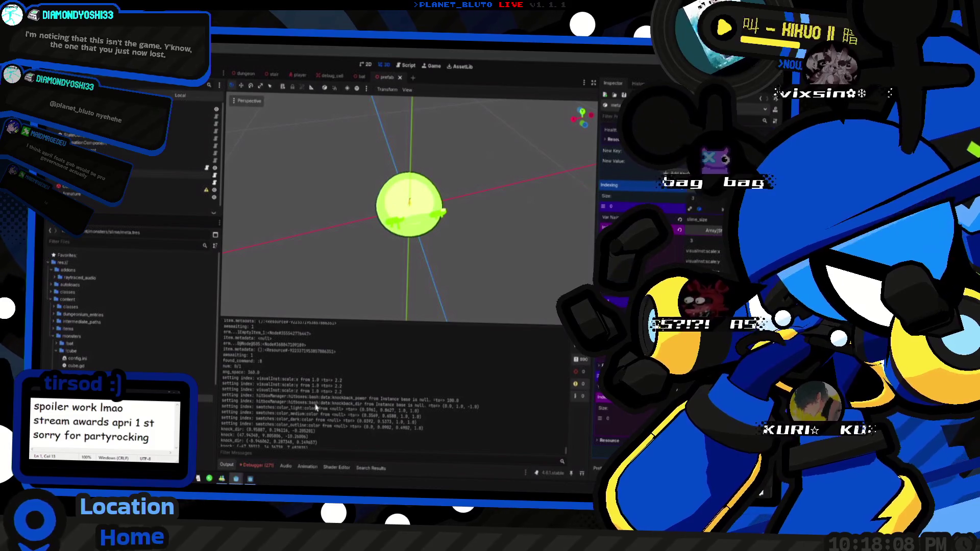
{"action": "key", "text": "ctrl+F3"}
{"action": "scroll", "coordinate": [485, 225], "scroll_direction": "up", "scroll_amount": 15}
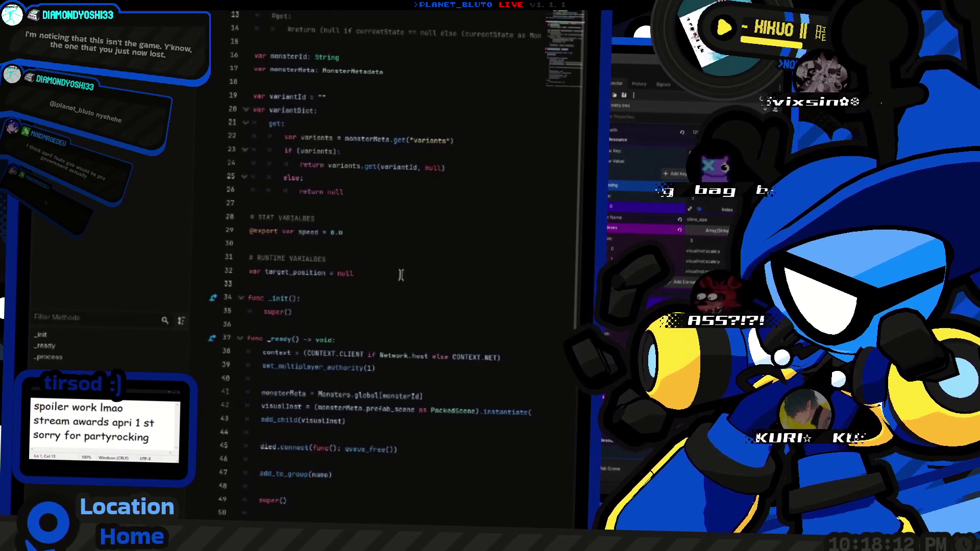
{"action": "scroll", "coordinate": [405, 274], "scroll_direction": "down", "scroll_amount": 10}
{"action": "scroll", "coordinate": [406, 276], "scroll_direction": "down", "scroll_amount": 8}
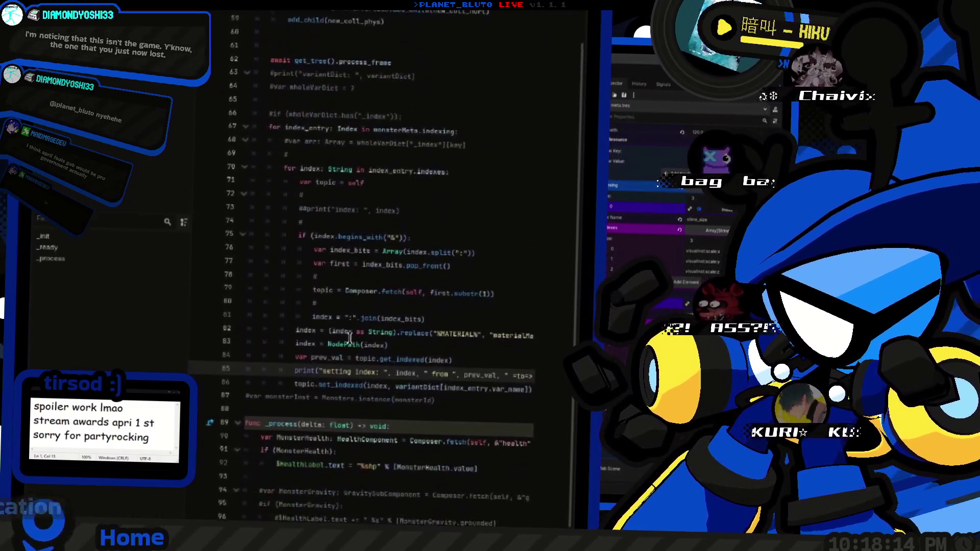
{"action": "left_click", "coordinate": [462, 272]}
{"action": "key", "text": "Return"}
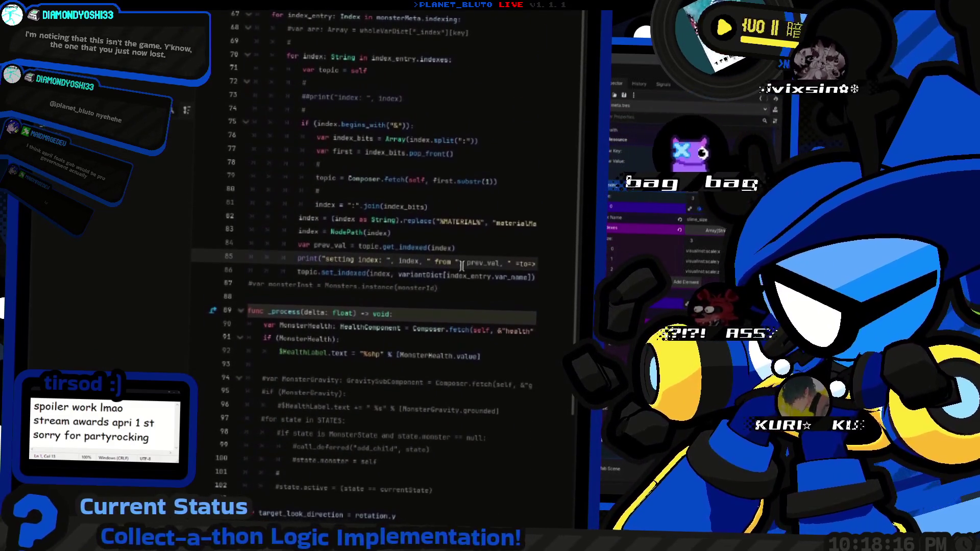
{"action": "type", "text": "hitboxManager"}
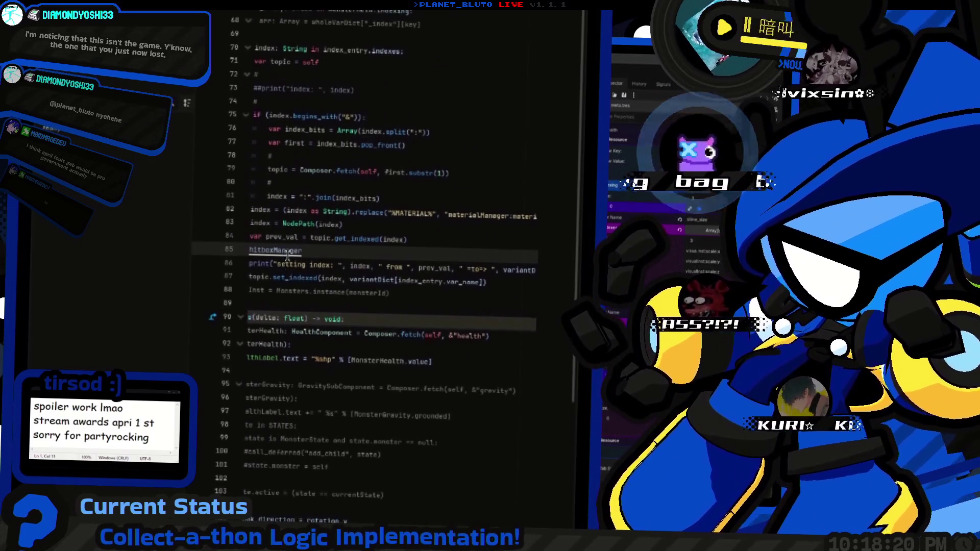
Search the whole project for hitboxManager, starting from line 39 of entity.gd.
{"action": "left_click", "coordinate": [275, 255], "text": "ctrl"}
{"action": "scroll", "coordinate": [403, 208], "scroll_direction": "up", "scroll_amount": 2}
{"action": "scroll", "coordinate": [403, 207], "scroll_direction": "up", "scroll_amount": 7}
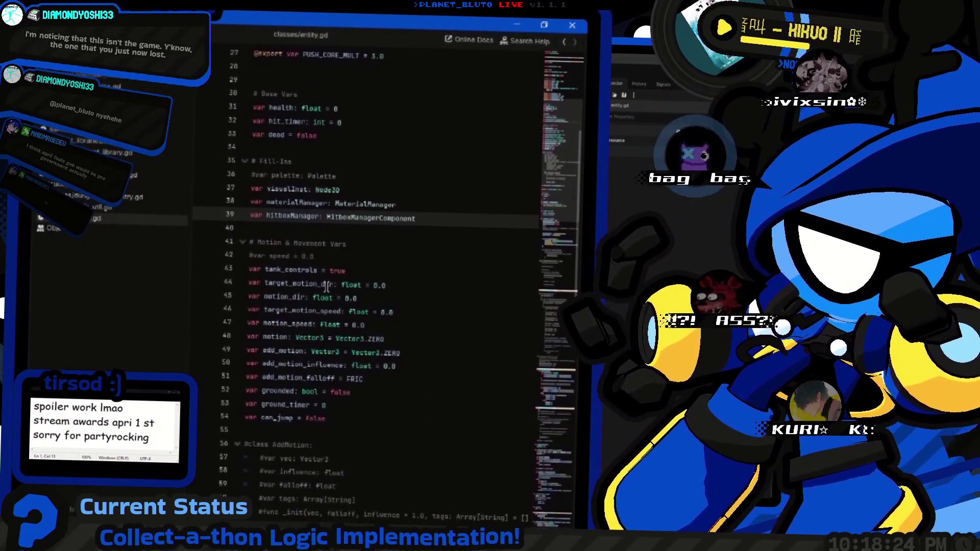
{"action": "scroll", "coordinate": [326, 291], "scroll_direction": "up", "scroll_amount": 1}
{"action": "double_click", "coordinate": [287, 285]}
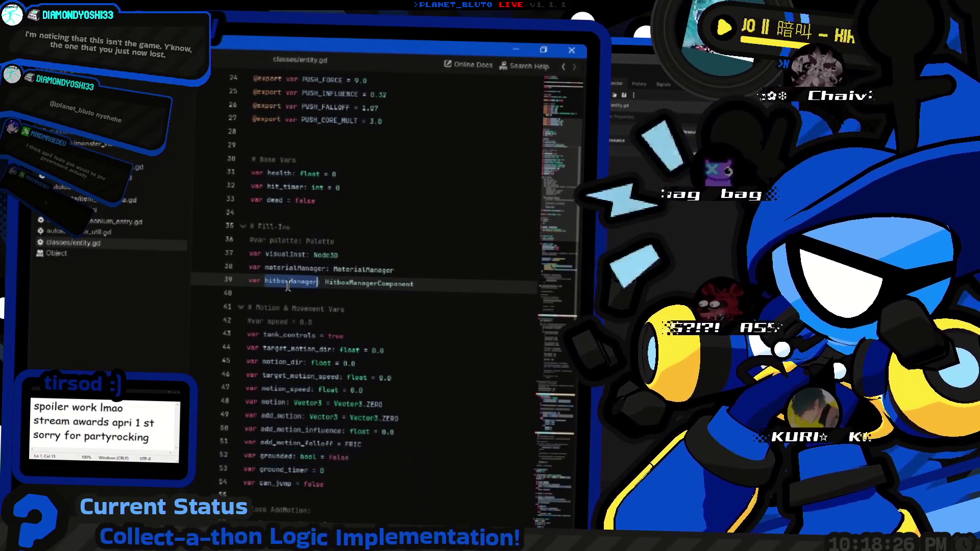
{"action": "key", "text": "ctrl+shift+f"}
{"action": "key", "text": "Return"}
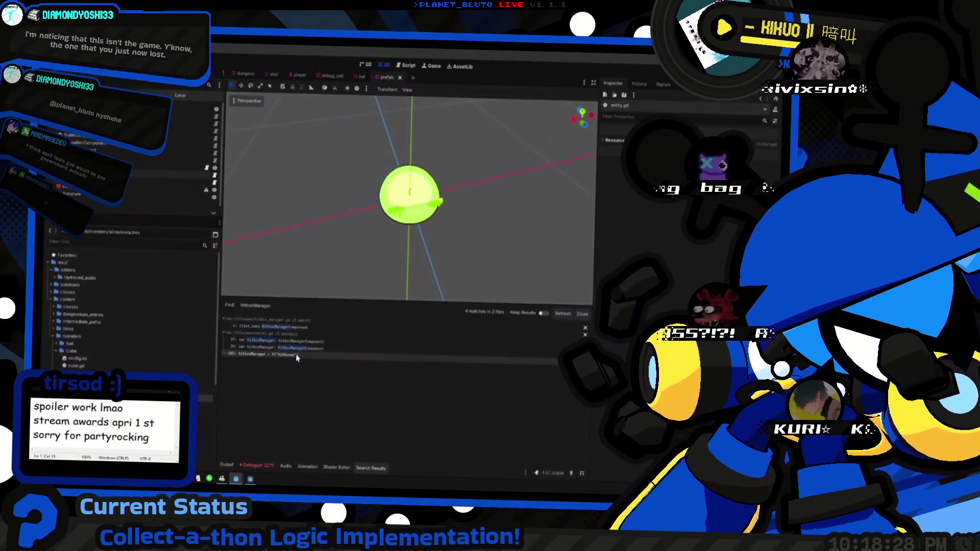
Orbit around the slime and inspect its collision shape and Area3D nodes.
{"action": "scroll", "coordinate": [123, 154], "scroll_direction": "down", "scroll_amount": 1}
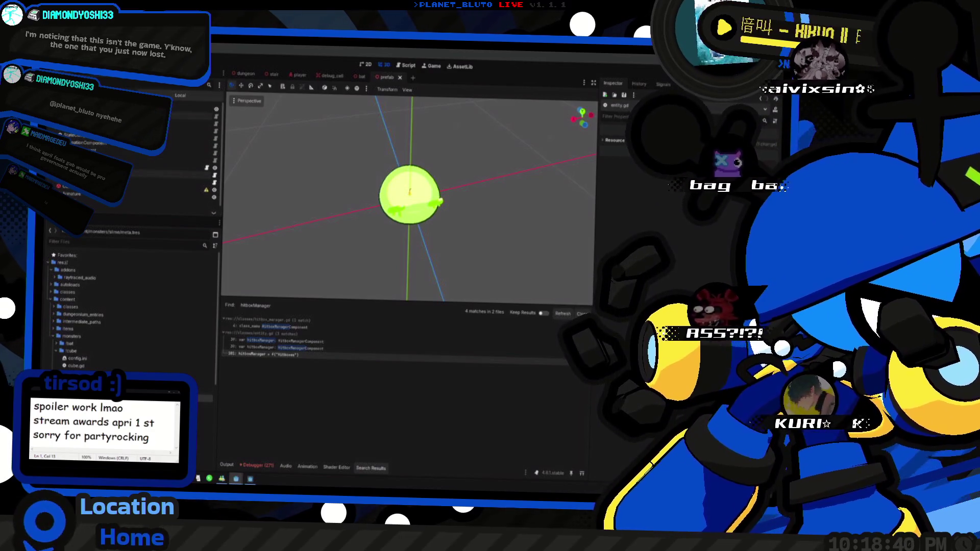
{"action": "scroll", "coordinate": [463, 208], "scroll_direction": "down", "scroll_amount": 10}
{"action": "mouse_move", "coordinate": [439, 204]}
{"action": "left_mouse_down"}
{"action": "mouse_move", "coordinate": [463, 208]}
{"action": "mouse_move", "coordinate": [307, 204]}
{"action": "left_mouse_up"}
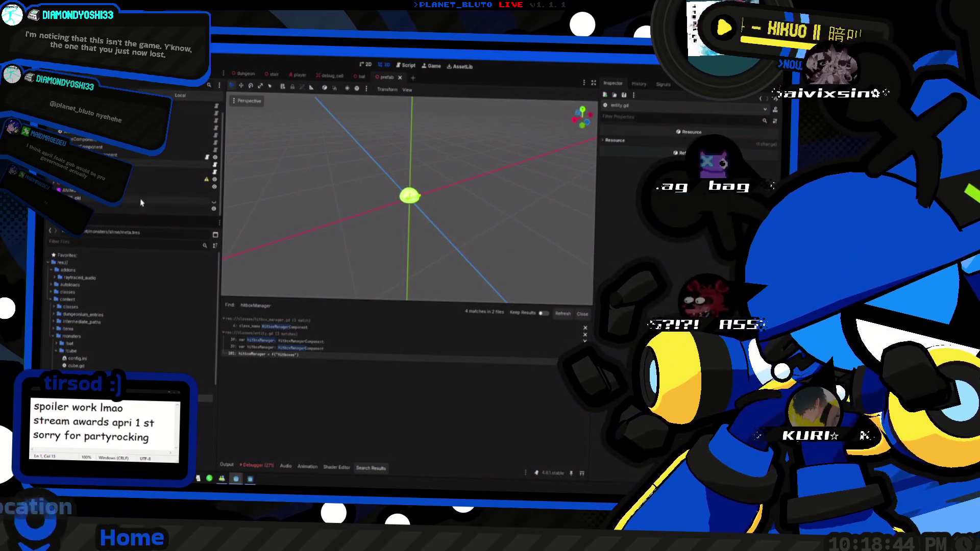
{"action": "scroll", "coordinate": [142, 203], "scroll_direction": "up", "scroll_amount": 1}
{"action": "mouse_move", "coordinate": [245, 197]}
{"action": "left_mouse_down"}
{"action": "mouse_move", "coordinate": [302, 179]}
{"action": "mouse_move", "coordinate": [427, 187]}
{"action": "left_mouse_up"}
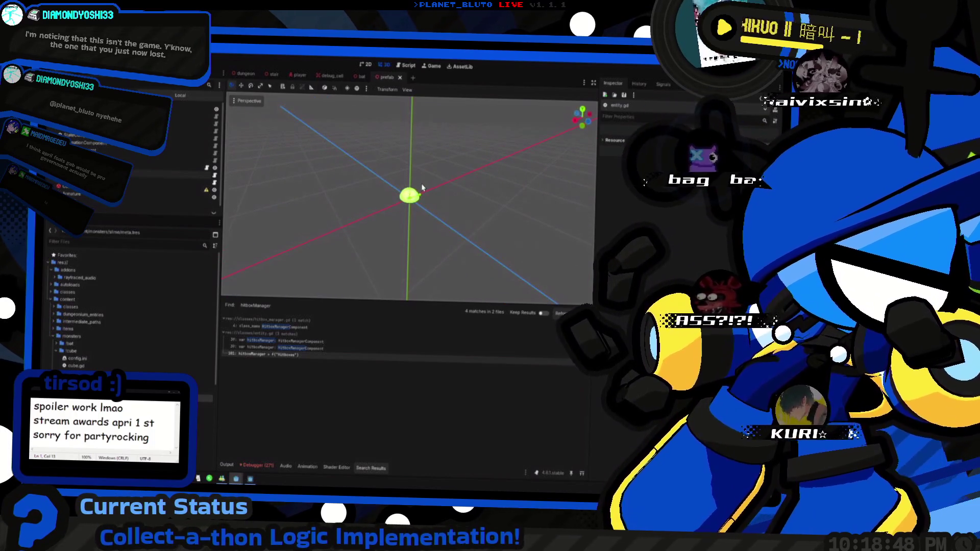
{"action": "scroll", "coordinate": [111, 209], "scroll_direction": "down", "scroll_amount": 1}
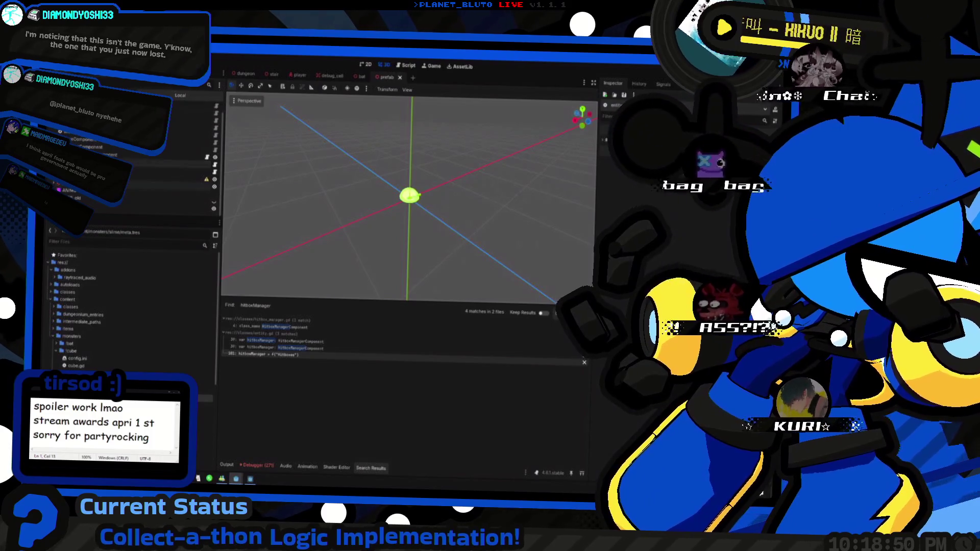
{"action": "left_click", "coordinate": [111, 207]}
{"action": "left_click", "coordinate": [114, 209]}
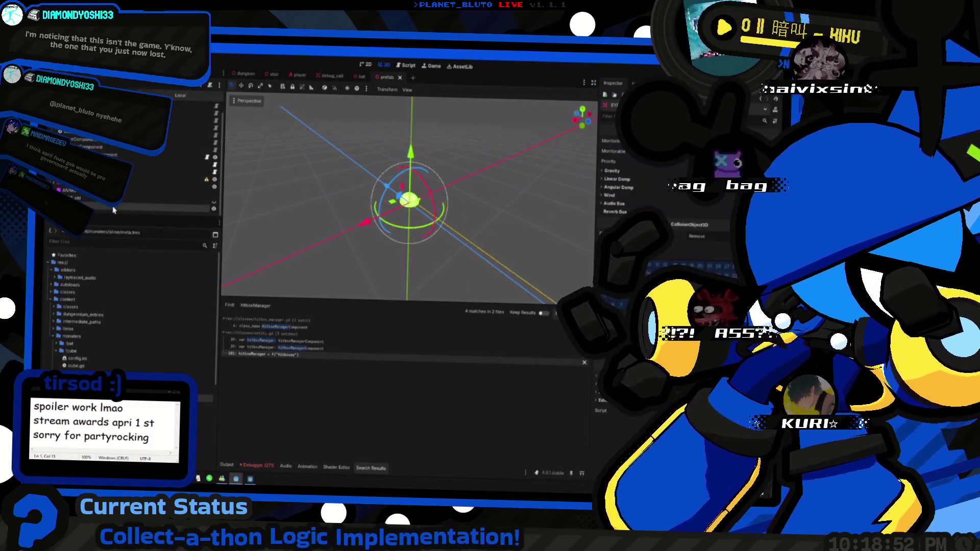
{"action": "scroll", "coordinate": [395, 212], "scroll_direction": "down", "scroll_amount": 5}
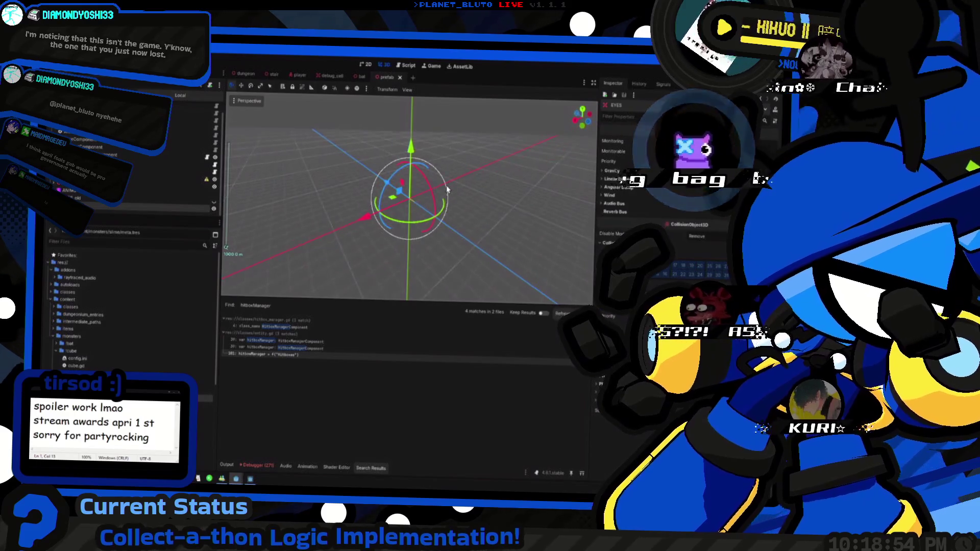
{"action": "scroll", "coordinate": [396, 211], "scroll_direction": "up", "scroll_amount": 10}
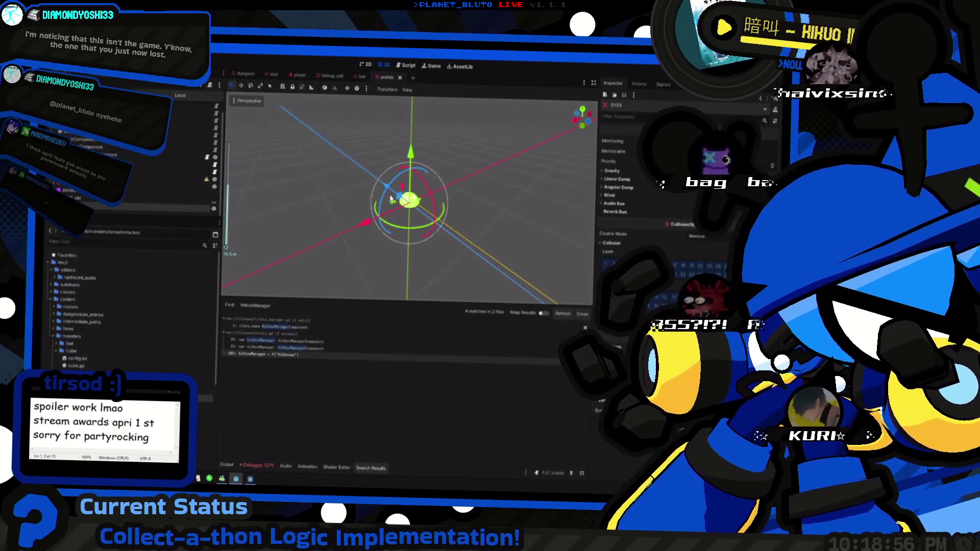
{"action": "scroll", "coordinate": [147, 158], "scroll_direction": "up", "scroll_amount": 2}
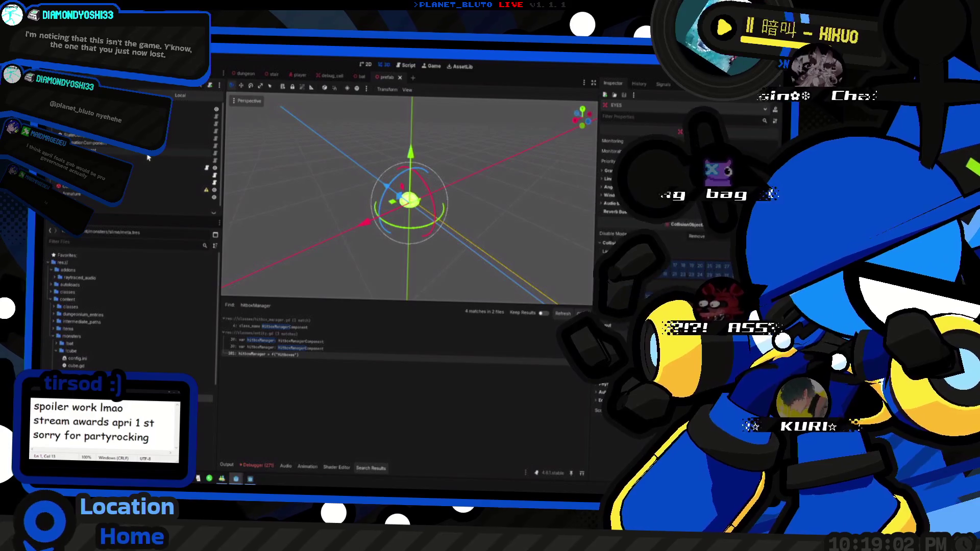
{"action": "scroll", "coordinate": [148, 158], "scroll_direction": "up", "scroll_amount": 2}
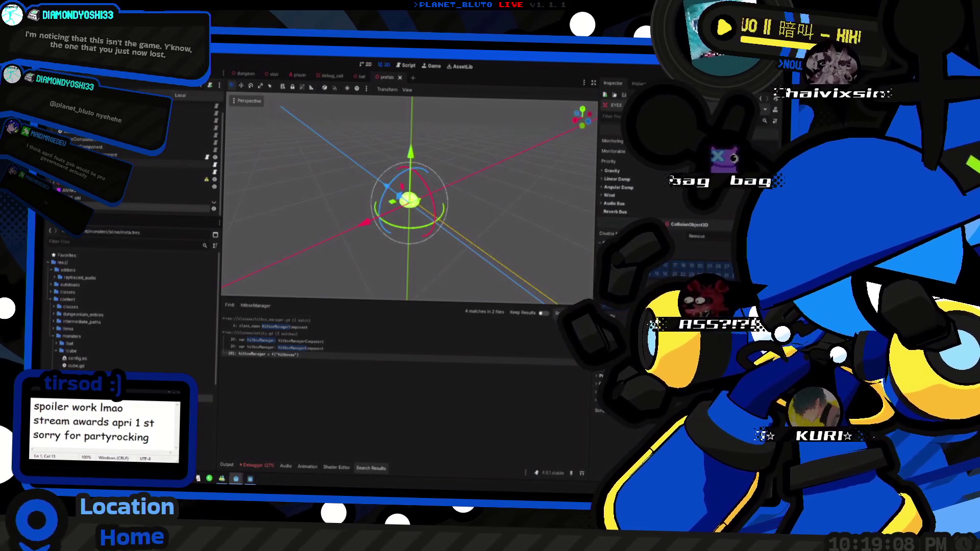
Check the HitboxManagerComponent node, then replace Hitboxes on line 101 with HitboxManagerComponent.
{"action": "left_click", "coordinate": [148, 148]}
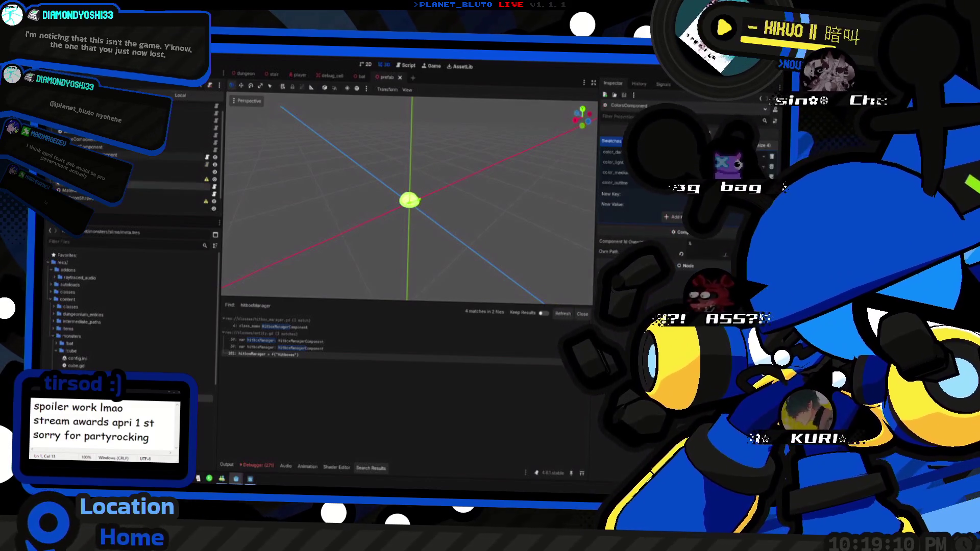
{"action": "left_click", "coordinate": [110, 154]}
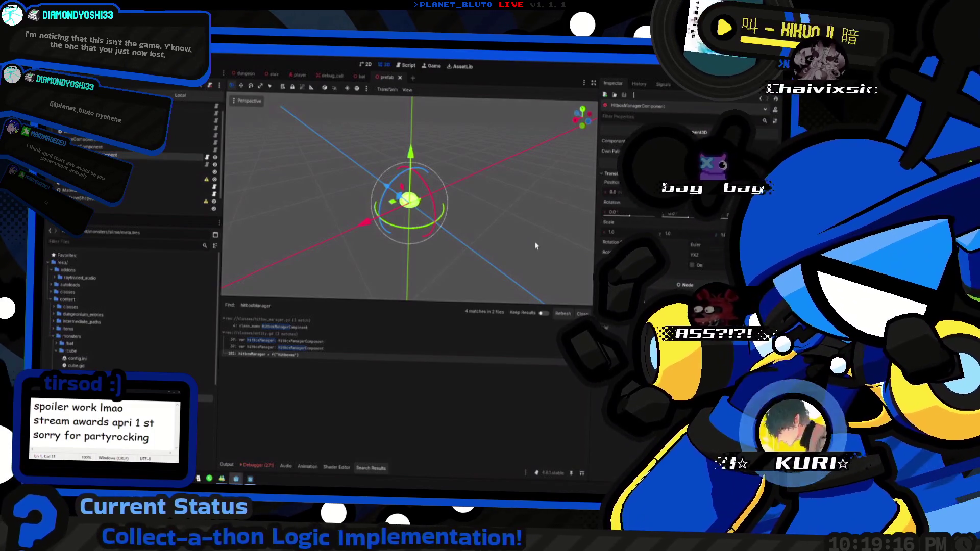
{"action": "left_click", "coordinate": [268, 354]}
{"action": "type", "text": "HitboxManagerComponent"}
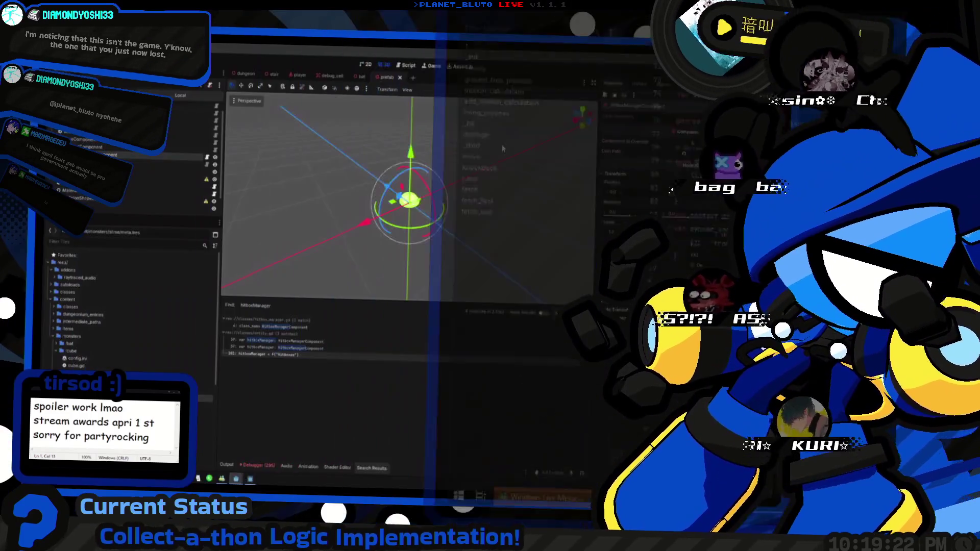
Run the game to the lobby screen to test the change, then stop it.
{"action": "key", "text": "F5"}
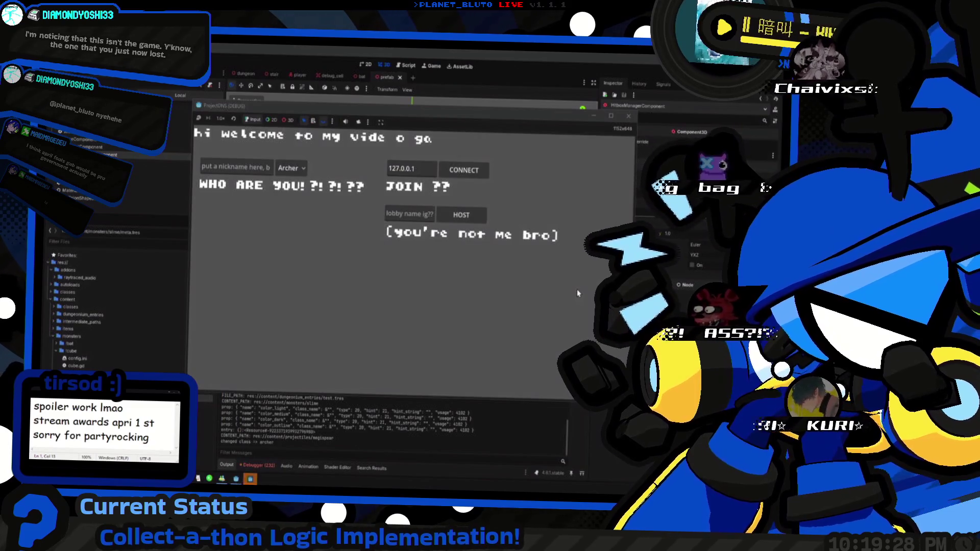
{"action": "key", "text": "F8"}
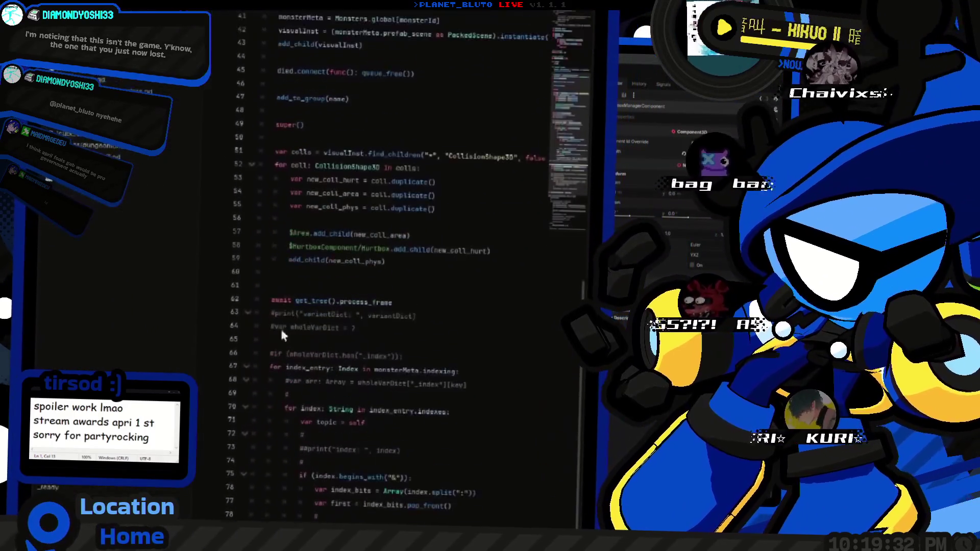
Add a HEALTH HANDLIN' section header at the top of the metadata load() function.
{"action": "key", "text": "alt+Left"}
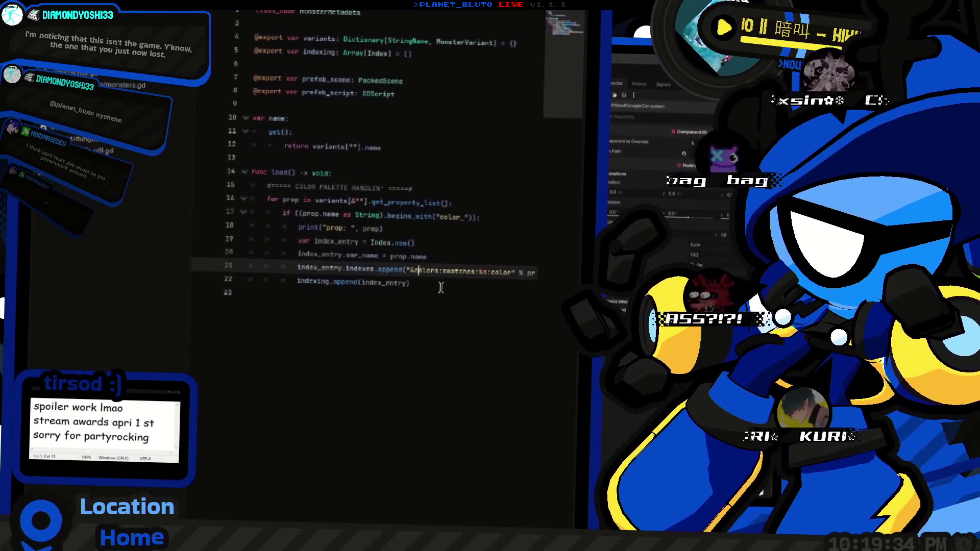
{"action": "left_click", "coordinate": [507, 283]}
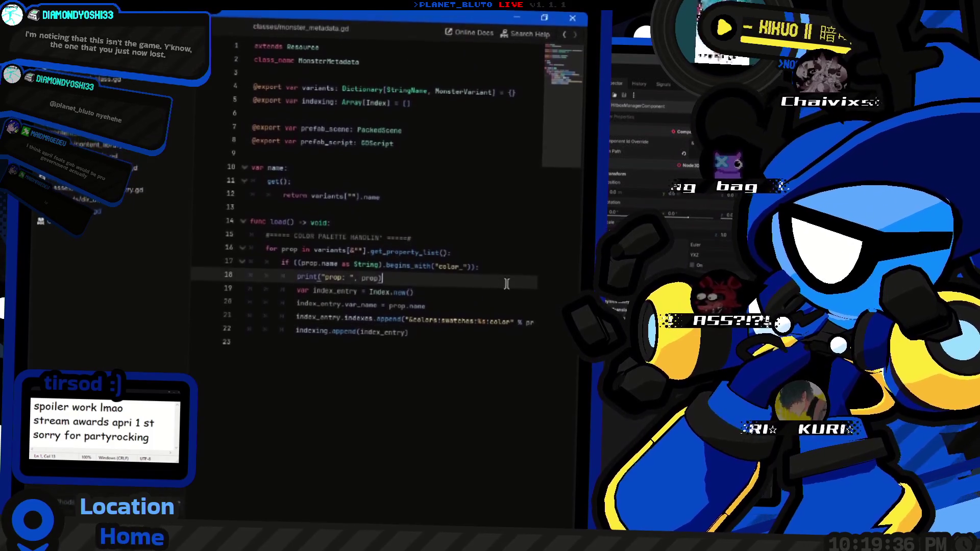
{"action": "key", "text": "Up"}
{"action": "key", "text": "shift+Home"}
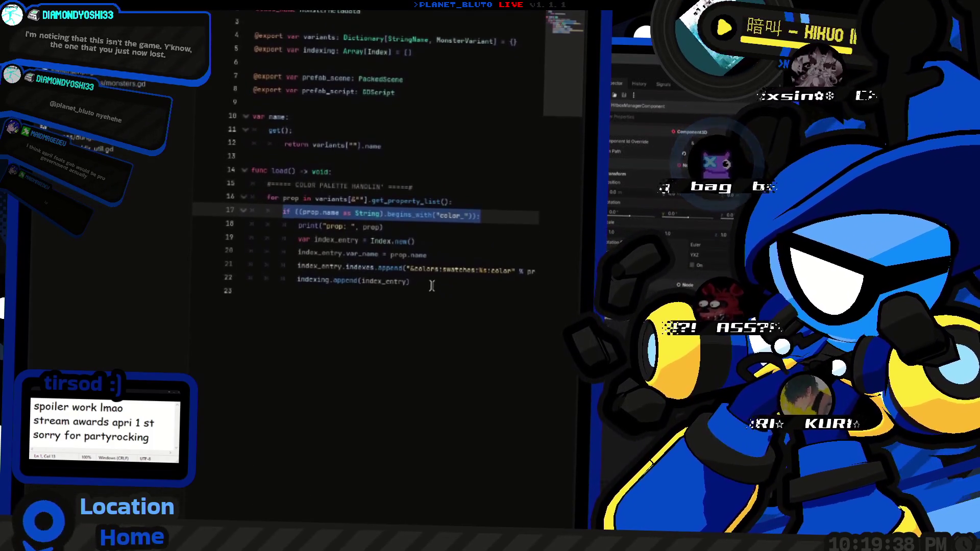
{"action": "left_click", "coordinate": [431, 285]}
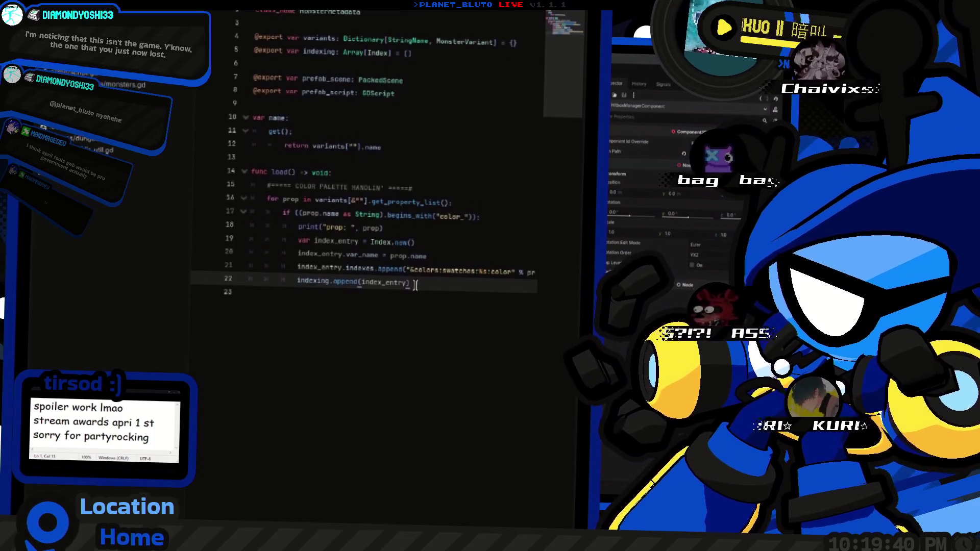
{"action": "key", "text": "Up"}
{"action": "key", "text": "End"}
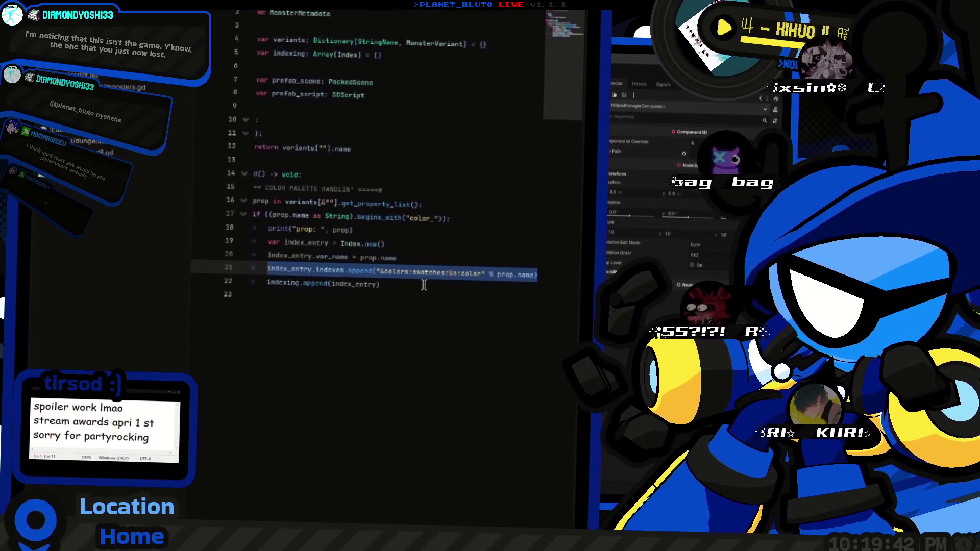
{"action": "key", "text": "Up"}
{"action": "key", "text": "Up"}
{"action": "key", "text": "shift+End"}
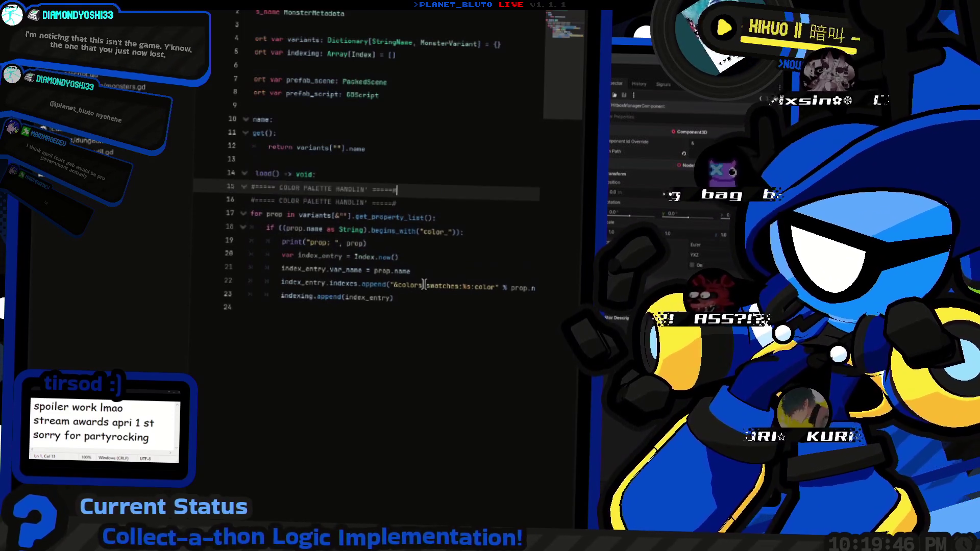
{"action": "type", "text": "HEALT"}
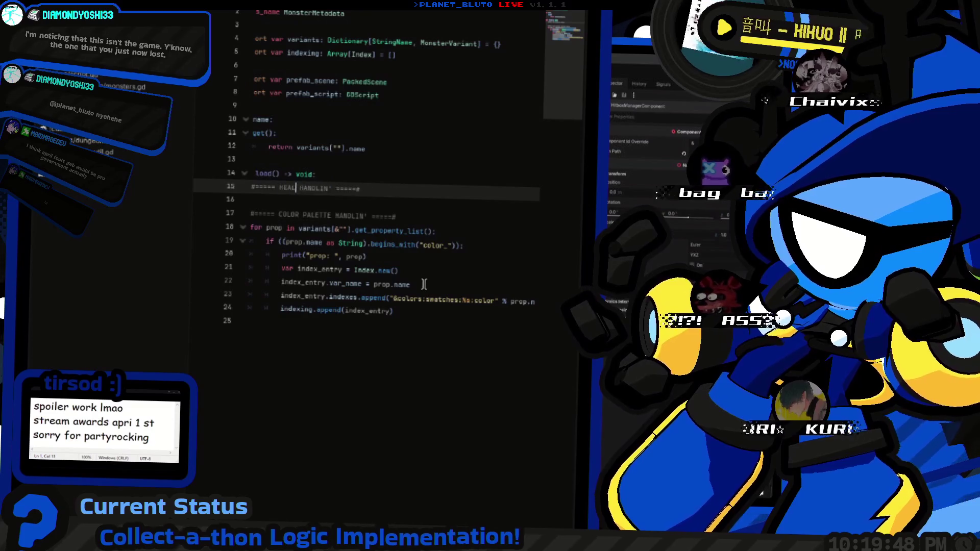
{"action": "type", "text": "H"}
{"action": "key", "text": "Return"}
Duplicate the index entry lines under the HEALTH header and dedent them.
{"action": "scroll", "coordinate": [423, 284], "scroll_direction": "down", "scroll_amount": 1}
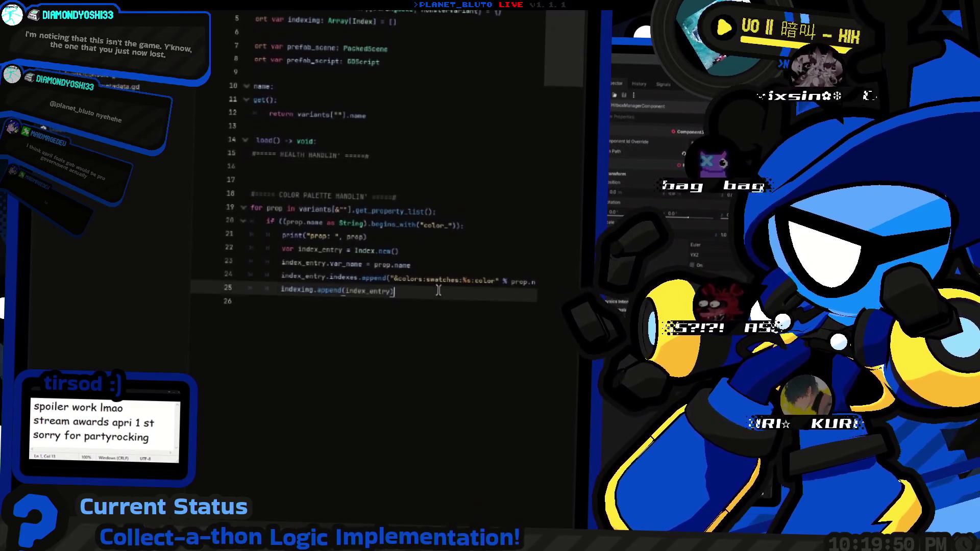
{"action": "left_click", "coordinate": [395, 273]}
{"action": "key", "text": "End"}
{"action": "key", "text": "shift+Home"}
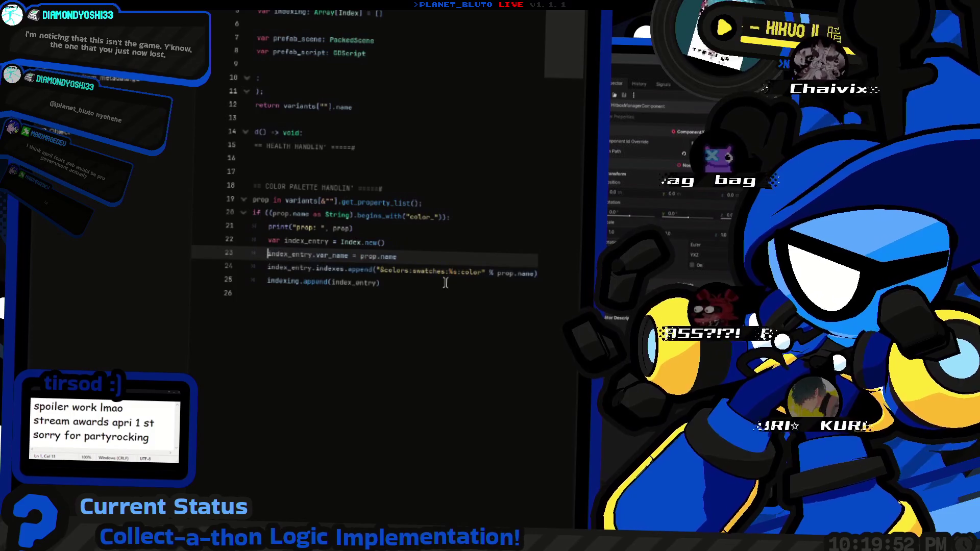
{"action": "key", "text": "shift+Up"}
{"action": "key", "text": "shift+Up"}
{"action": "key", "text": "ctrl+shift+d"}
{"action": "key", "text": "alt+Up"}
{"action": "key", "text": "alt+Up"}
{"action": "key", "text": "alt+Up"}
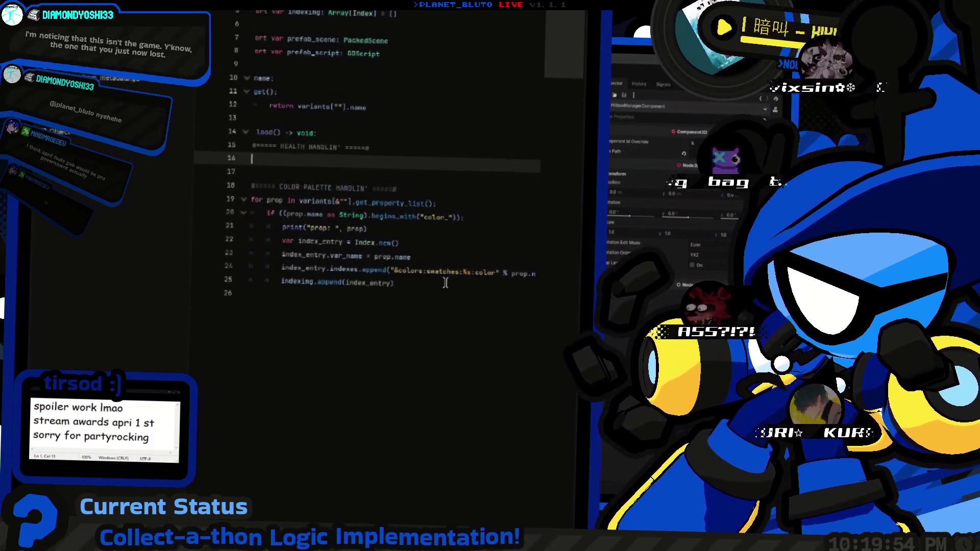
{"action": "key", "text": "shift+Tab"}
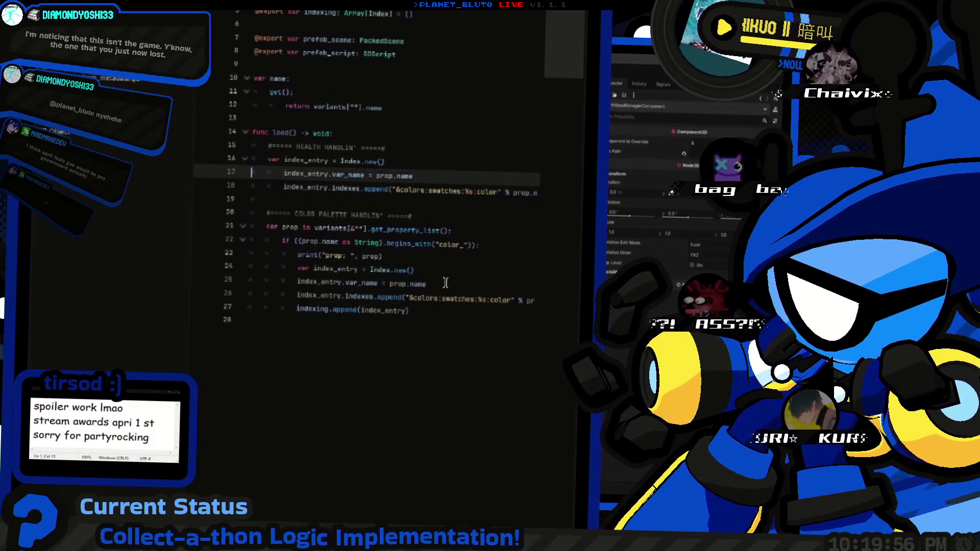
{"action": "key", "text": "shift+Tab"}
Rename the copied entry to health_index_entry and give it the name "health".
{"action": "key", "text": "Up"}
{"action": "key", "text": "Up"}
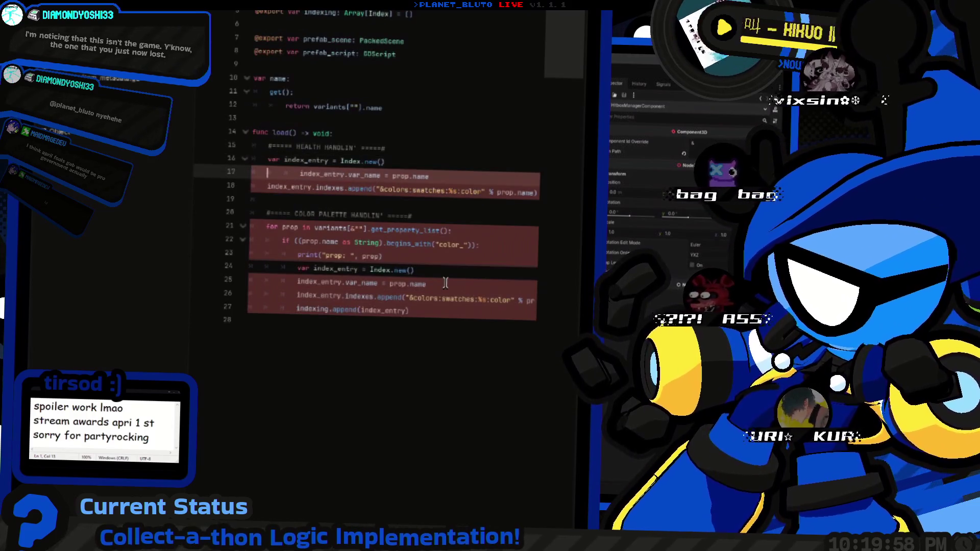
{"action": "key", "text": "ctrl+Right"}
{"action": "key", "text": "Right"}
{"action": "type", "text": "health"}
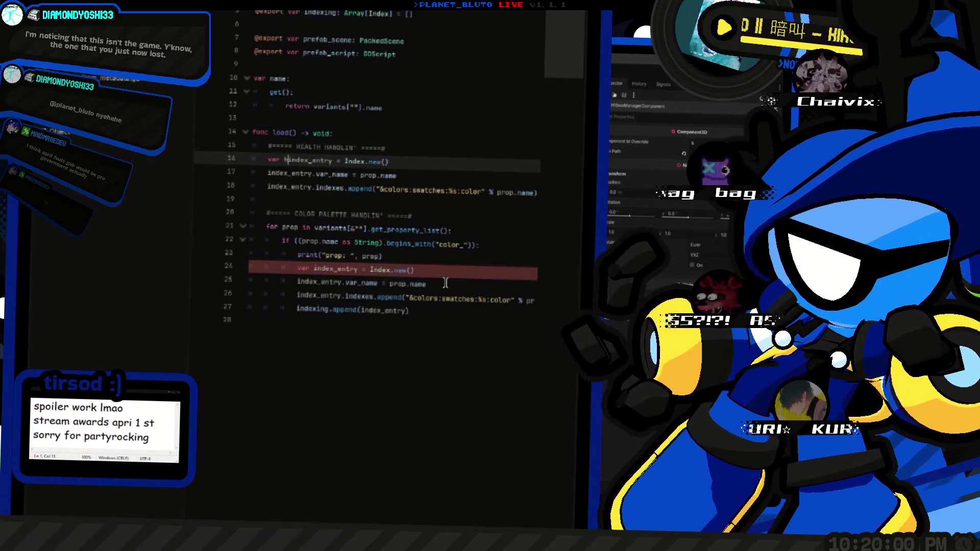
{"action": "type", "text": "_"}
{"action": "key", "text": "Home"}
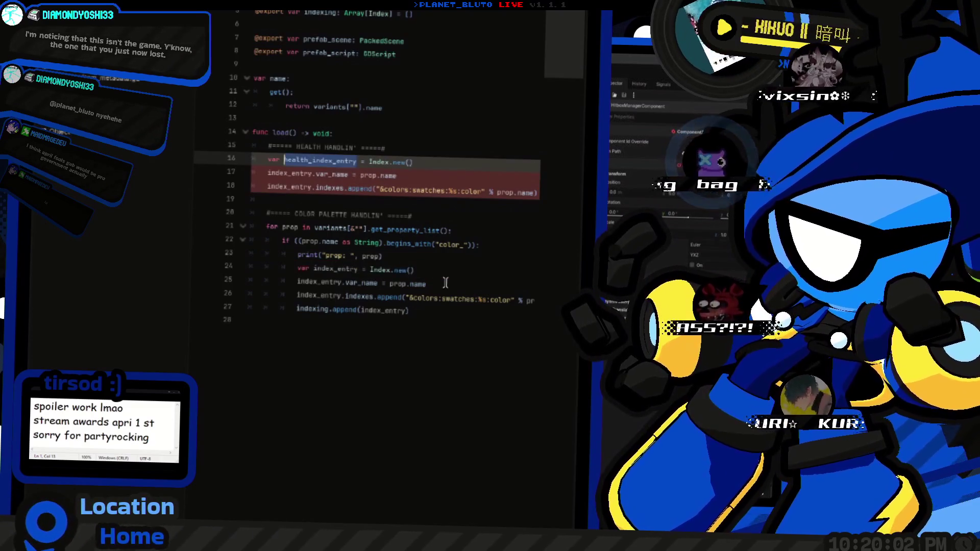
{"action": "key", "text": "Down"}
{"action": "key", "text": "Down"}
{"action": "type", "text": "health_"}
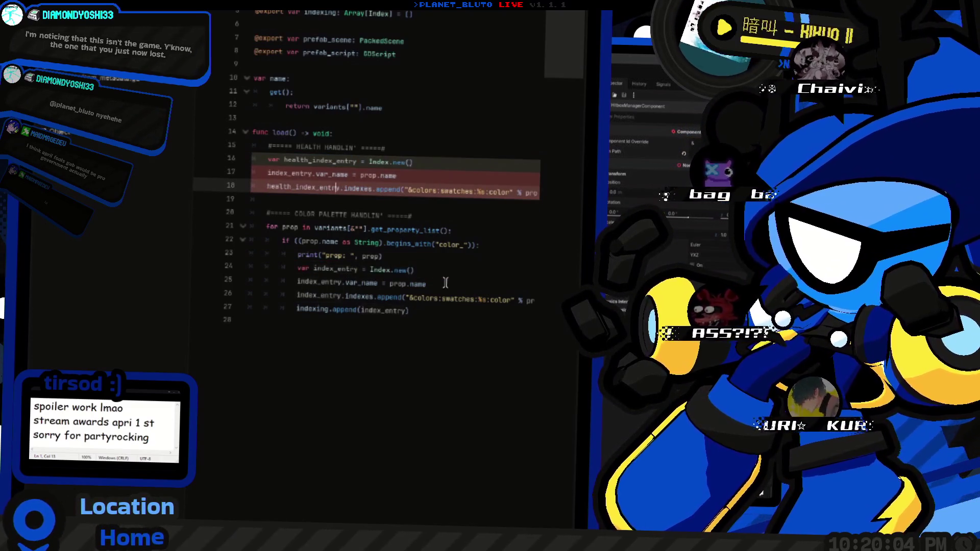
{"action": "key", "text": "Up"}
{"action": "key", "text": "Home"}
{"action": "type", "text": "health_"}
{"action": "key", "text": "End"}
{"action": "key", "text": "ctrl+shift+Left"}
{"action": "key", "text": "ctrl+shift+Left"}
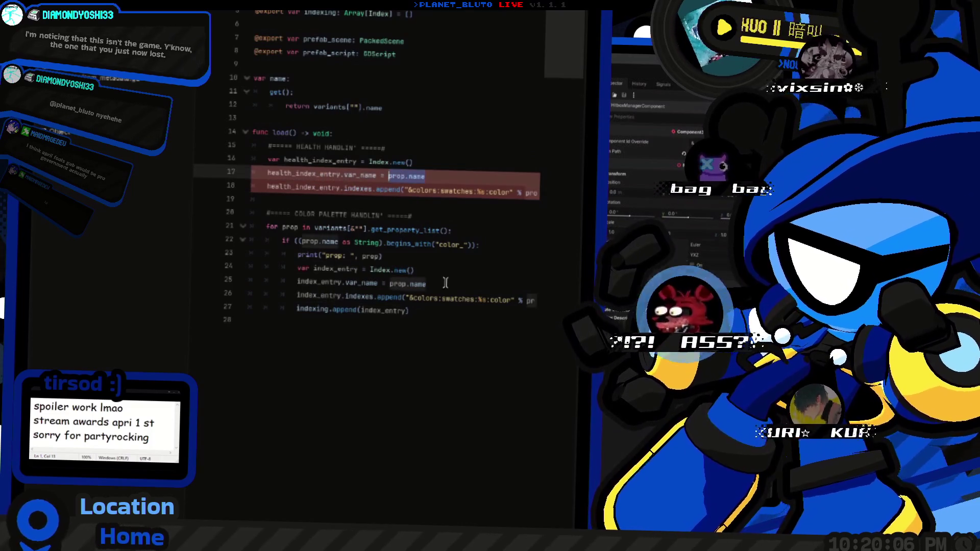
{"action": "type", "text": "\""}
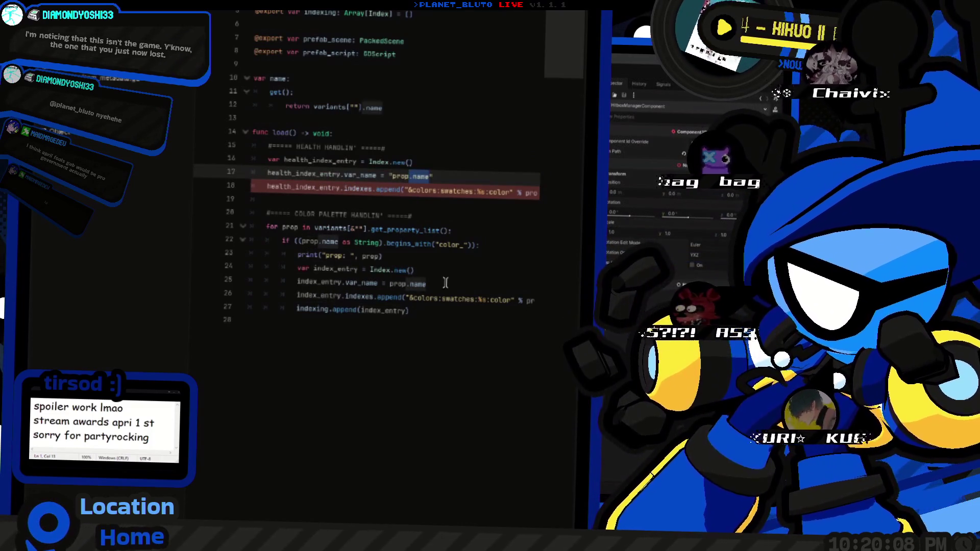
{"action": "key", "text": "ctrl+BackSpace"}
{"action": "key", "text": "ctrl+BackSpace"}
{"action": "type", "text": "health"}
Select the copied index path on line 18 and duplicate the append line.
{"action": "key", "text": "Down"}
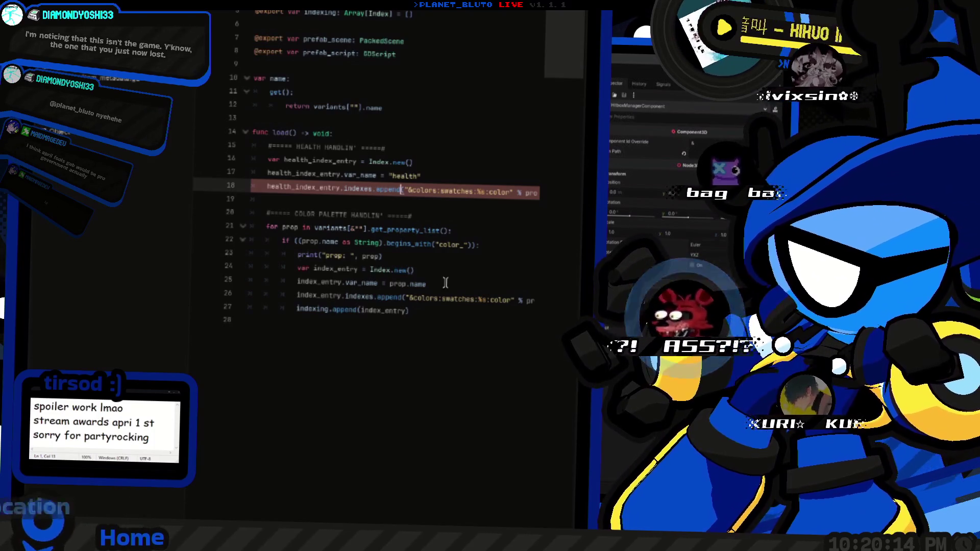
{"action": "key", "text": "ctrl+shift+Right"}
{"action": "key", "text": "ctrl+shift+Right"}
{"action": "key", "text": "ctrl+shift+Right"}
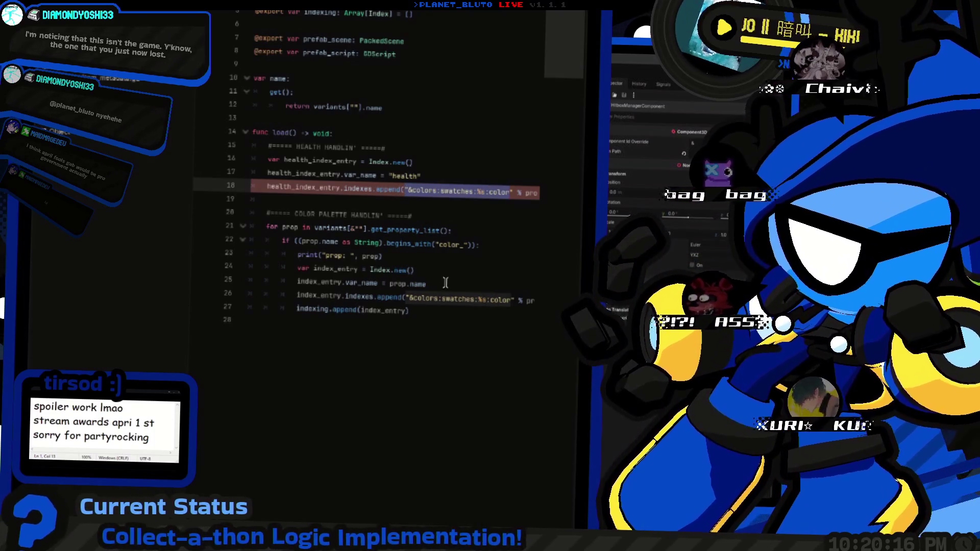
{"action": "key", "text": "ctrl+shift+Right"}
{"action": "key", "text": "ctrl+shift+Right"}
{"action": "key", "text": "ctrl+shift+Right"}
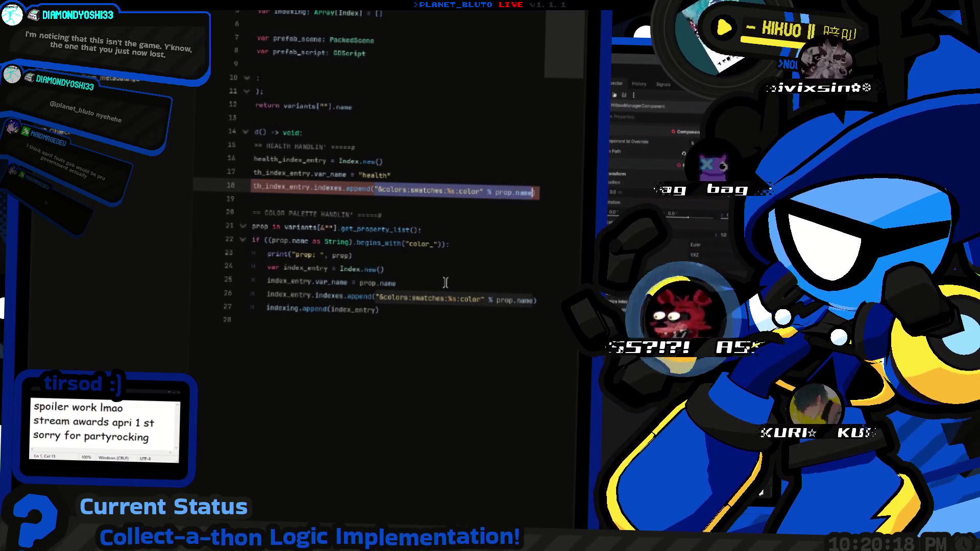
{"action": "key", "text": "Left"}
{"action": "key", "text": "Right"}
{"action": "key", "text": "shift+End"}
{"action": "key", "text": "shift+Left"}
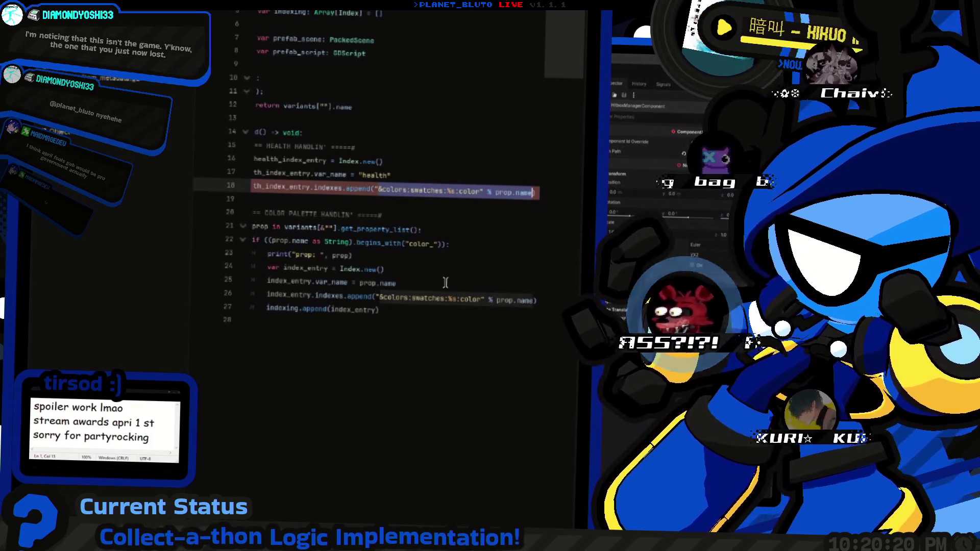
{"action": "key", "text": "Home"}
{"action": "key", "text": "shift+Down"}
{"action": "key", "text": "ctrl+shift+d"}
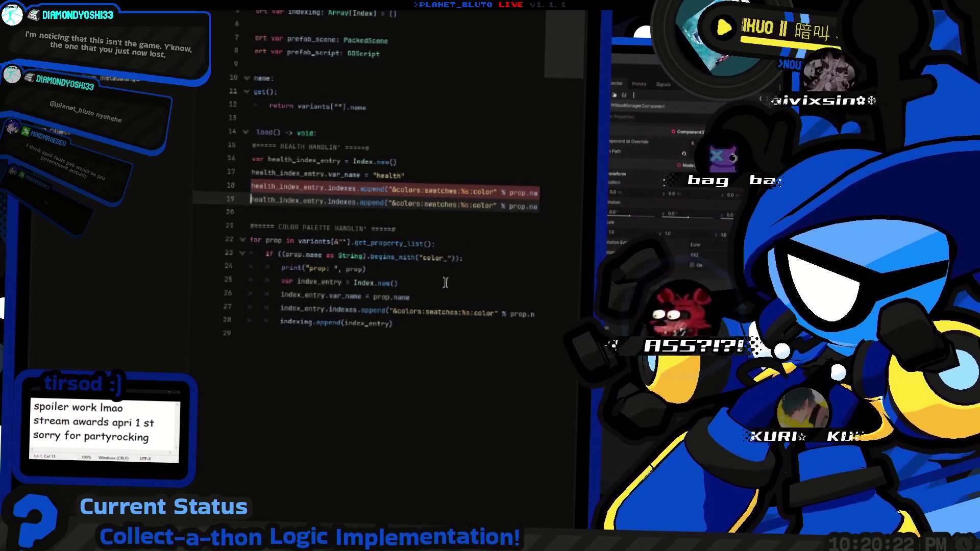
Write indexing.append(health_index_entry) on line 20.
{"action": "type", "text": "health_index_entry"}
{"action": "key", "text": "Return"}
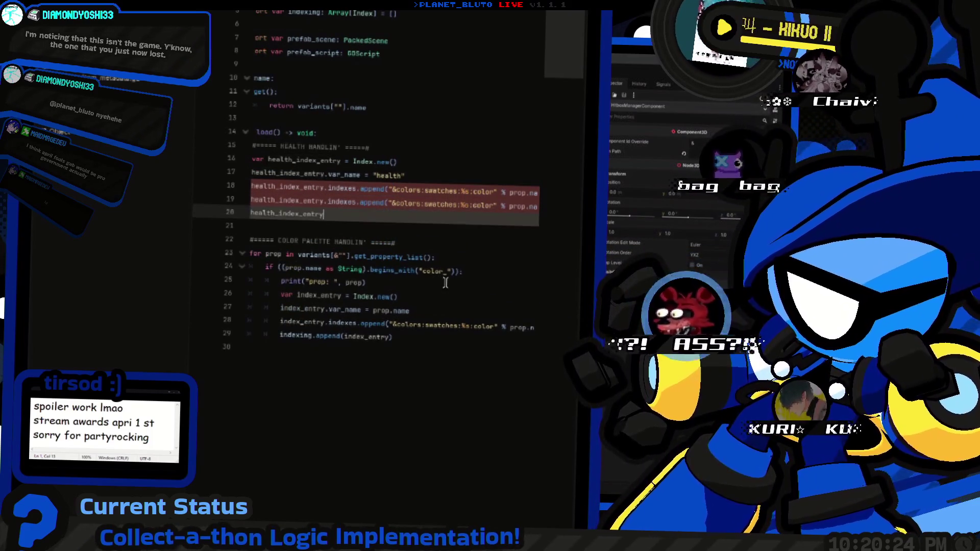
{"action": "key", "text": "Up"}
{"action": "key", "text": "Up"}
{"action": "key", "text": "Up"}
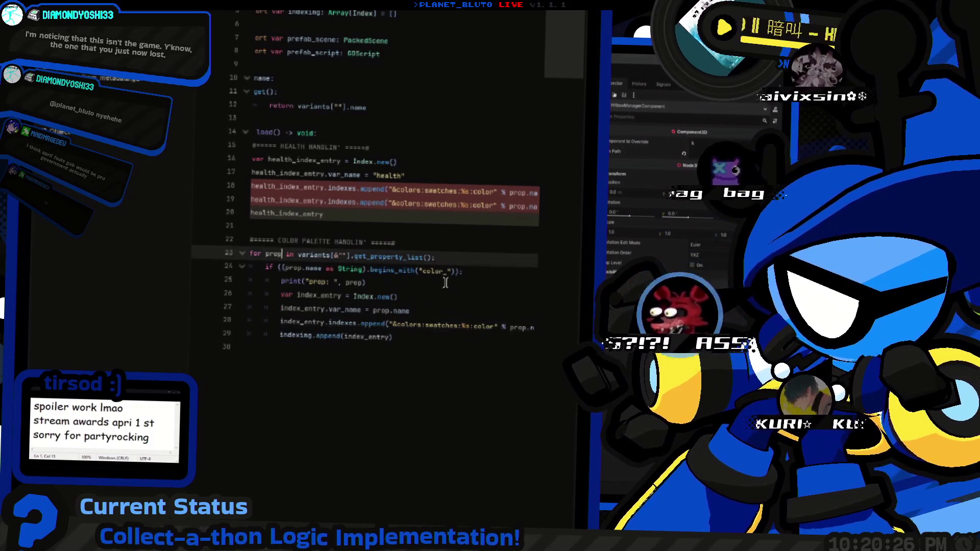
{"action": "type", "text": "indexing.append("}
{"action": "key", "text": "End"}
{"action": "type", "text": ")"}
{"action": "key", "text": "Up"}
{"action": "key", "text": "End"}
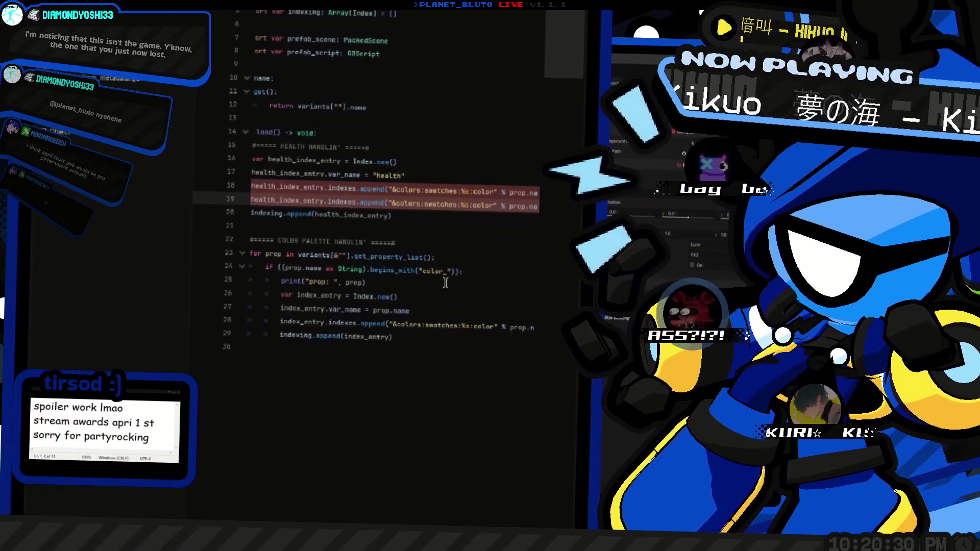
{"action": "key", "text": "alt+Tab"}
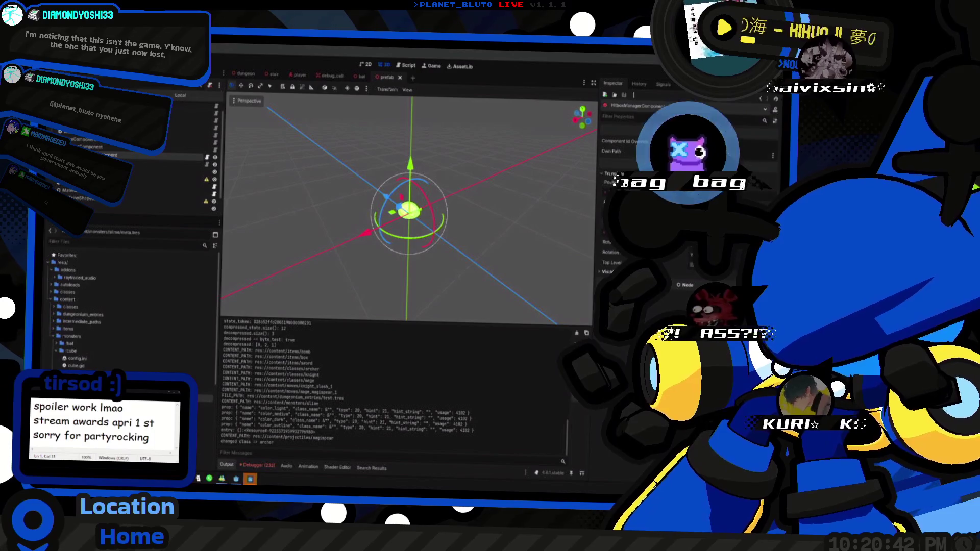
Change line 18's index path to &health and open the slime config.ini.
{"action": "key", "text": "ctrl+F3"}
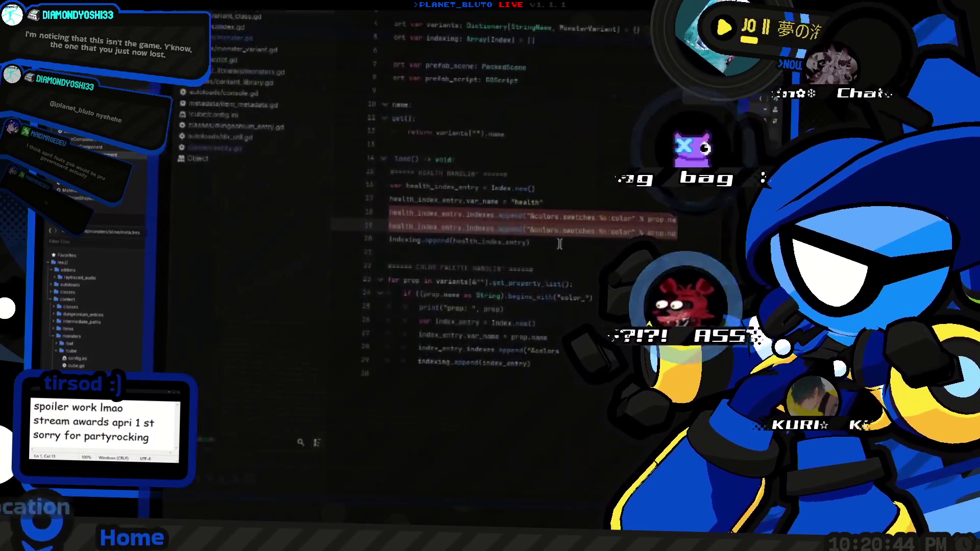
{"action": "key", "text": "shift+End"}
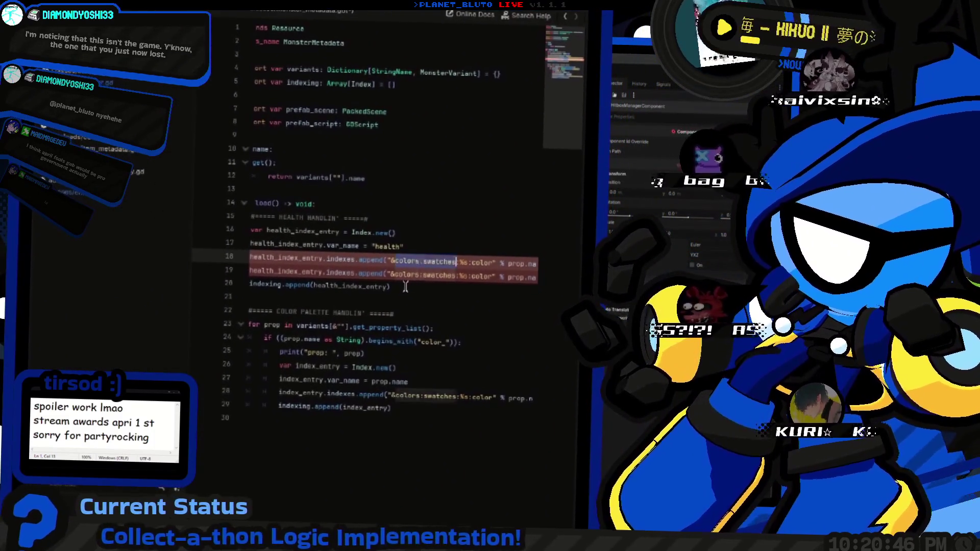
{"action": "key", "text": "BackSpace"}
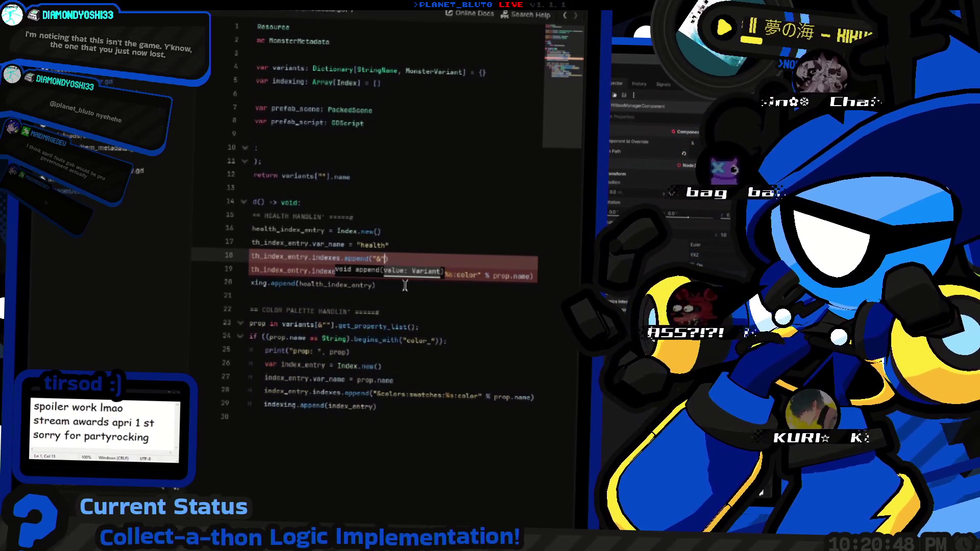
{"action": "type", "text": "health"}
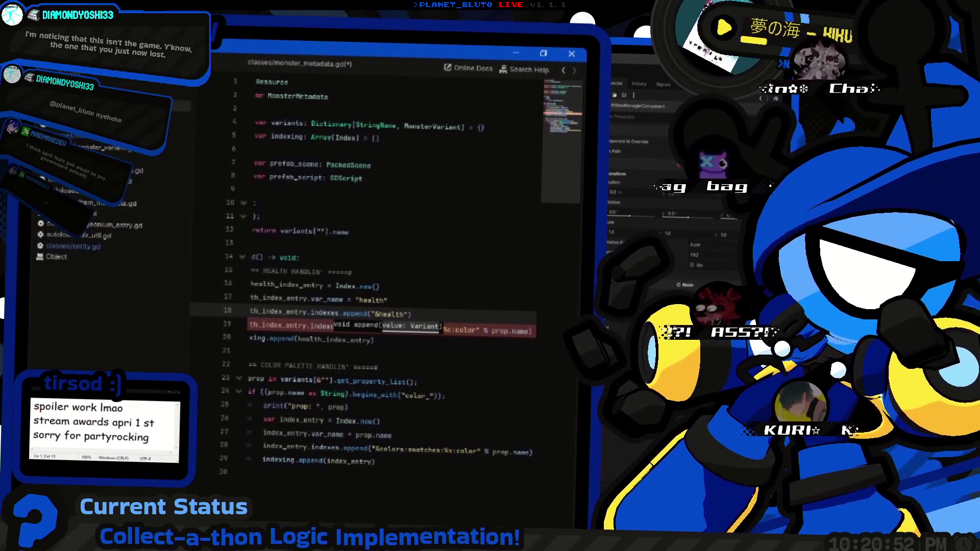
{"action": "scroll", "coordinate": [276, 430], "scroll_direction": "down", "scroll_amount": 10}
{"action": "left_click", "coordinate": [276, 430]}
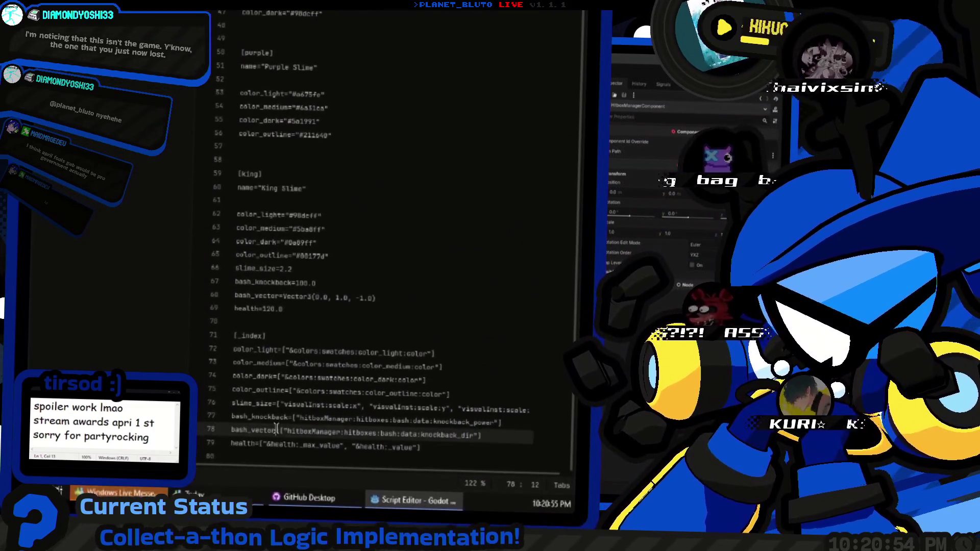
Paste the health paths from config.ini into line 18 and delete the colour line.
{"action": "left_click_drag", "start_coordinate": [263, 440], "coordinate": [421, 442]}
{"action": "key", "text": "ctrl+c"}
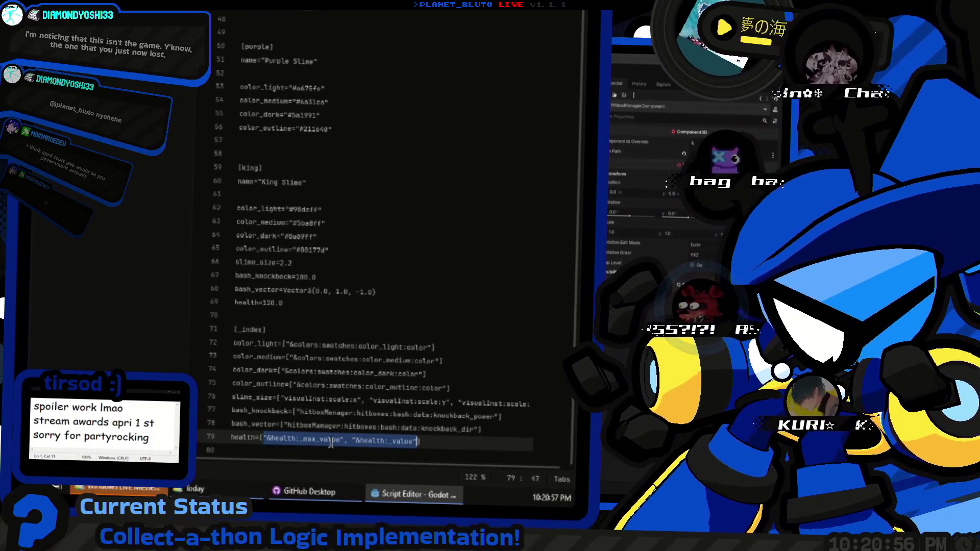
{"action": "key", "text": "alt+Left"}
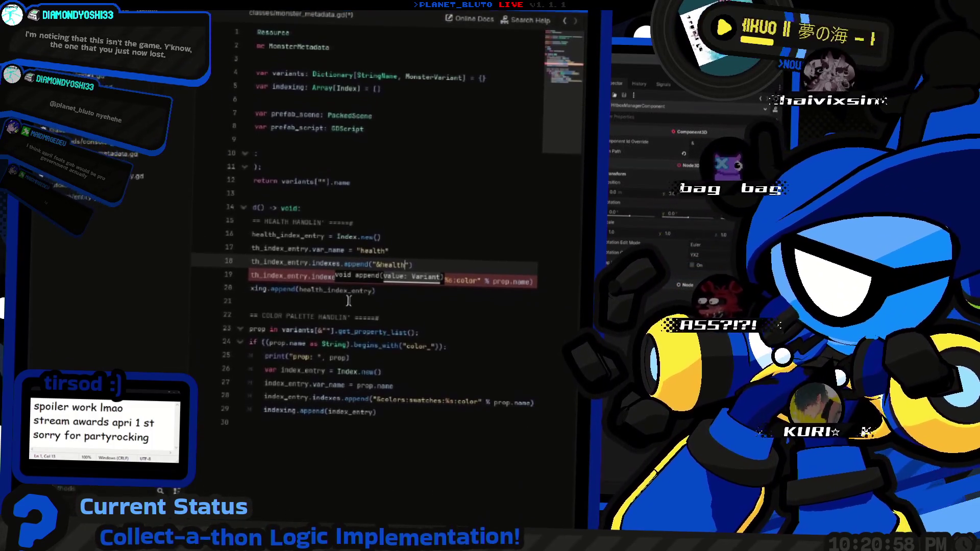
{"action": "key", "text": "ctrl+shift+Left"}
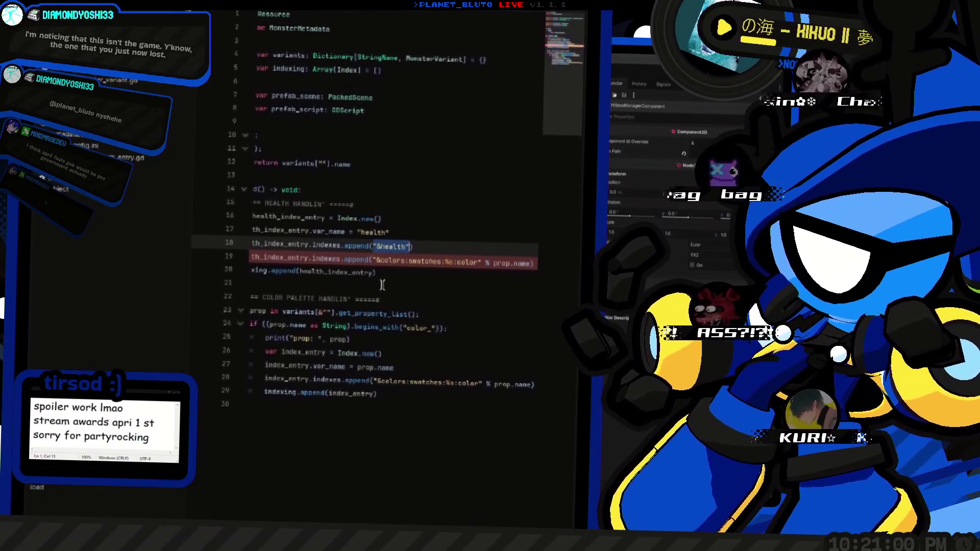
{"action": "key", "text": "ctrl+v"}
{"action": "key", "text": "ctrl+shift+Left"}
{"action": "key", "text": "ctrl+shift+Left"}
{"action": "key", "text": "ctrl+shift+Left"}
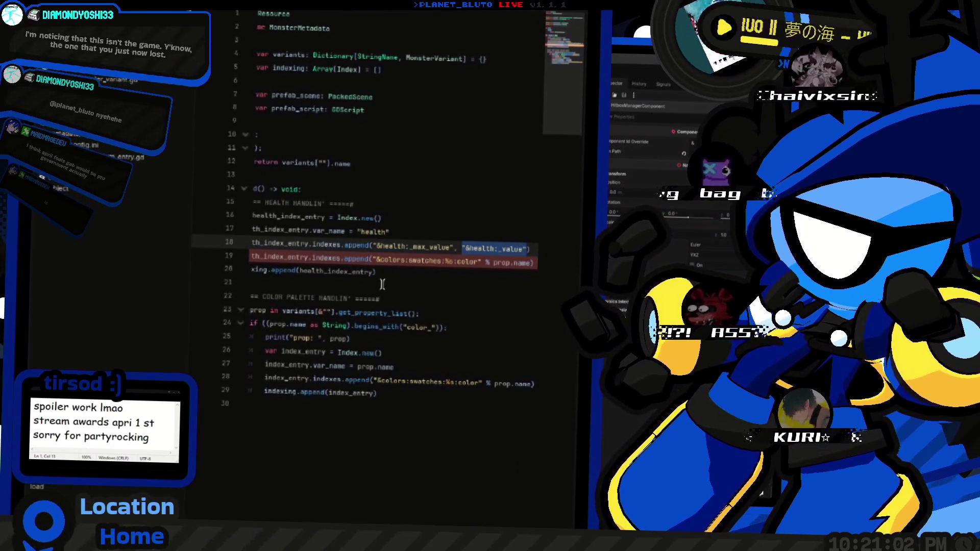
{"action": "key", "text": "Down"}
{"action": "key", "text": "ctrl+shift+k"}
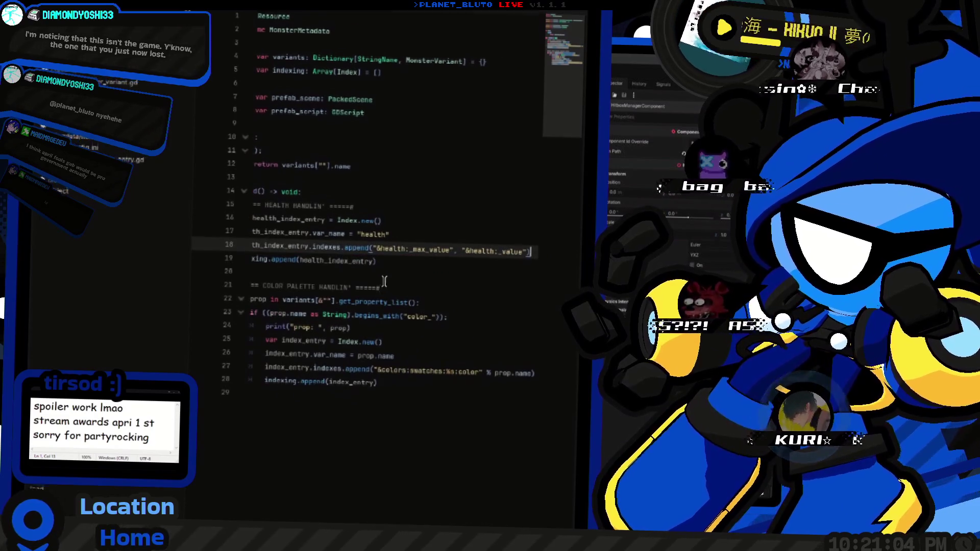
Split into two appends: "&health:_max_value" and "&health:_value".
{"action": "mouse_move", "coordinate": [358, 275]}
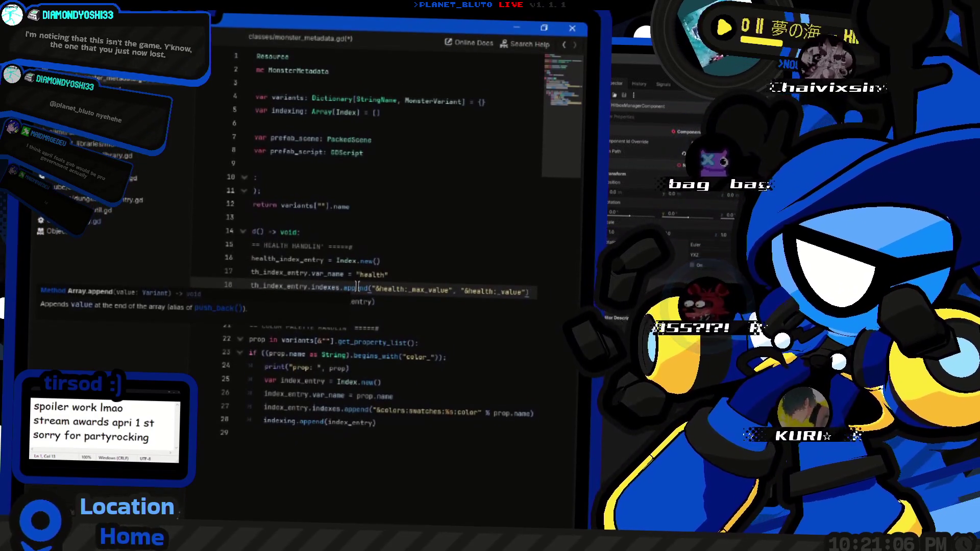
{"action": "key", "text": "ctrl+shift+Left"}
{"action": "key", "text": "ctrl+shift+Left"}
{"action": "key", "text": "ctrl+shift+Left"}
{"action": "key", "text": "ctrl+shift+Right"}
{"action": "key", "text": "ctrl+shift+Right"}
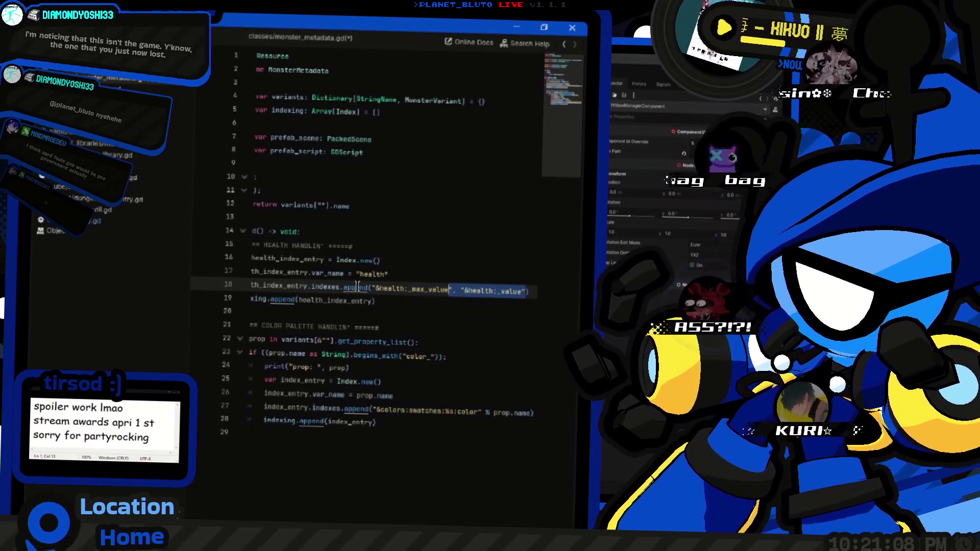
{"action": "key", "text": "BackSpace"}
{"action": "key", "text": "BackSpace"}
{"action": "key", "text": "BackSpace"}
{"action": "key", "text": "ctrl+shift+d"}
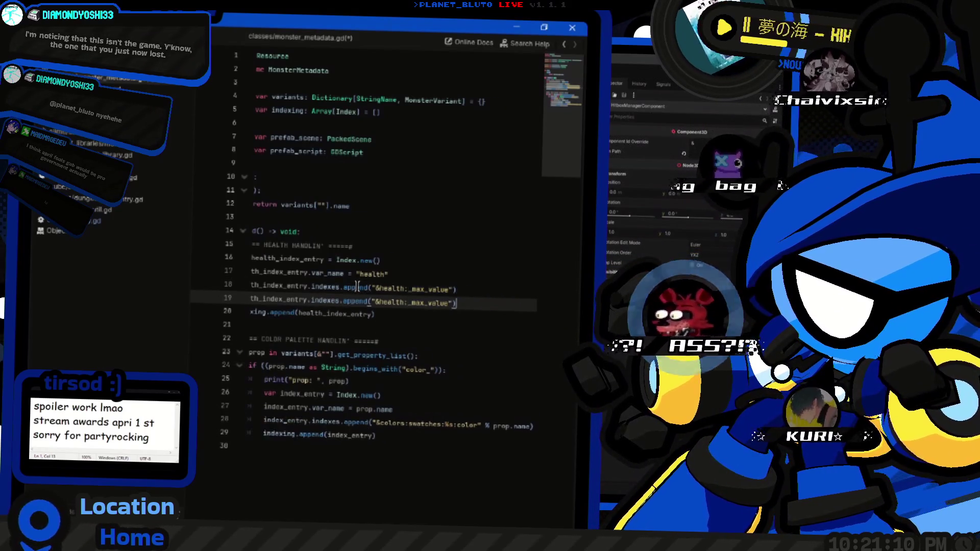
{"action": "key", "text": "End"}
{"action": "key", "text": "ctrl+Left"}
{"action": "key", "text": "ctrl+Left"}
{"action": "key", "text": "BackSpace"}
{"action": "key", "text": "BackSpace"}
{"action": "key", "text": "BackSpace"}
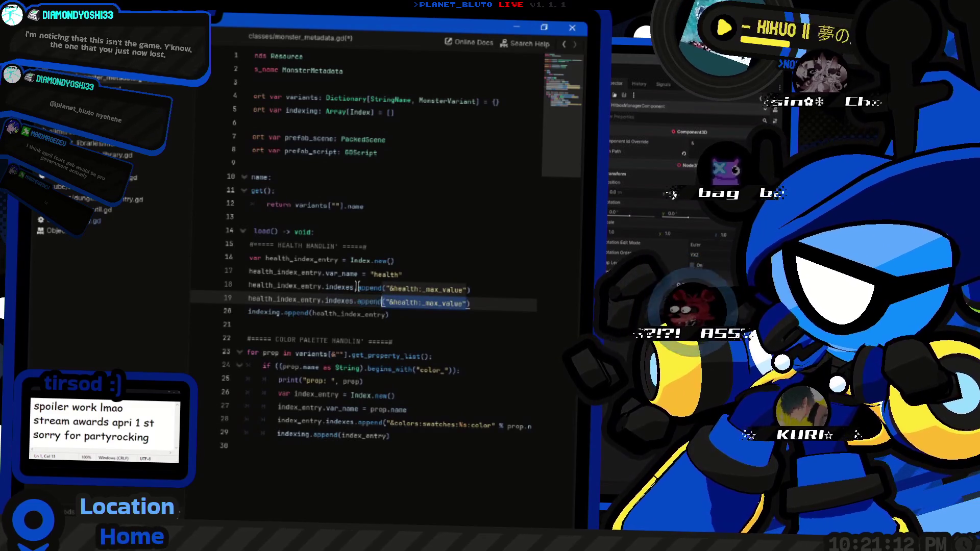
{"action": "key", "text": "End"}
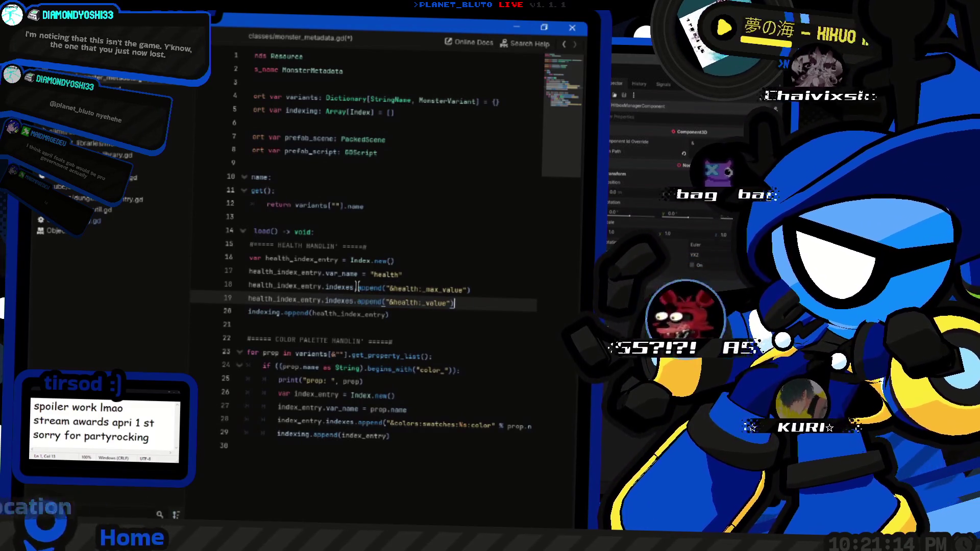
Launch the game to test the health indexing.
{"action": "key", "text": "Home"}
{"action": "key", "text": "Down"}
{"action": "key", "text": "End"}
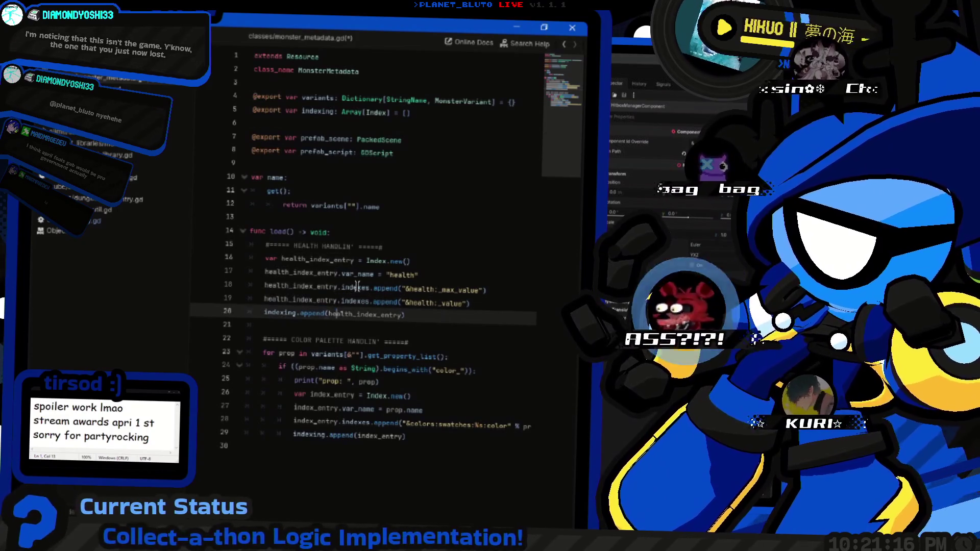
{"action": "scroll", "coordinate": [357, 286], "scroll_direction": "down", "scroll_amount": 5}
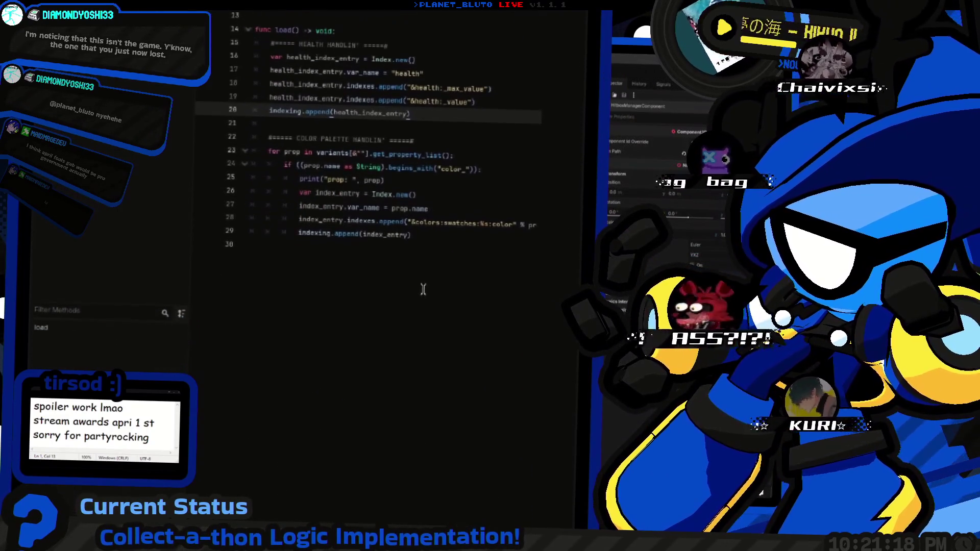
{"action": "key", "text": "F5"}
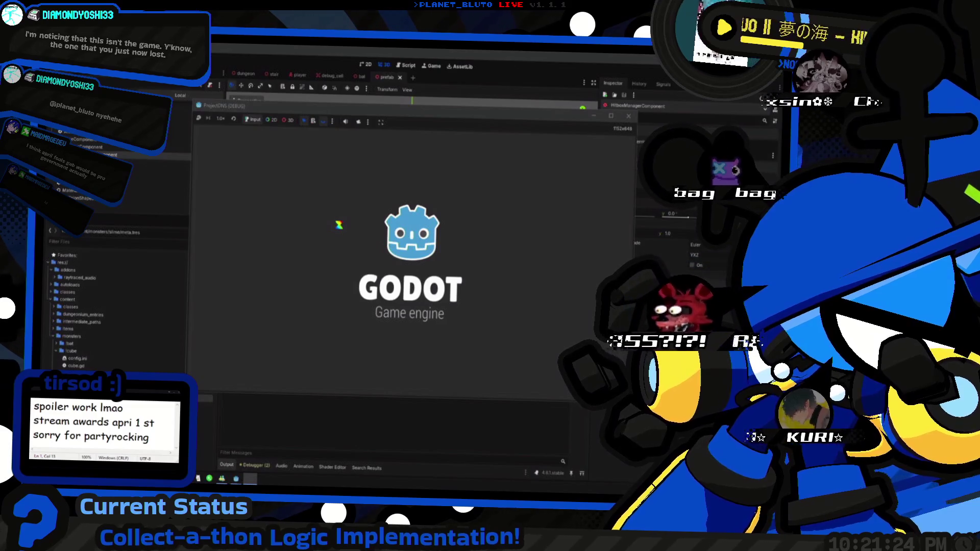
Join as Knight and spawn the king slime (slime 1) from the console, showing 120.0 hp.
{"action": "left_click", "coordinate": [290, 169]}
{"action": "left_click", "coordinate": [289, 195]}
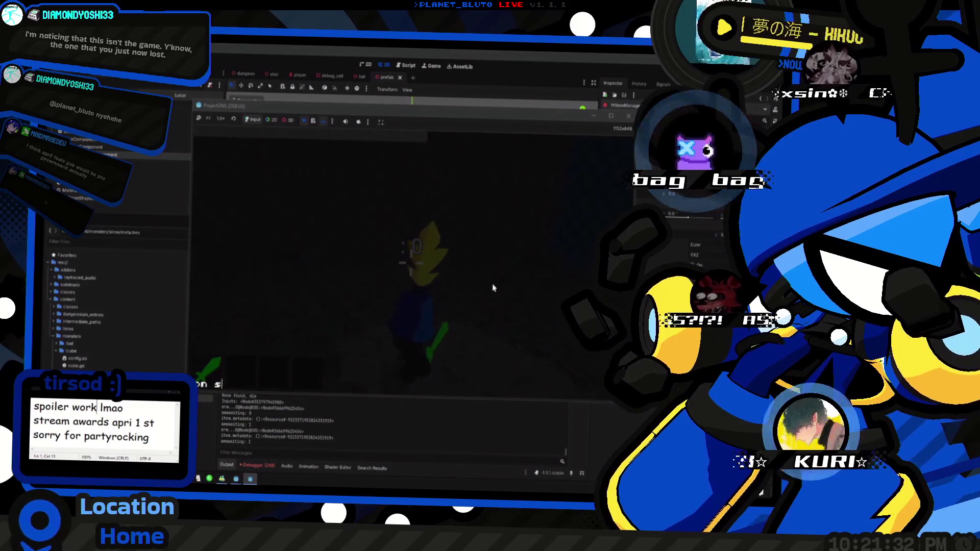
{"action": "type", "text": "lime 1 king"}
{"action": "key", "text": "Return"}
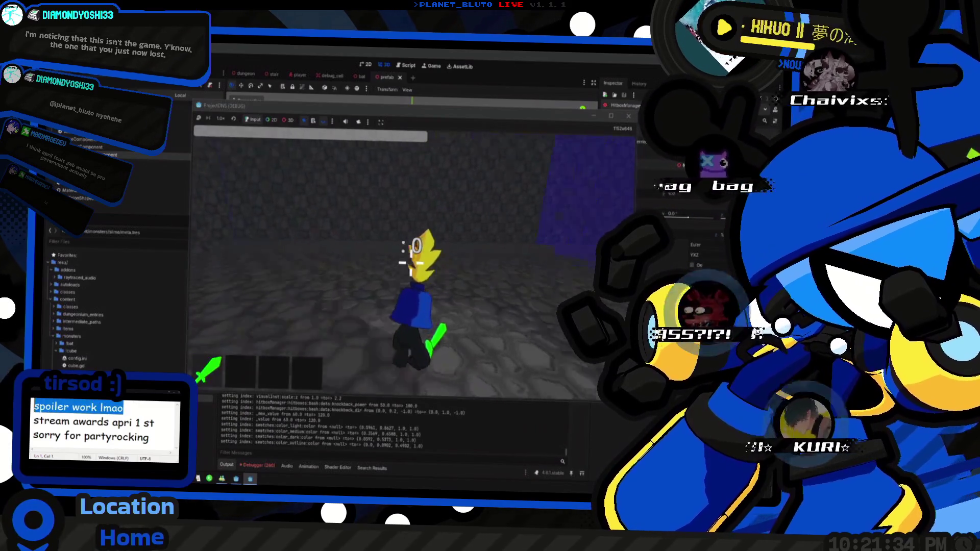
{"action": "type", "text": "SHOULD BE"}
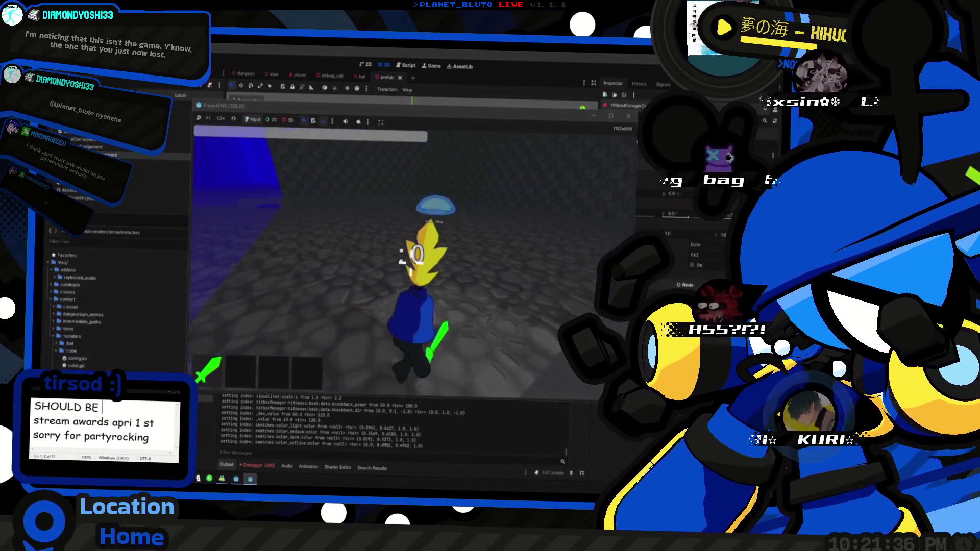
{"action": "type", "text": "?!?!?!?!?!?!?!?"}
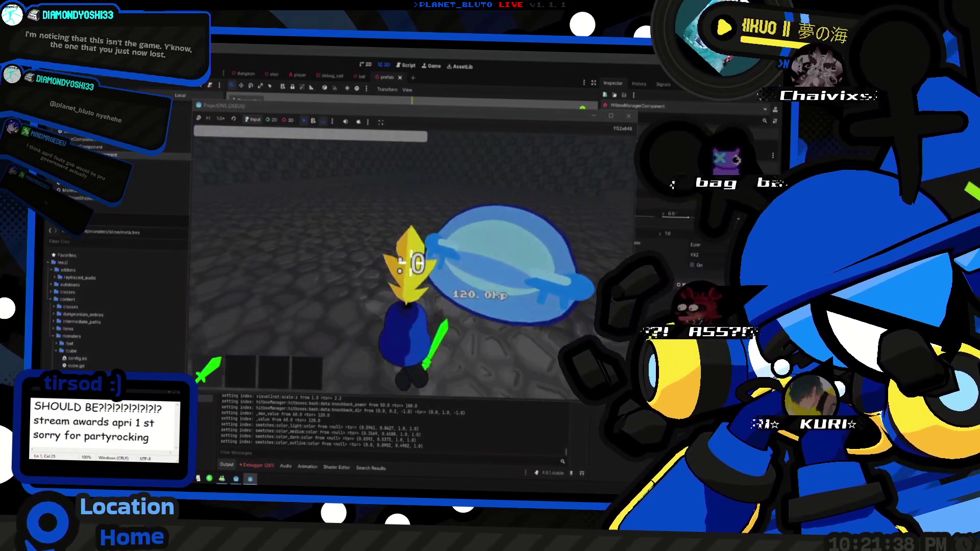
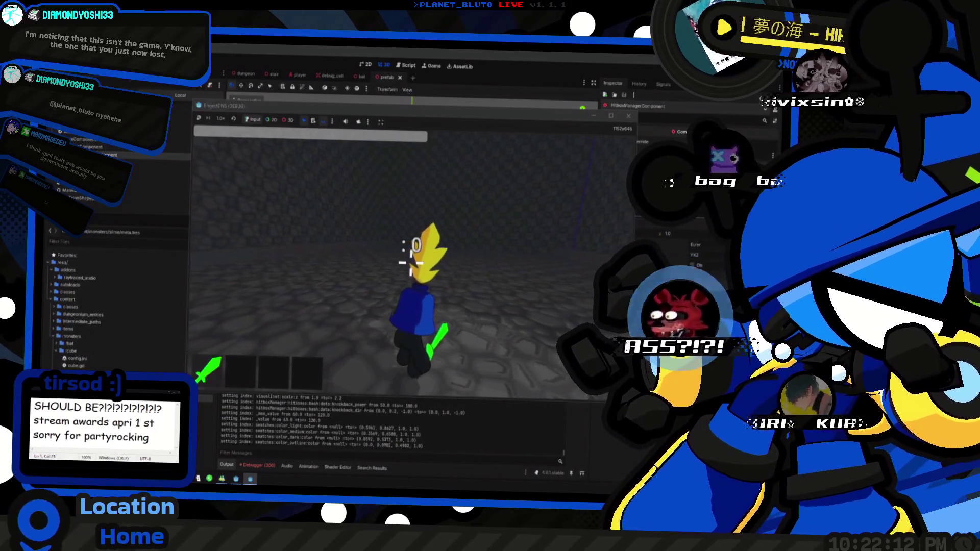
Move up to the slime and strike it repeatedly, bringing its HP down to 10.
{"action": "left_click", "coordinate": [410, 262]}
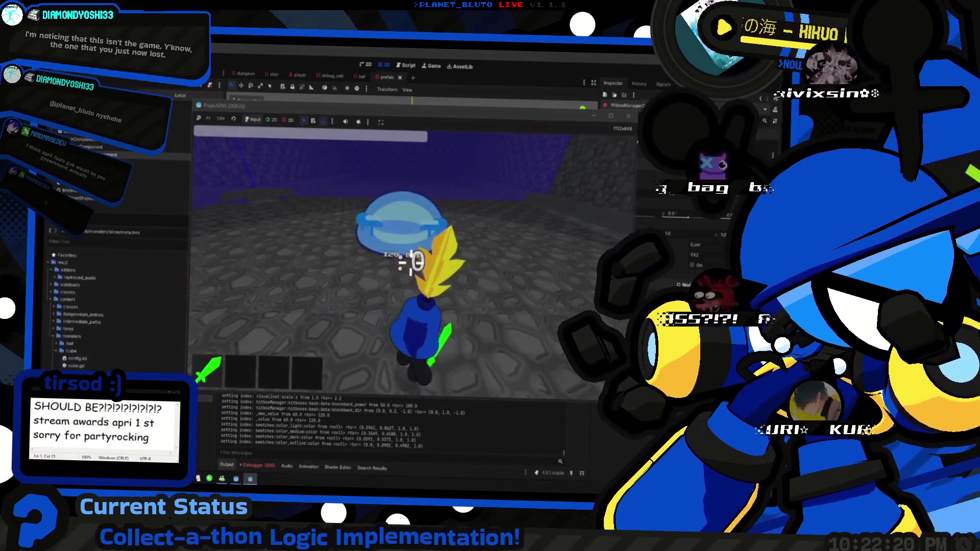
{"action": "left_click", "coordinate": [410, 261]}
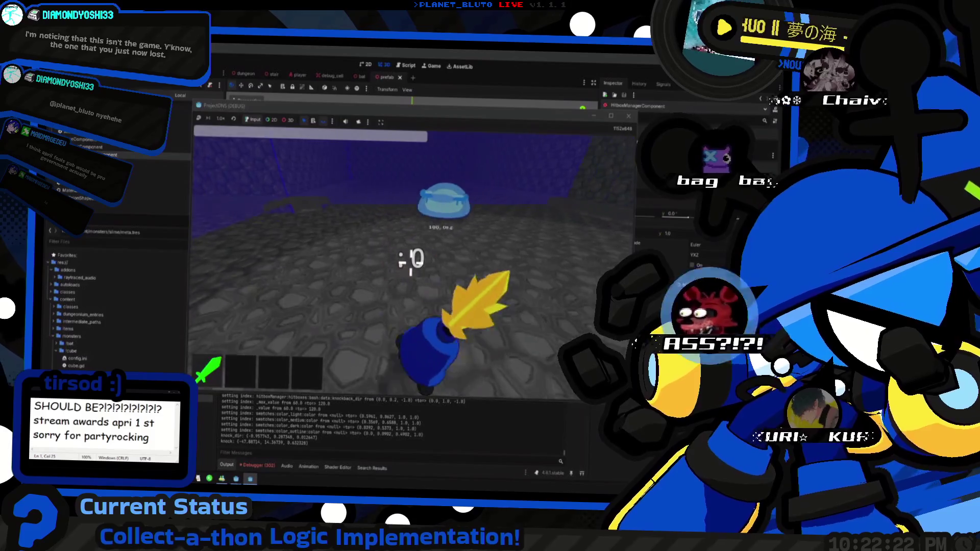
{"action": "key", "text": "w"}
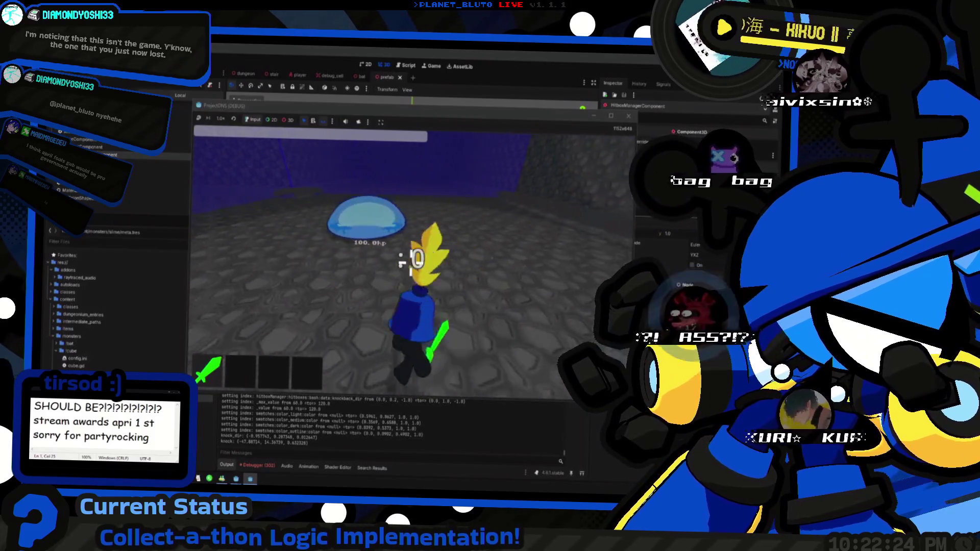
{"action": "key", "text": "a"}
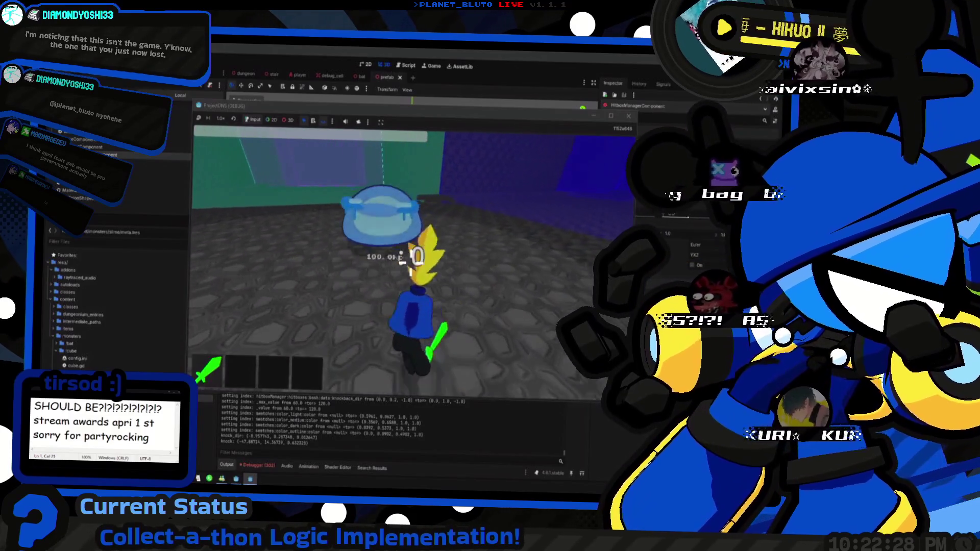
{"action": "left_click", "coordinate": [411, 261]}
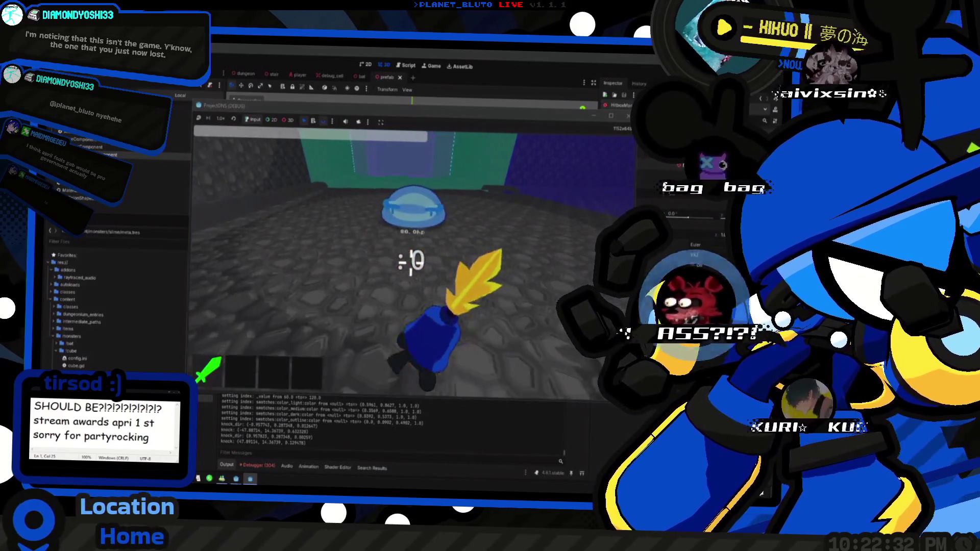
{"action": "left_click", "coordinate": [411, 261]}
{"action": "left_click", "coordinate": [411, 260]}
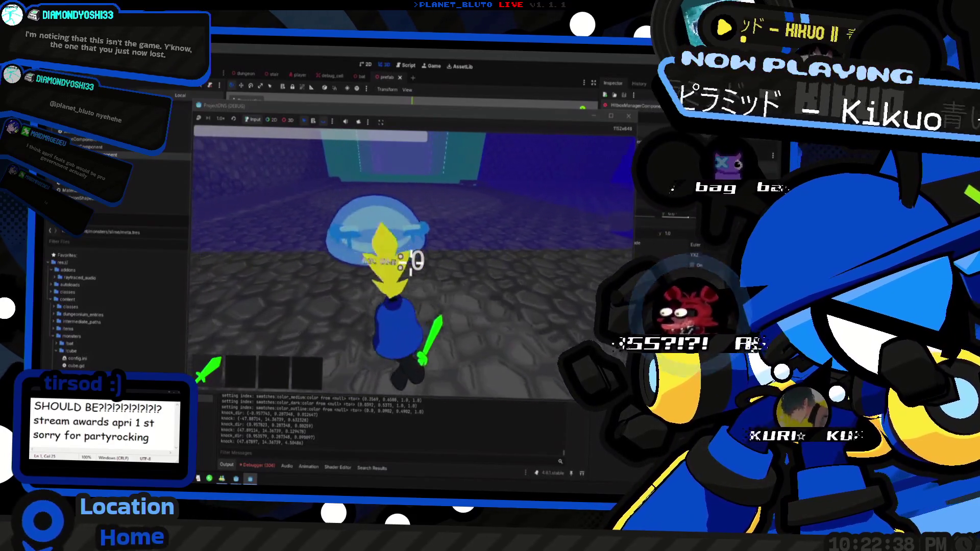
{"action": "left_click", "coordinate": [411, 260]}
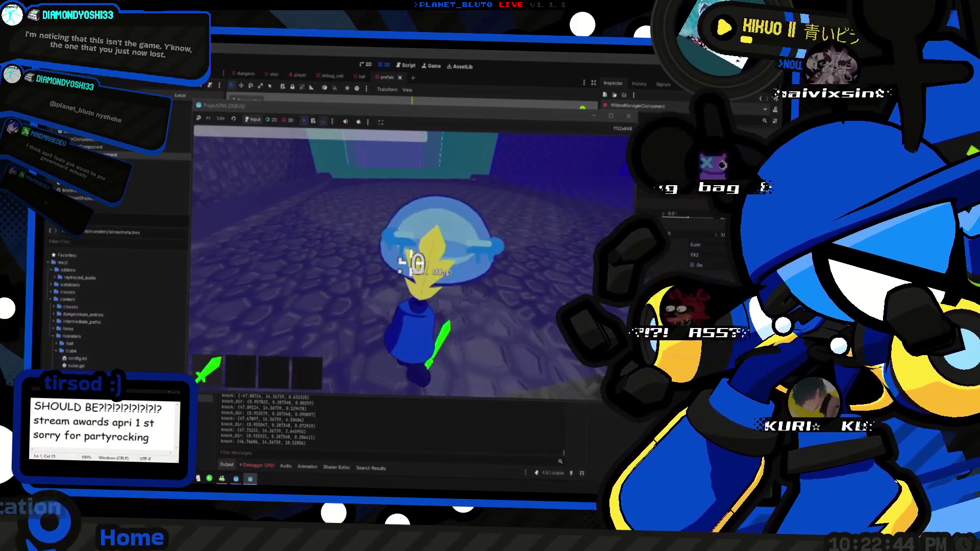
{"action": "left_click", "coordinate": [412, 263]}
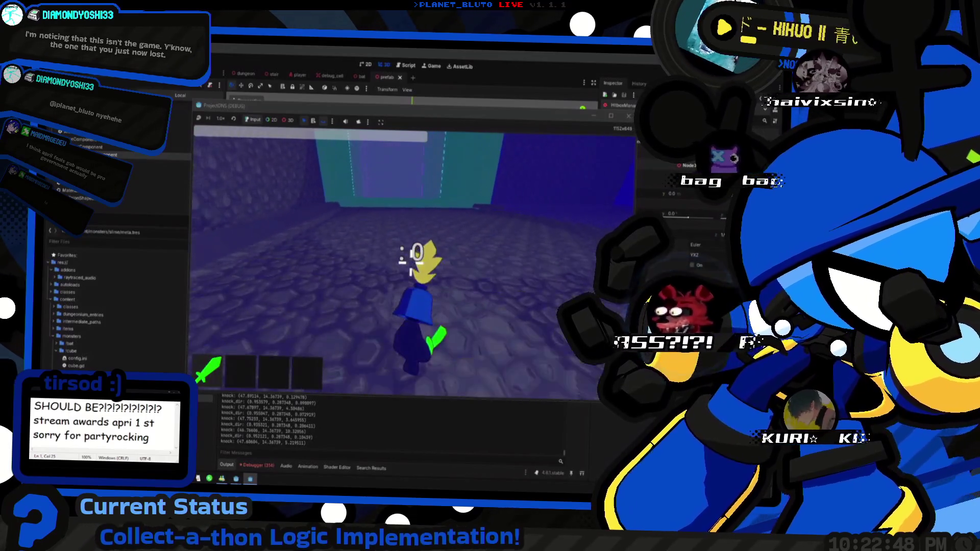
Spawn a King Slime by re-running the previous command in the in-game console.
{"action": "key", "text": "grave"}
{"action": "key", "text": "Up"}
{"action": "key", "text": "Return"}
{"action": "key", "text": "Return"}
{"action": "key", "text": "Return"}
{"action": "key", "text": "Return"}
{"action": "key", "text": "grave"}
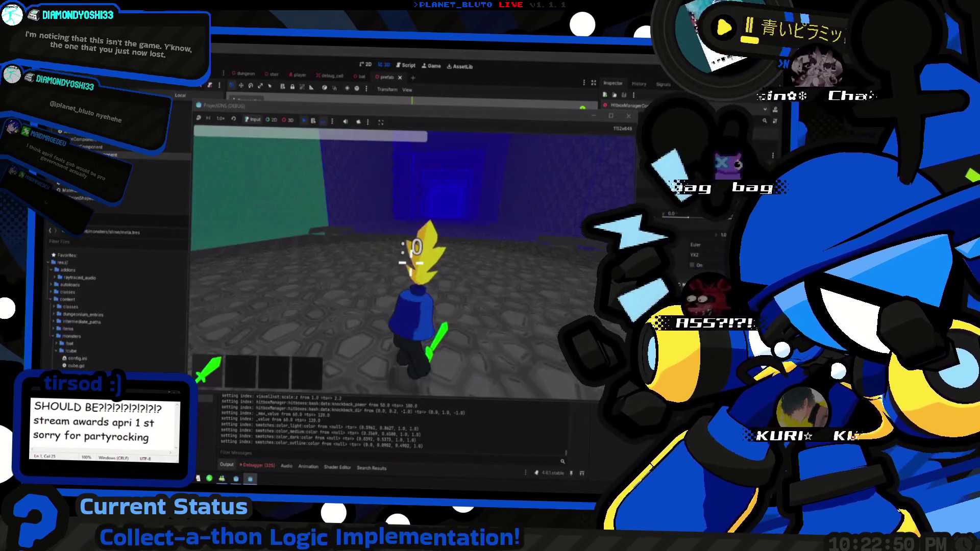
Hit the next slime from 120 HP down to 20, then roll aside.
{"action": "key", "text": "d"}
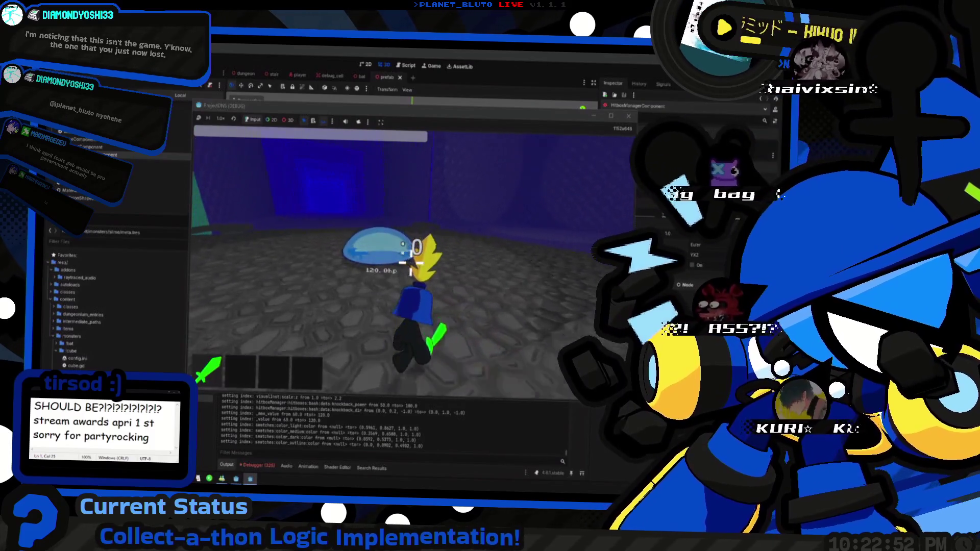
{"action": "left_click", "coordinate": [411, 263]}
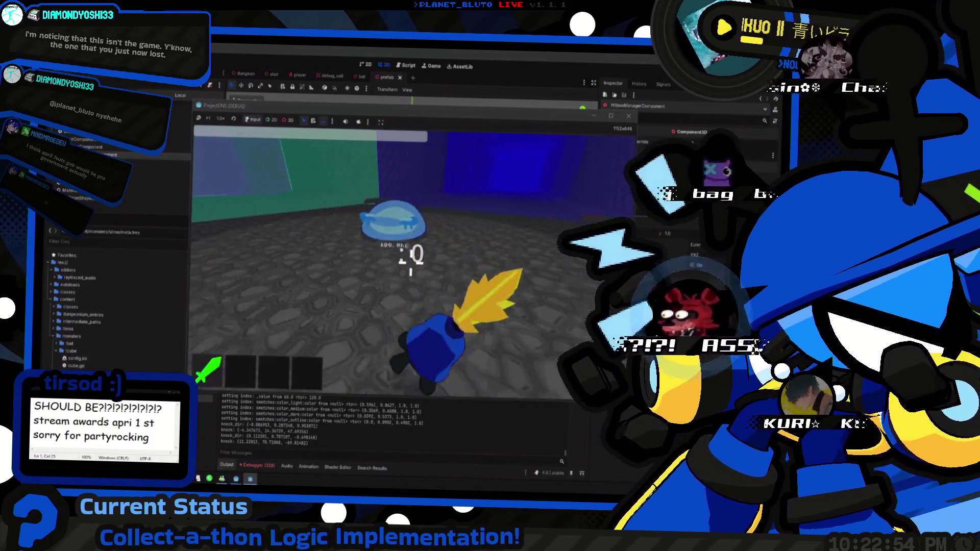
{"action": "key", "text": "a"}
{"action": "left_click", "coordinate": [412, 259]}
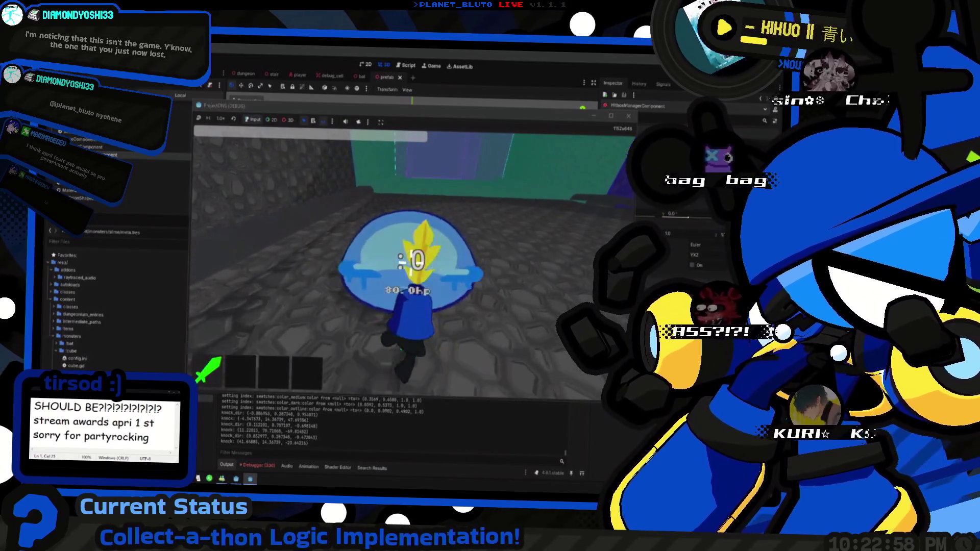
{"action": "left_click", "coordinate": [411, 262]}
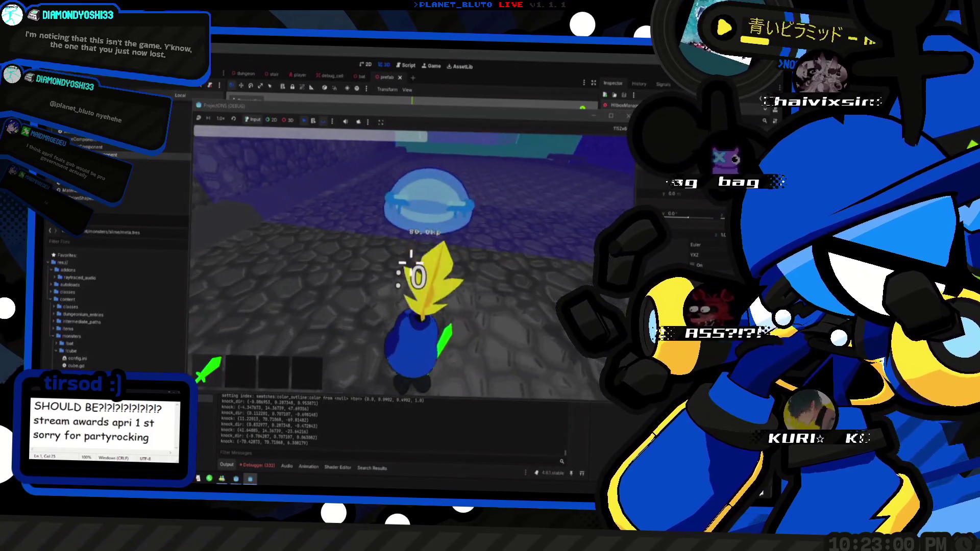
{"action": "left_click", "coordinate": [411, 261]}
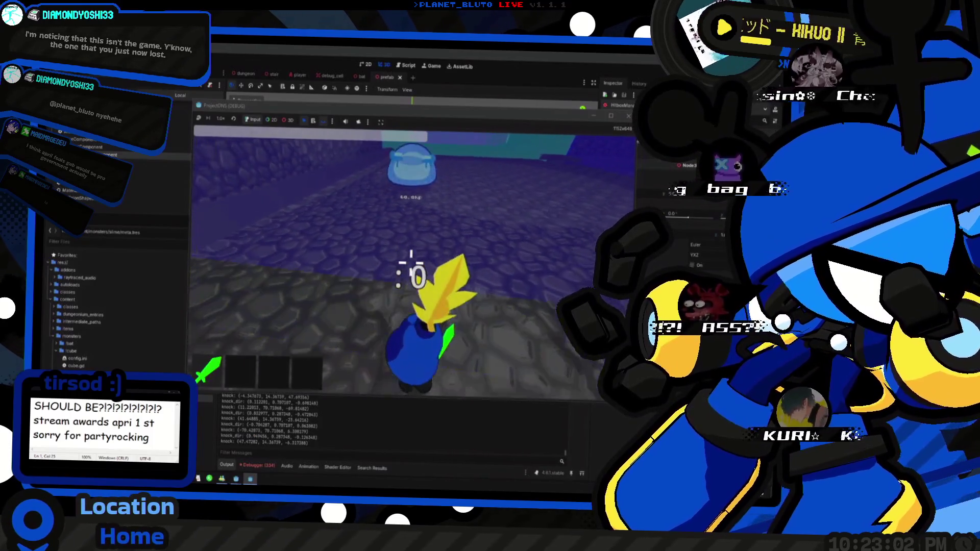
{"action": "left_click", "coordinate": [411, 263]}
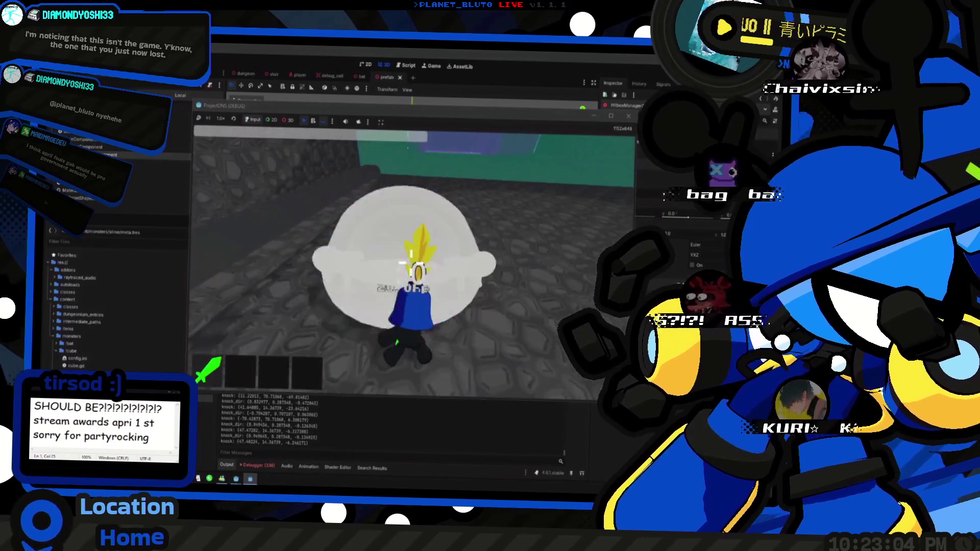
{"action": "left_click", "coordinate": [412, 263]}
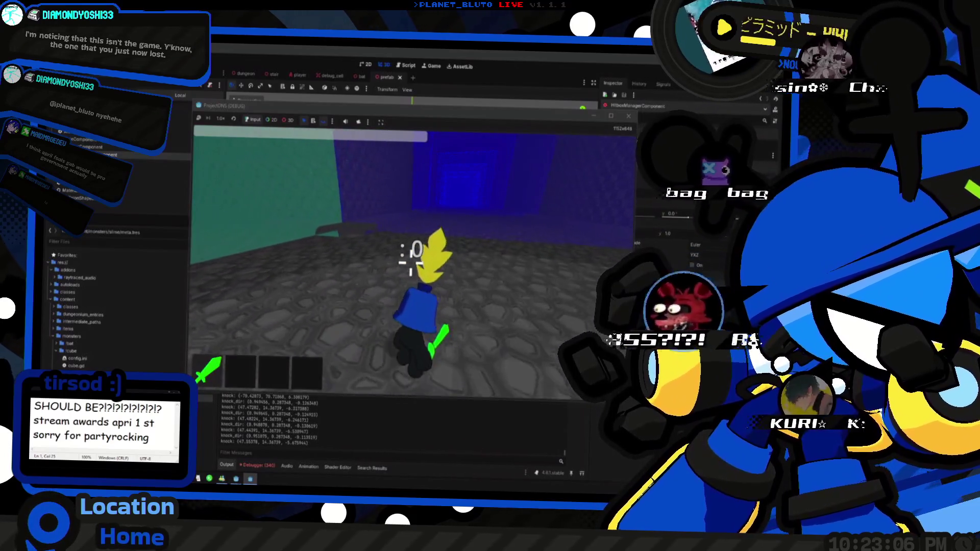
{"action": "key", "text": "grave"}
{"action": "key", "text": "space"}
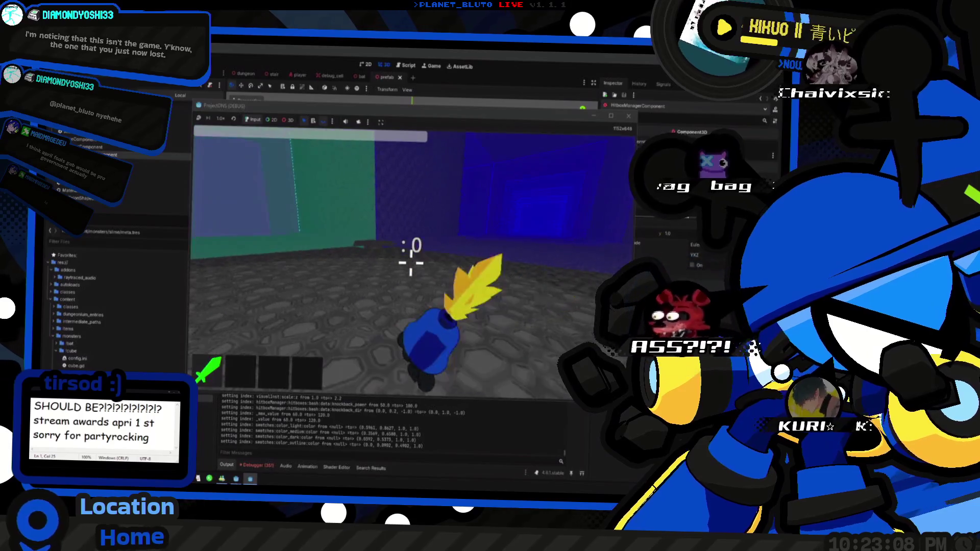
Walk up to the slime and hit it three times, dropping its HP to 40.
{"action": "key", "text": "w"}
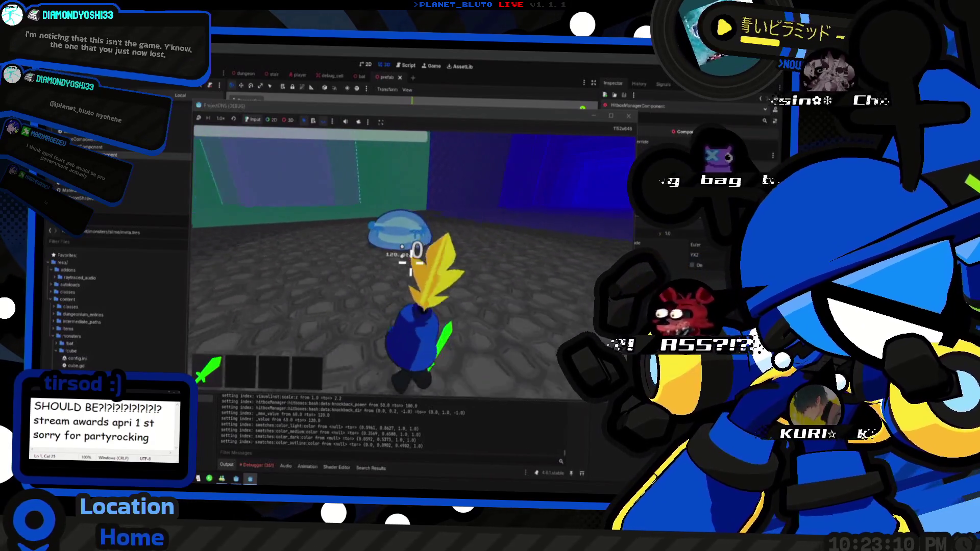
{"action": "key", "text": "w"}
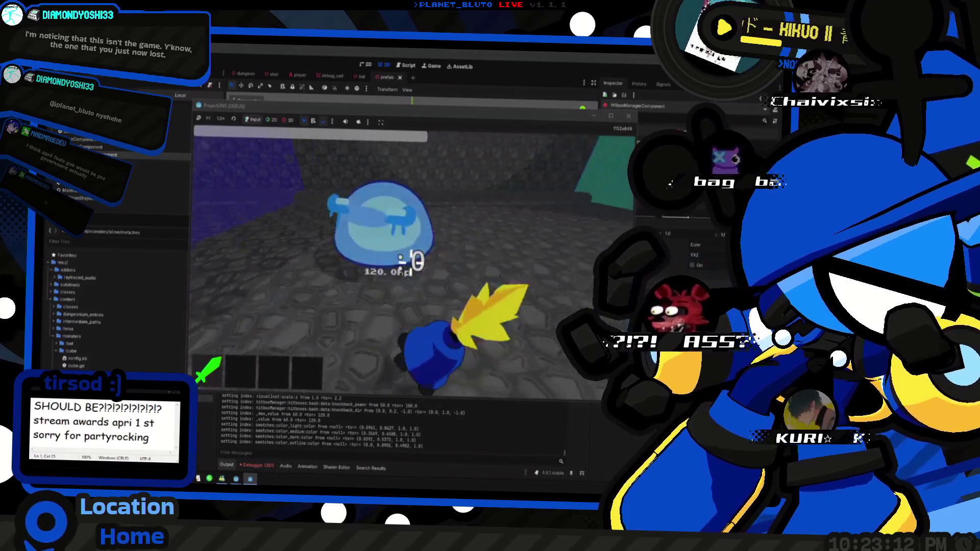
{"action": "key", "text": "w"}
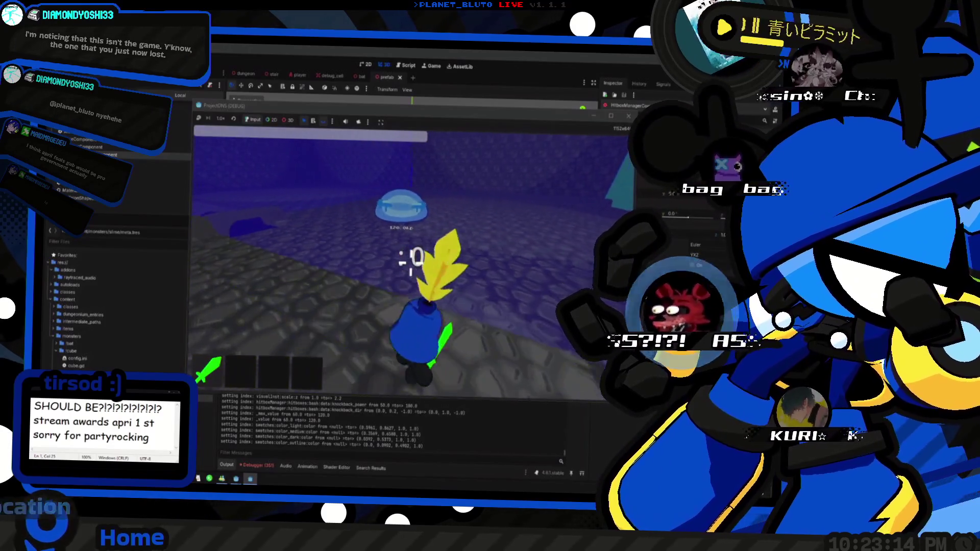
{"action": "key", "text": "w"}
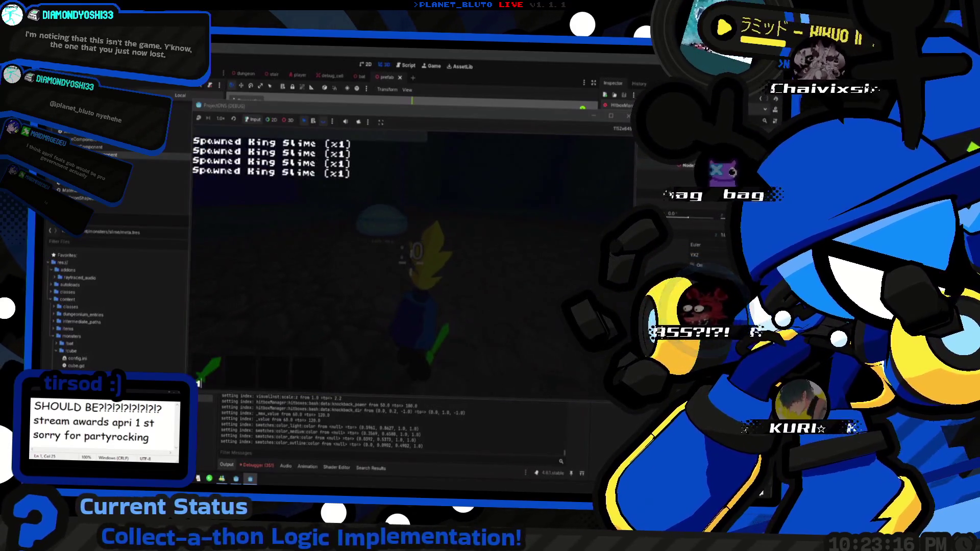
{"action": "key", "text": "w"}
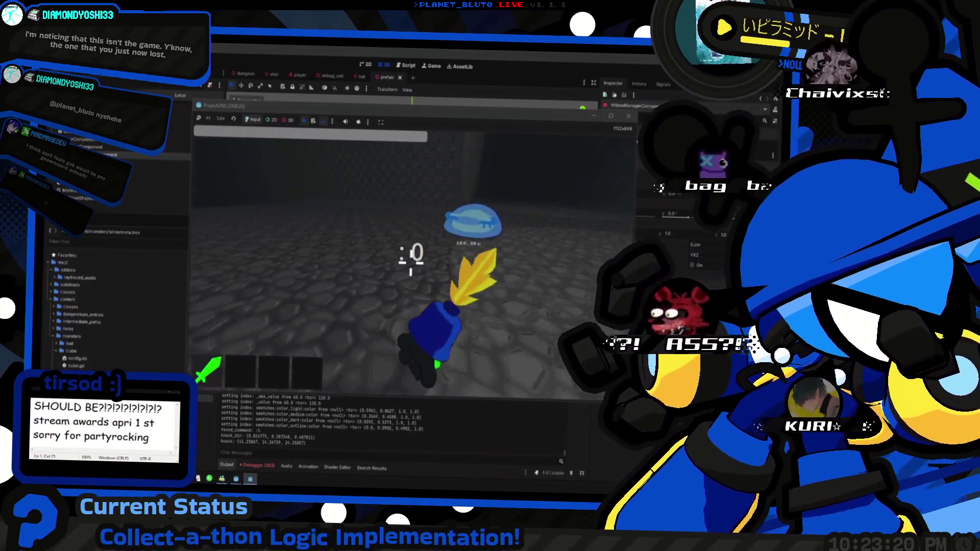
{"action": "left_click", "coordinate": [415, 255]}
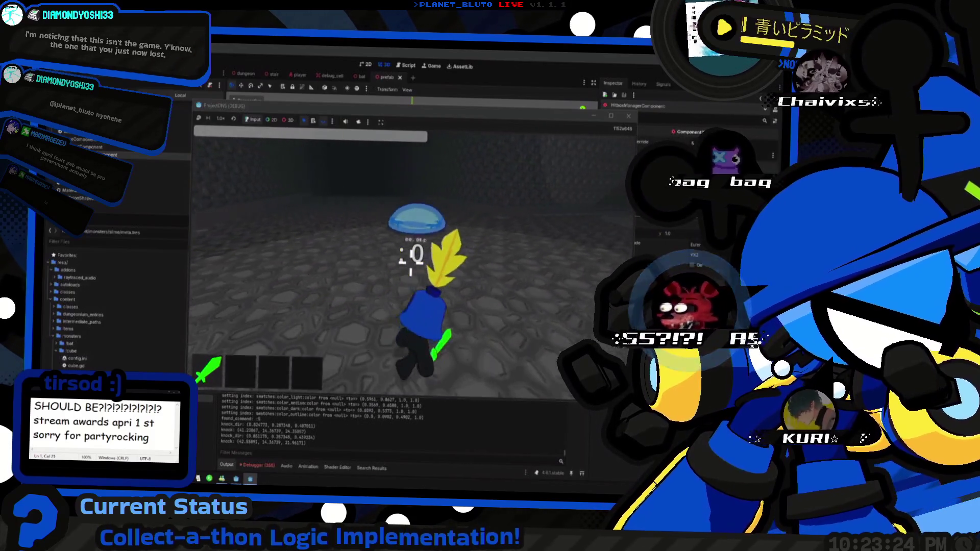
{"action": "left_click", "coordinate": [411, 255]}
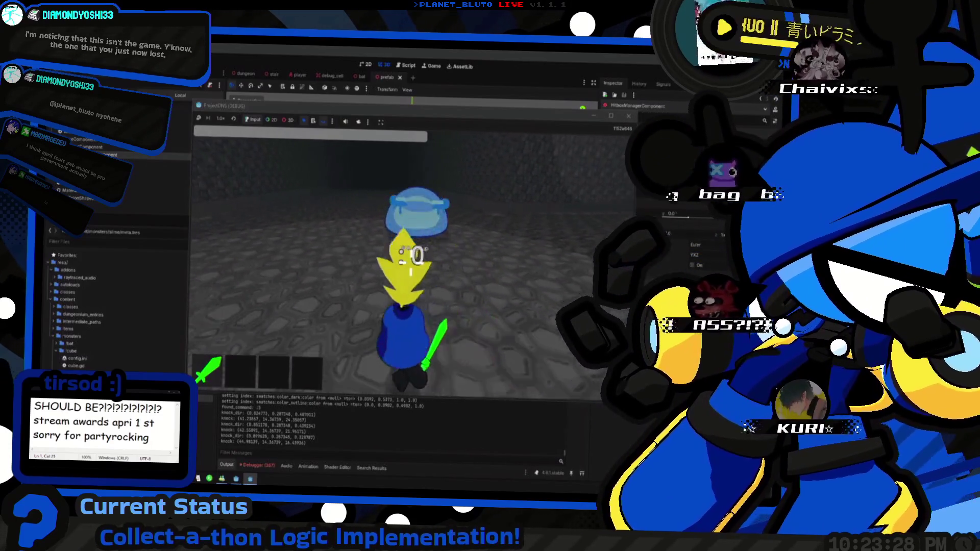
{"action": "left_click", "coordinate": [411, 255]}
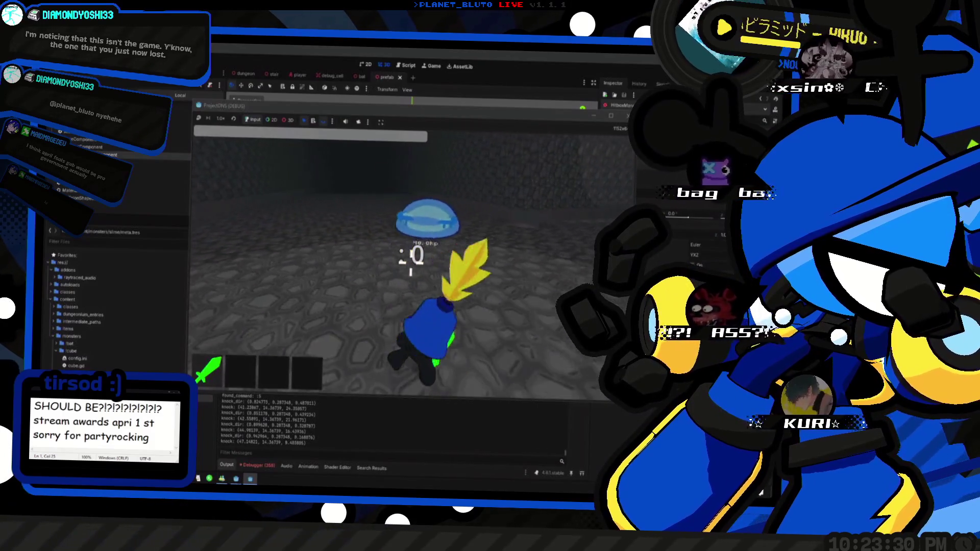
{"action": "key", "text": "a"}
{"action": "key", "text": "w"}
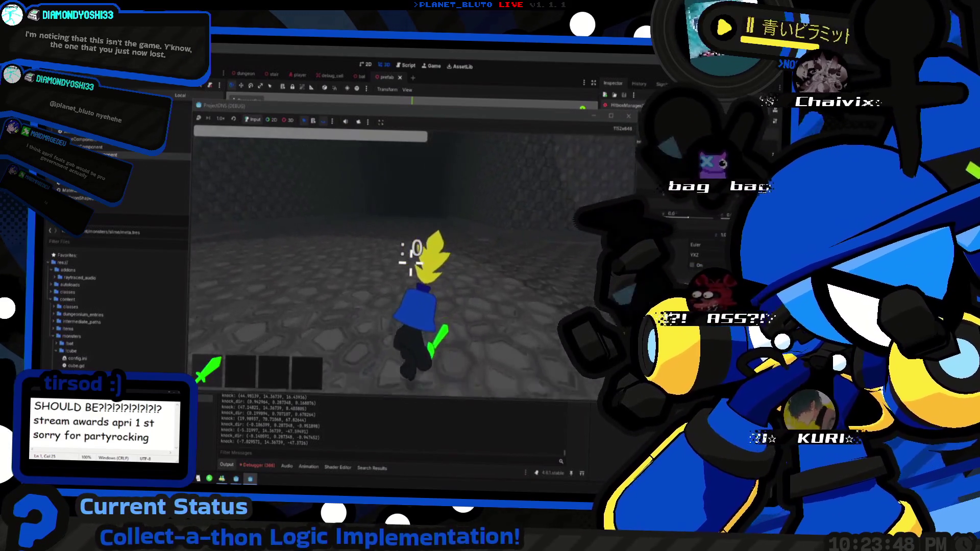
Reload the dungeon into a fresh room, run to the blue slime, and swing at it.
{"action": "key", "text": "5"}
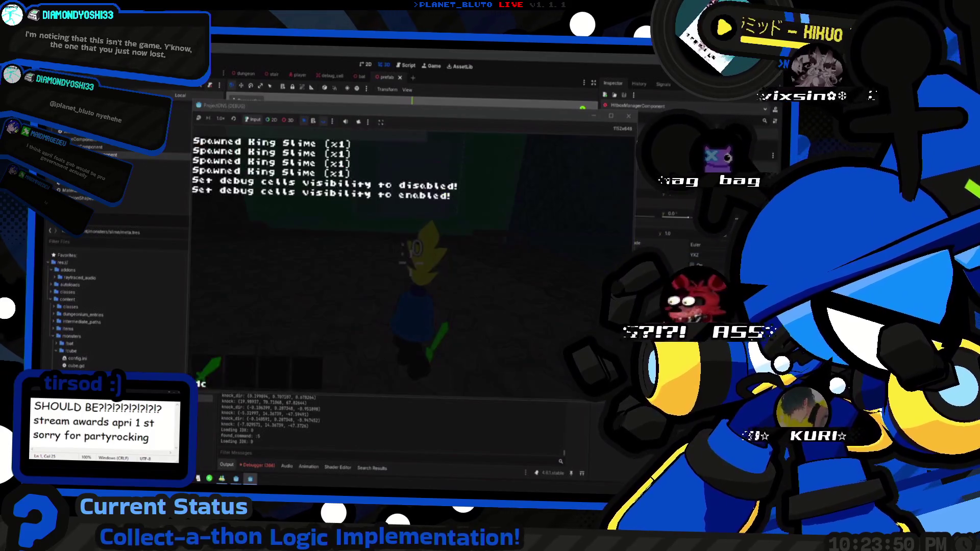
{"action": "key", "text": "w"}
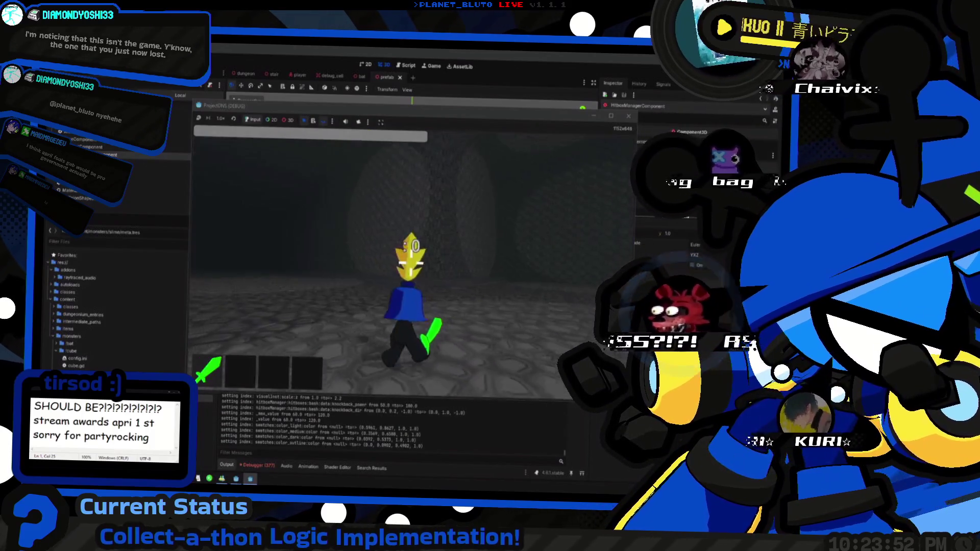
{"action": "key", "text": "w"}
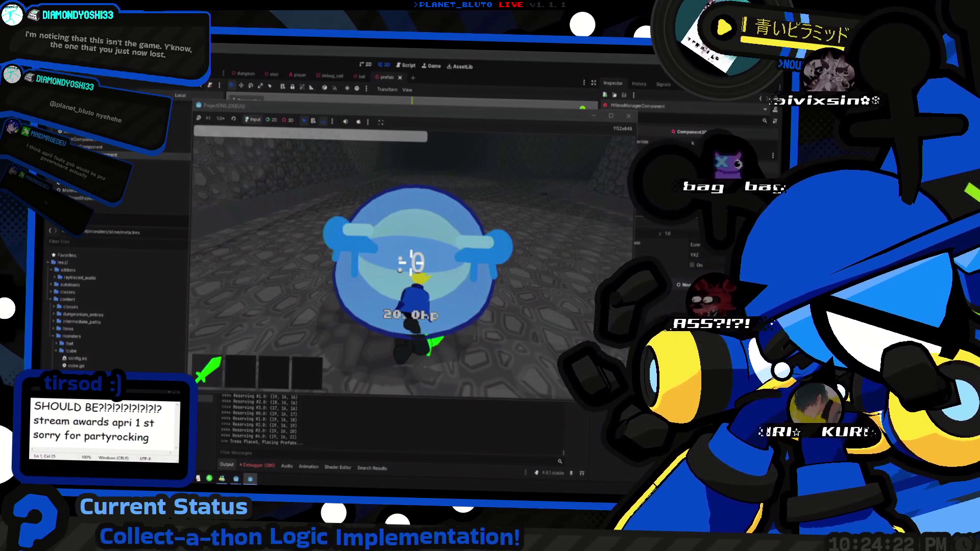
{"action": "left_click", "coordinate": [411, 262]}
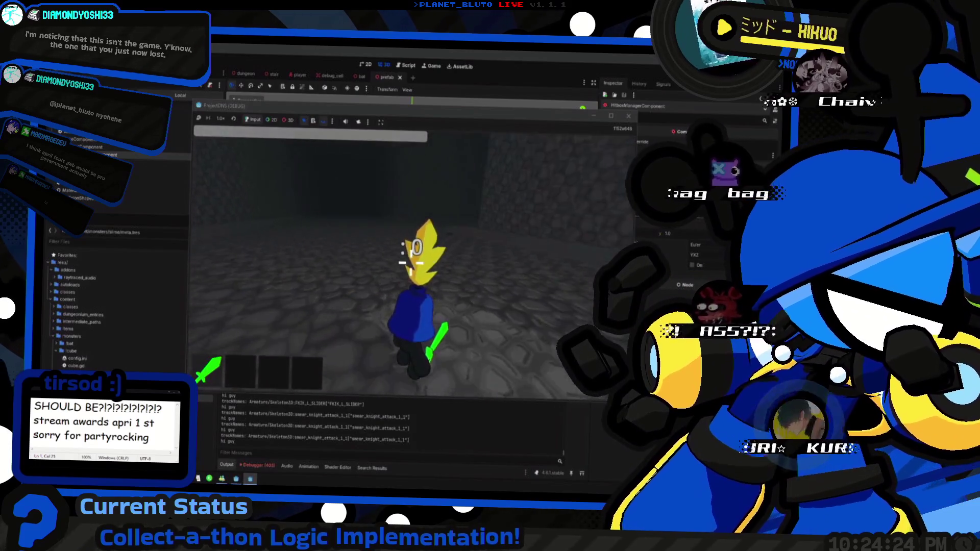
Attack the slime seven times with the J key until it is defeated and knocked away.
{"action": "key", "text": "grave"}
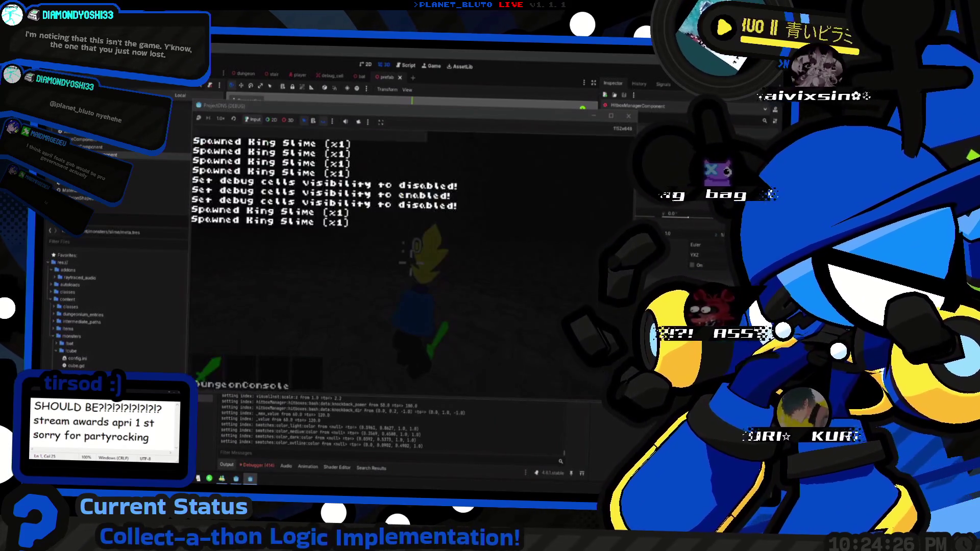
{"action": "key", "text": "grave"}
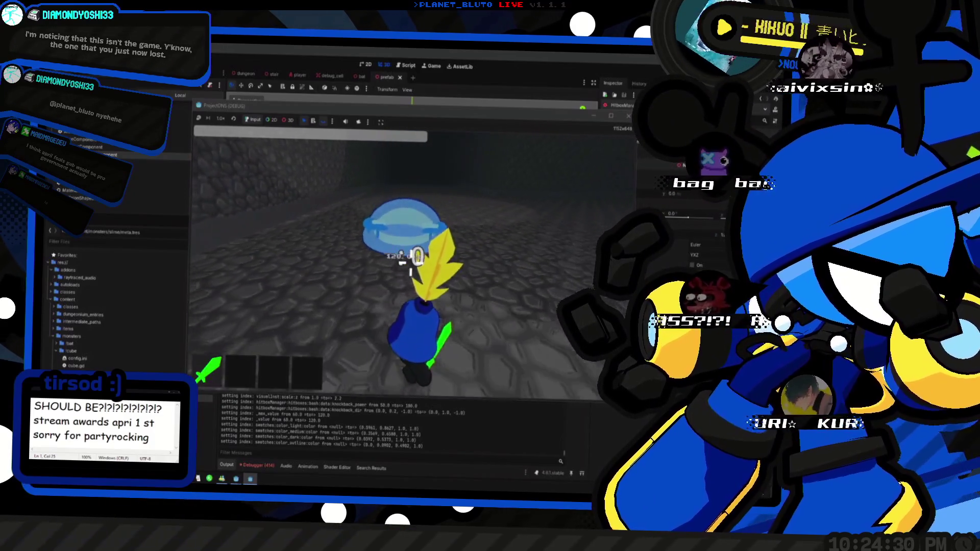
{"action": "key", "text": "j"}
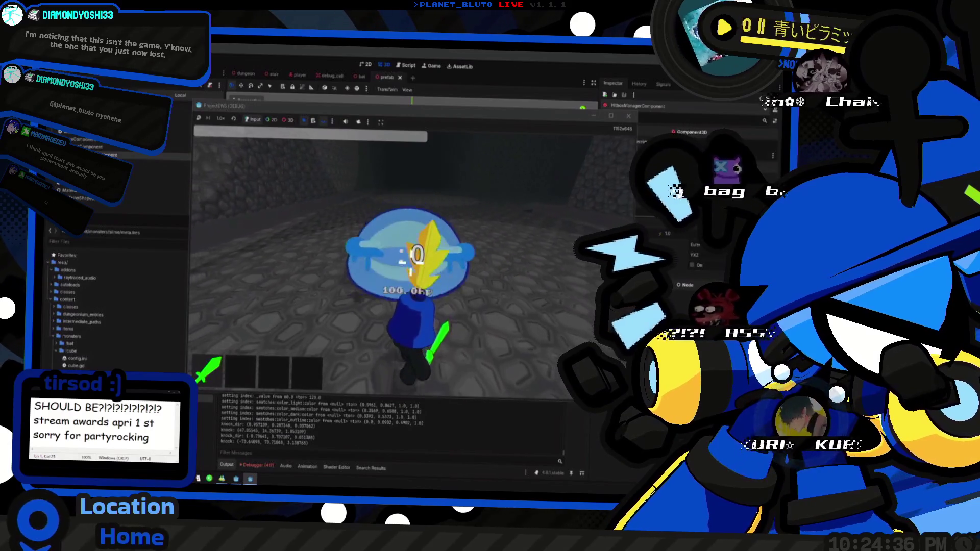
{"action": "key", "text": "j"}
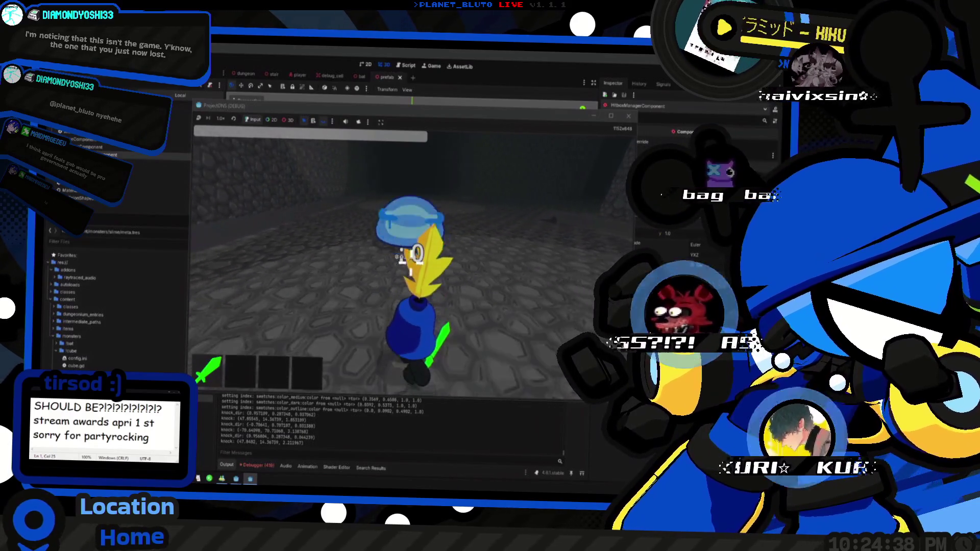
{"action": "key", "text": "j"}
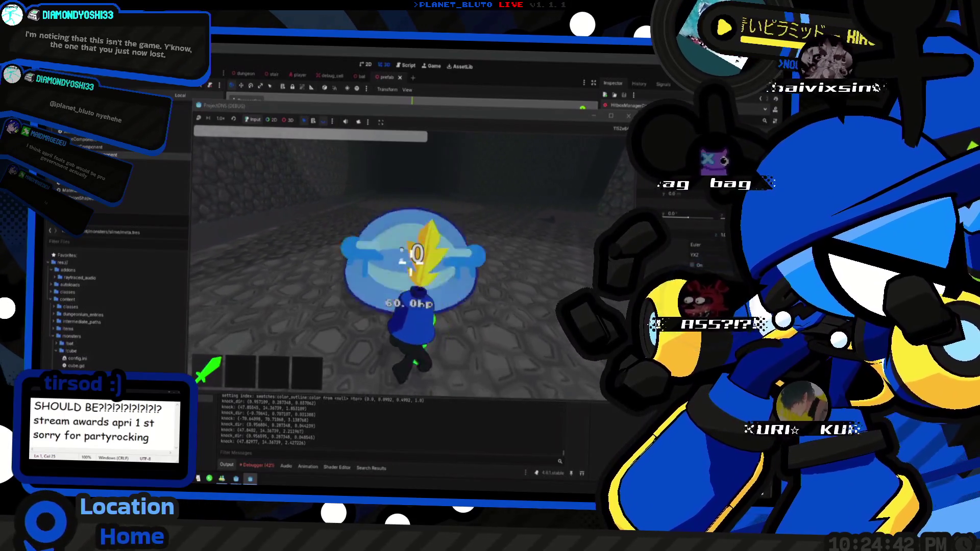
{"action": "key", "text": "j"}
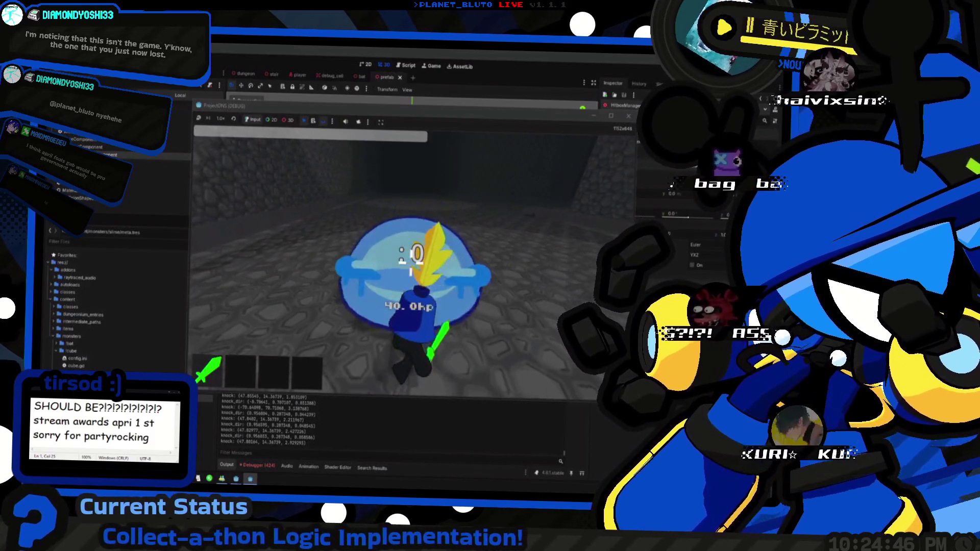
{"action": "key", "text": "j"}
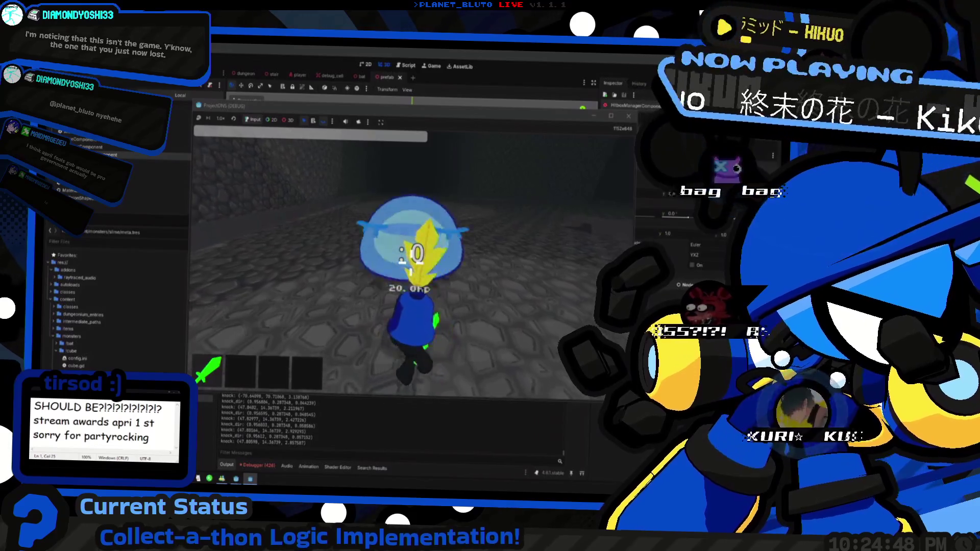
{"action": "key", "text": "j"}
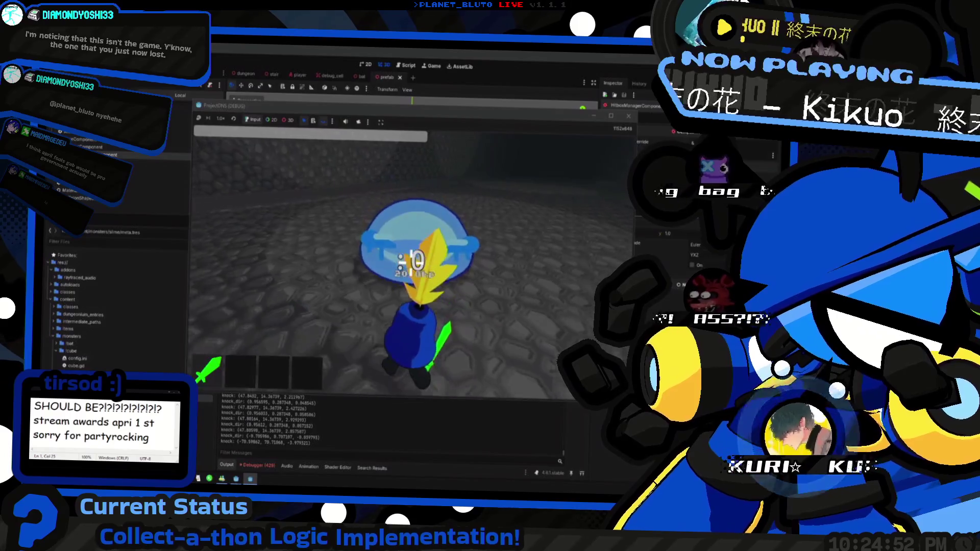
{"action": "key", "text": "j"}
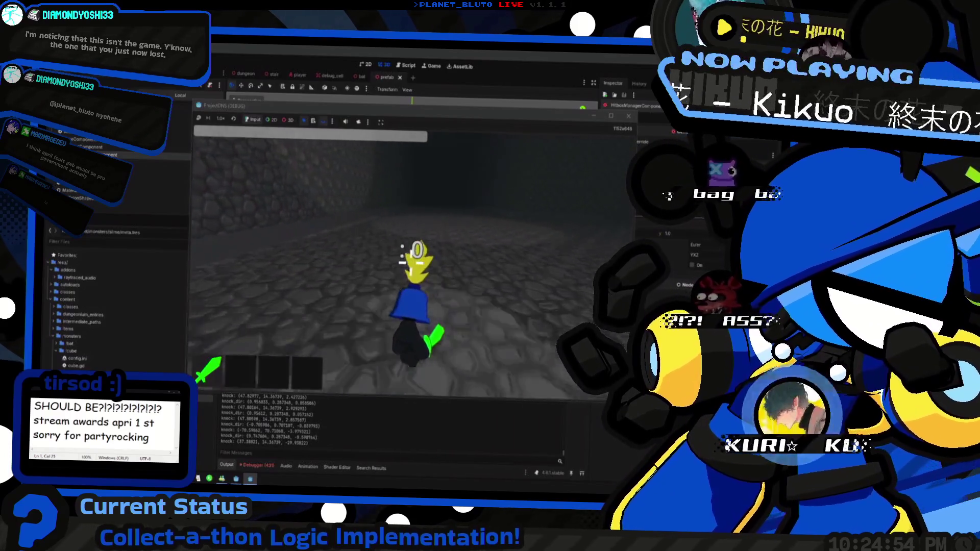
{"action": "key", "text": "grave"}
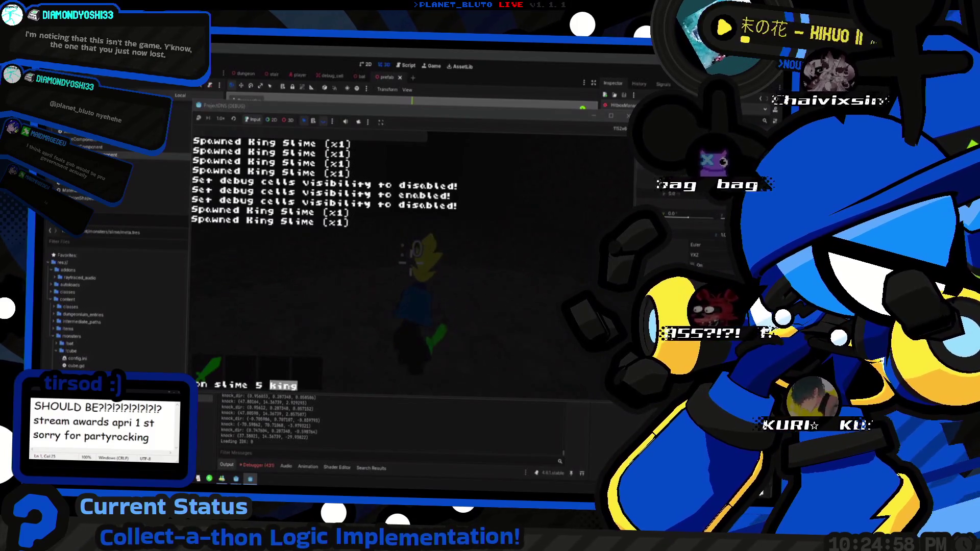
Spawn five Magma Slimes from the console and move around to face them.
{"action": "key", "text": "Return"}
{"action": "key", "text": "grave"}
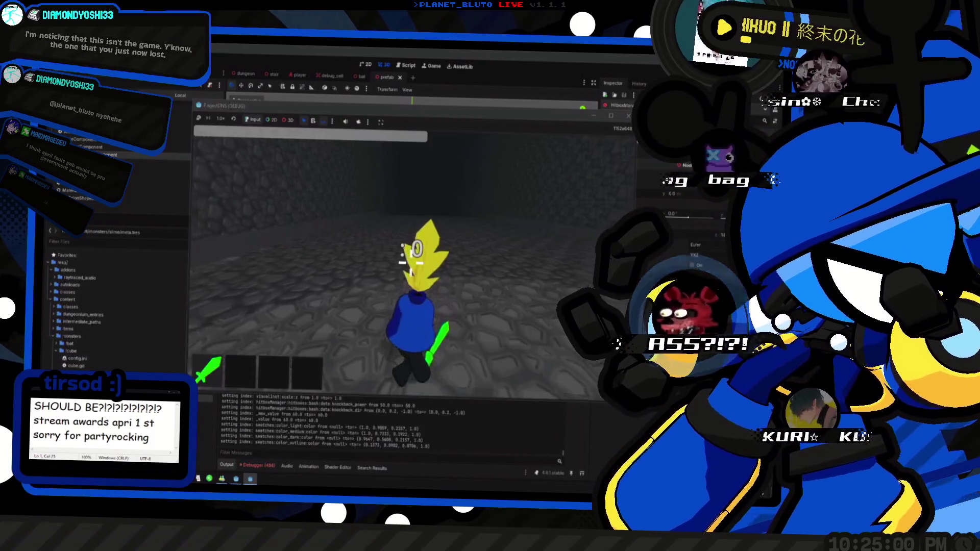
{"action": "key", "text": "d"}
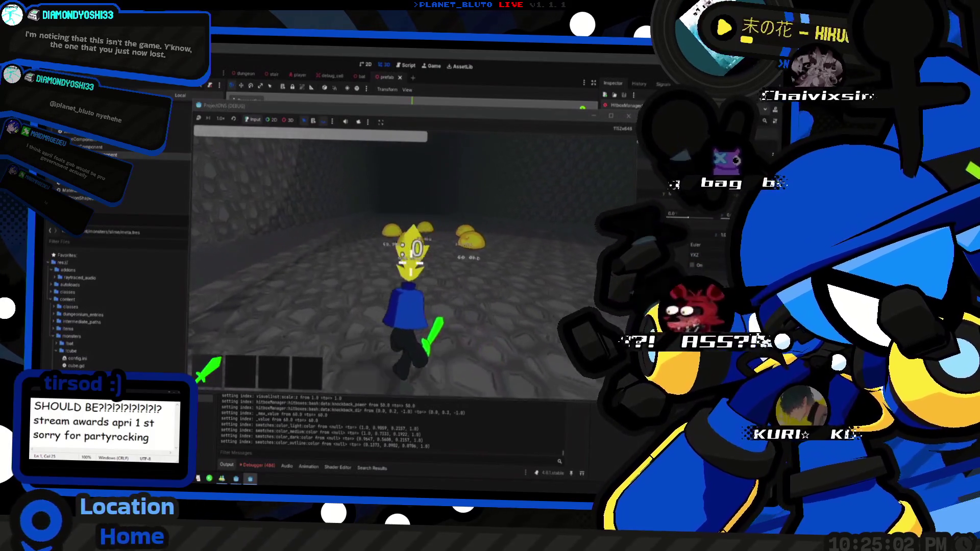
{"action": "key", "text": "s"}
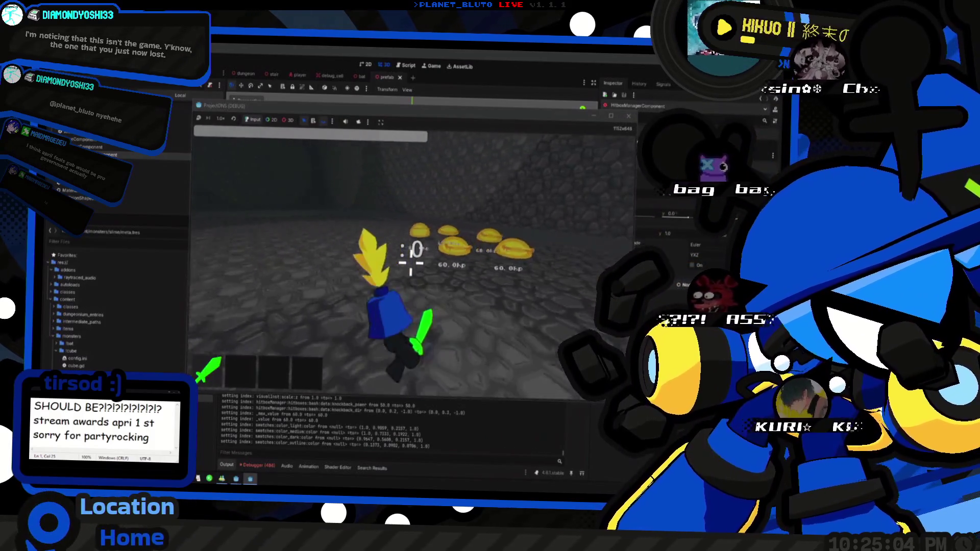
{"action": "key", "text": "grave"}
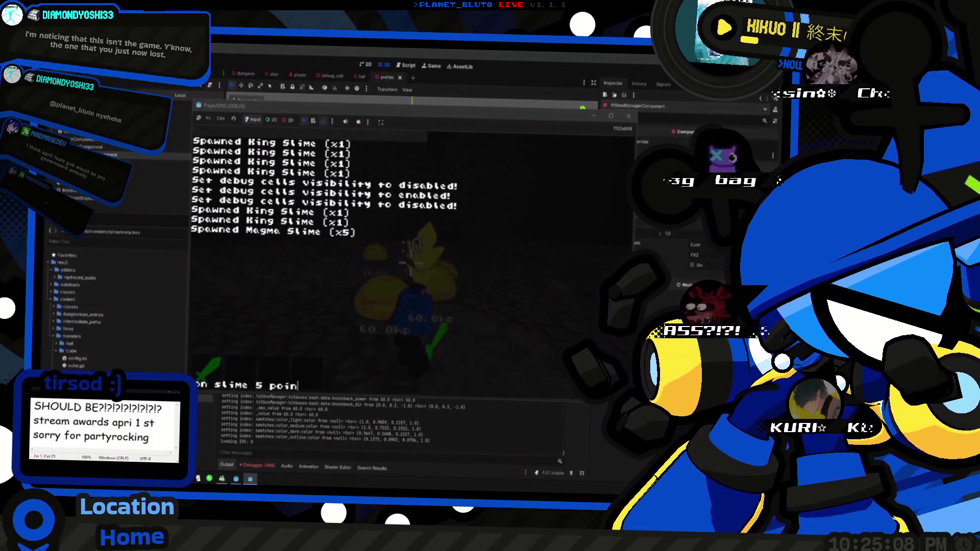
{"action": "key", "text": "grave"}
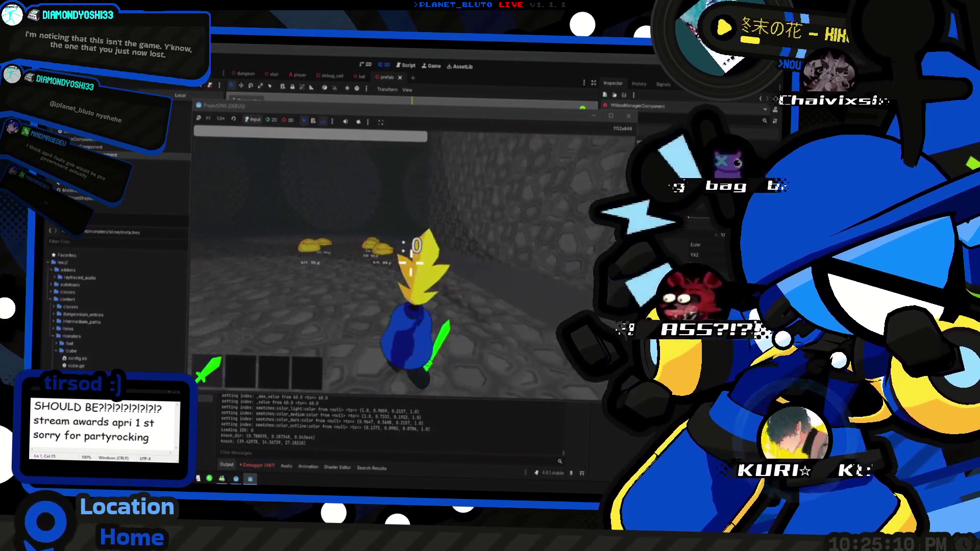
Try spawning a poison slime twice, which fails, then recall the earlier magma spawn command.
{"action": "key", "text": "grave"}
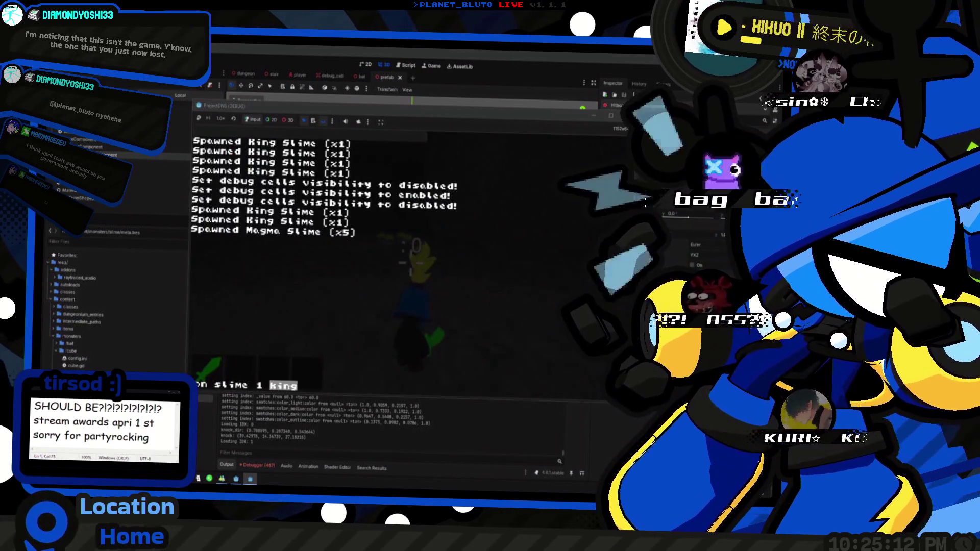
{"action": "key", "text": "Return"}
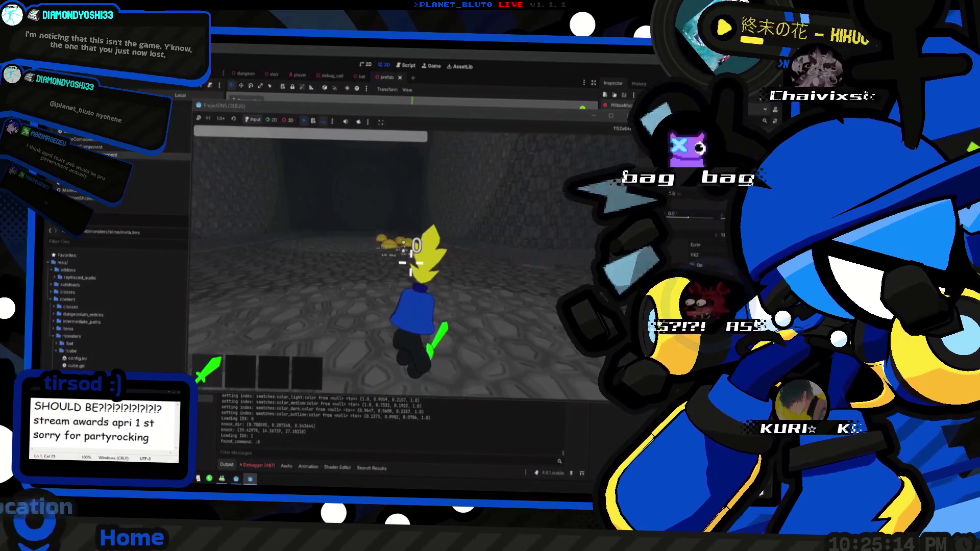
{"action": "key", "text": "w"}
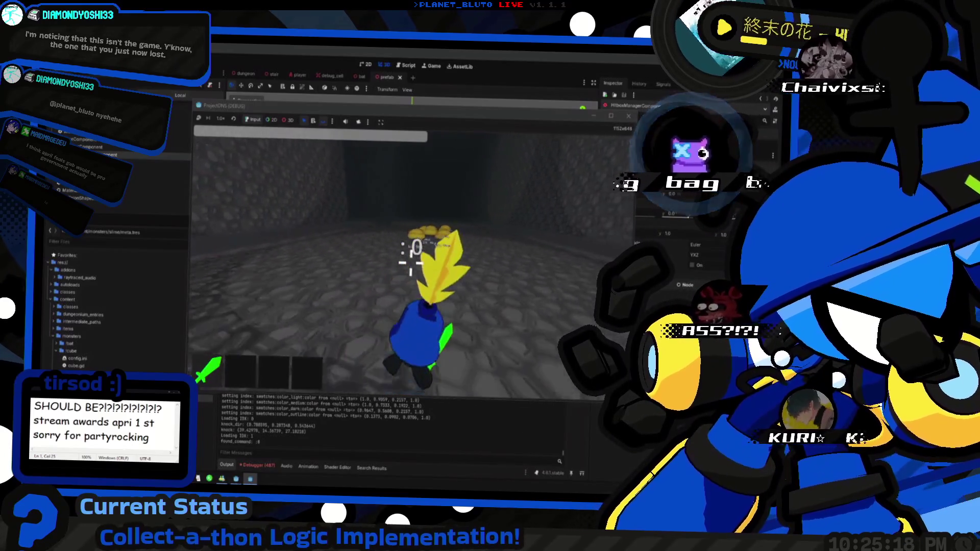
{"action": "key", "text": "grave"}
{"action": "key", "text": "Up"}
{"action": "key", "text": "Return"}
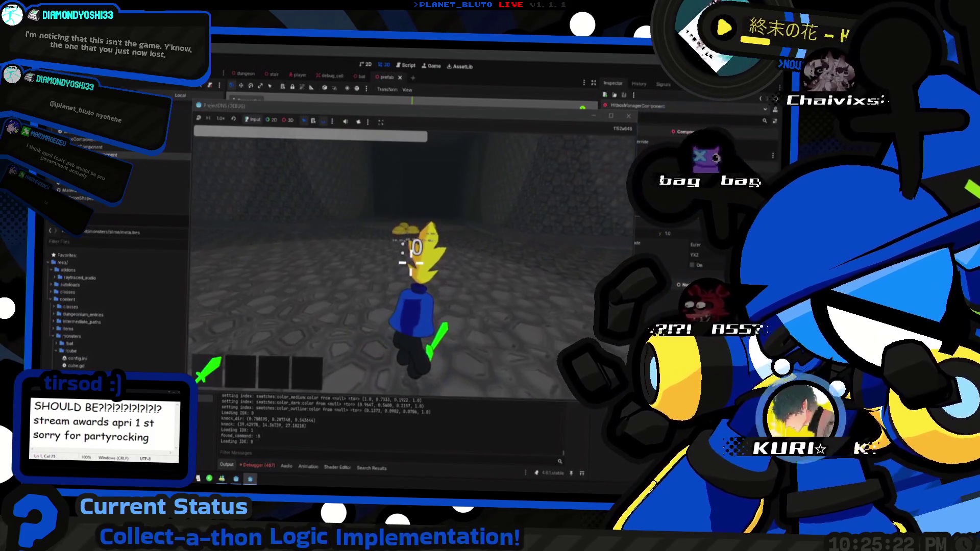
{"action": "key", "text": "d"}
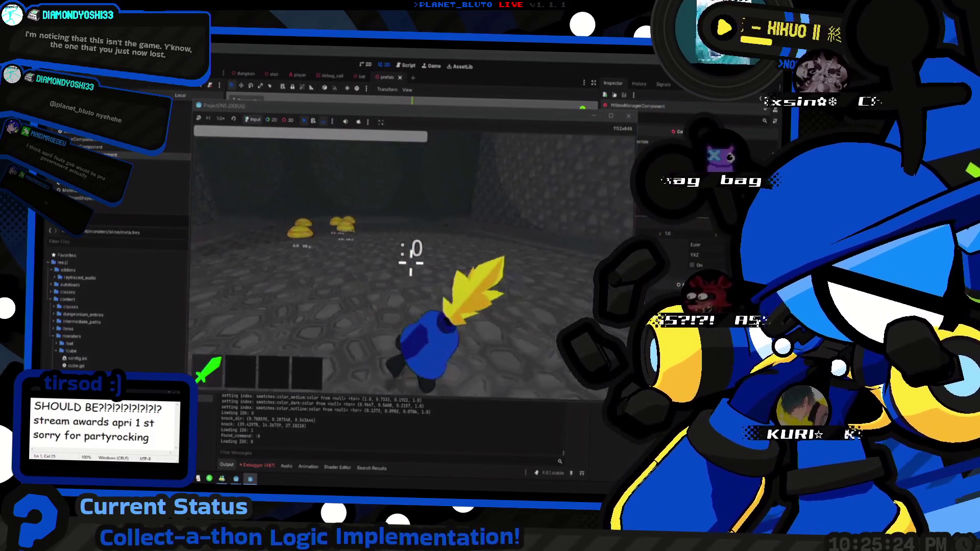
{"action": "key", "text": "grave"}
{"action": "key", "text": "Up"}
{"action": "key", "text": "Up"}
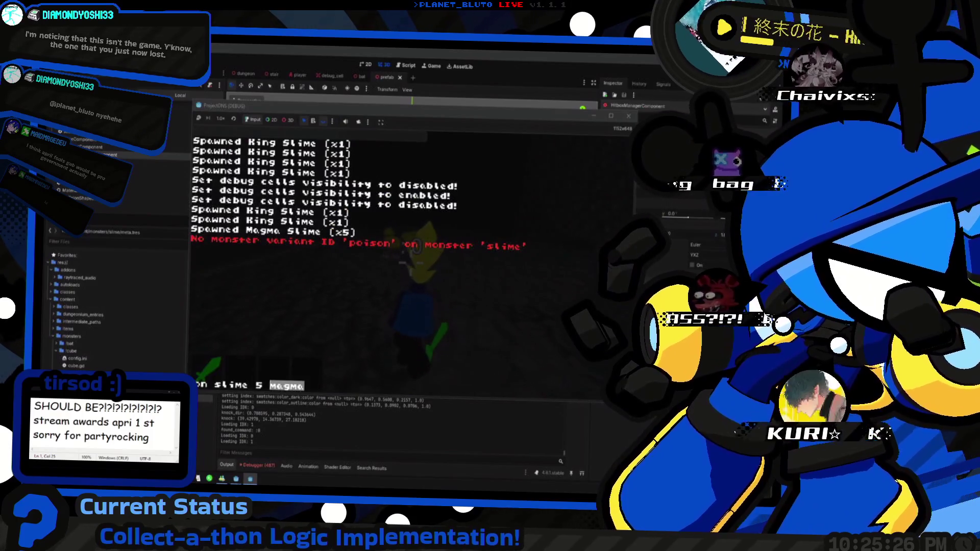
Spawn five pink slimes and run into the group of slimes.
{"action": "key", "text": "Return"}
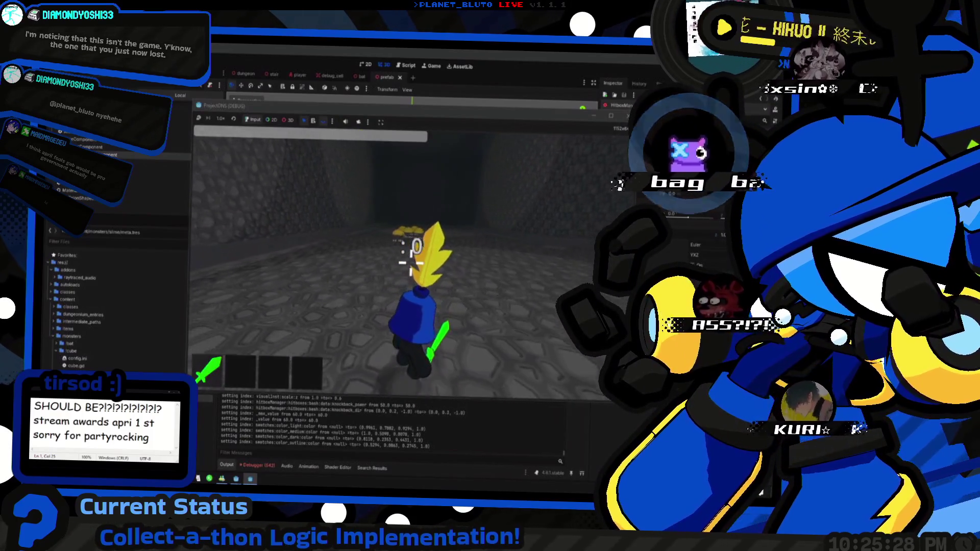
{"action": "key", "text": "d"}
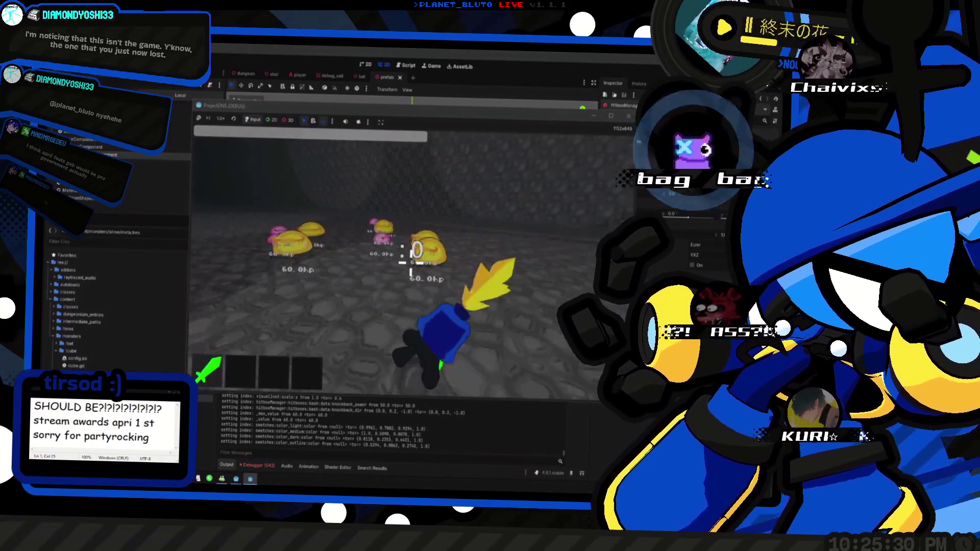
{"action": "key", "text": "w"}
{"action": "key", "text": "w"}
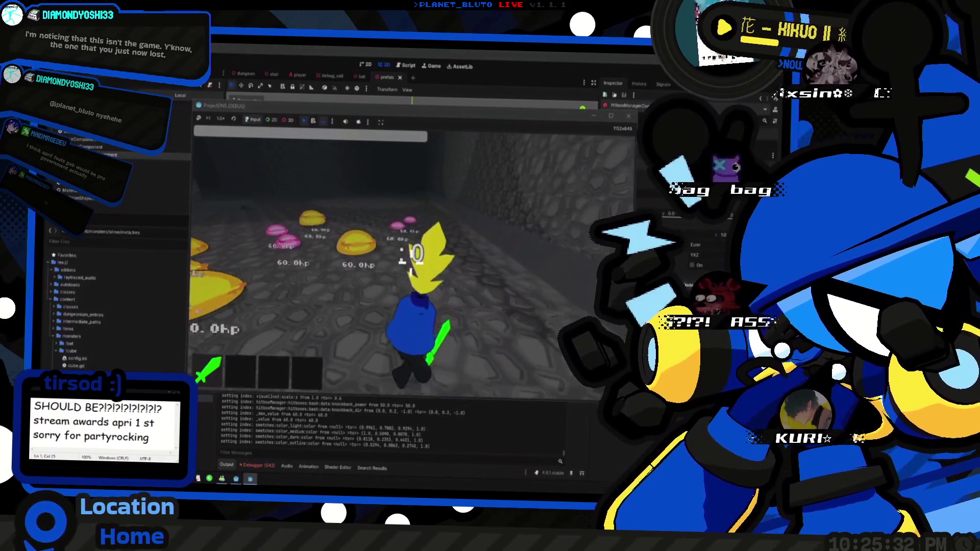
{"action": "key", "text": "w"}
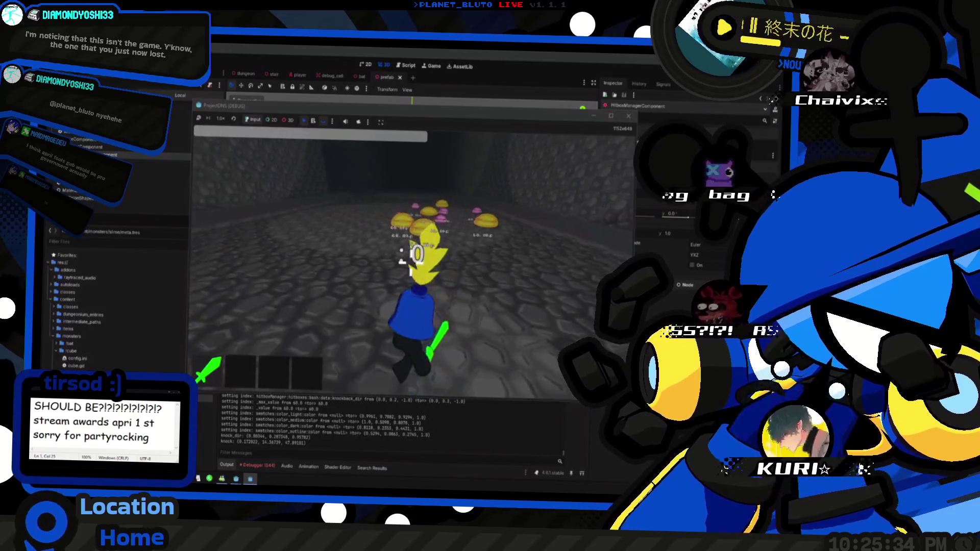
{"action": "key", "text": "w"}
{"action": "key", "text": "a"}
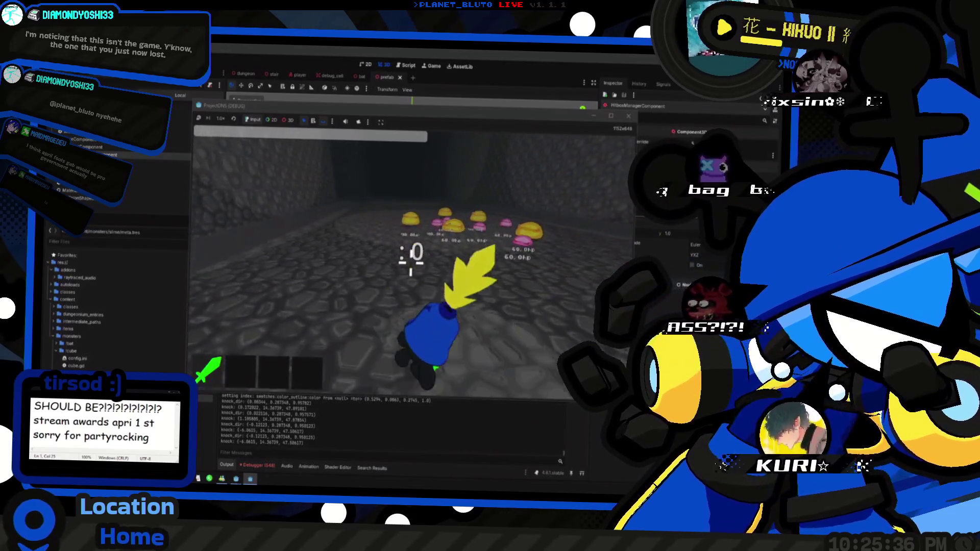
{"action": "key", "text": "w"}
{"action": "key", "text": "s"}
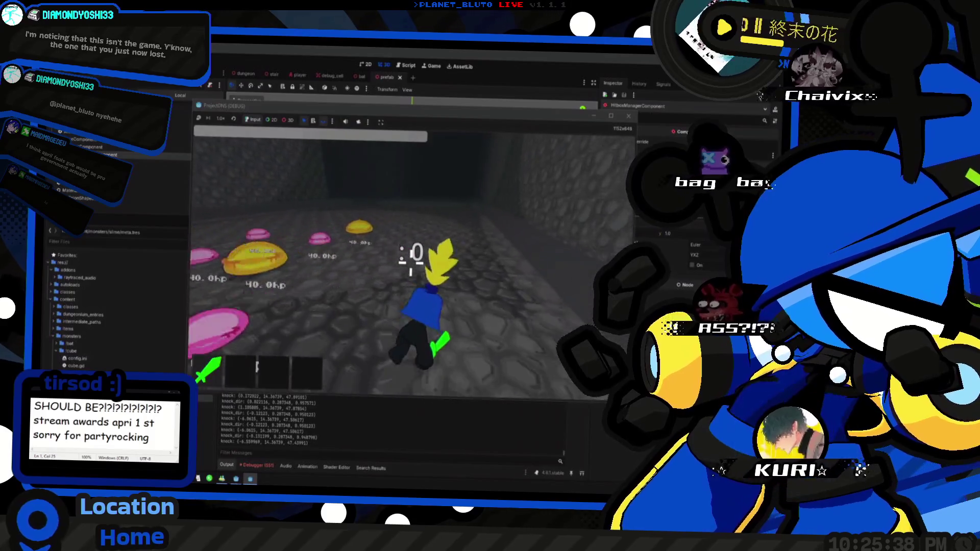
Spawn five snow slimes, then repeat the command for another batch.
{"action": "key", "text": "grave"}
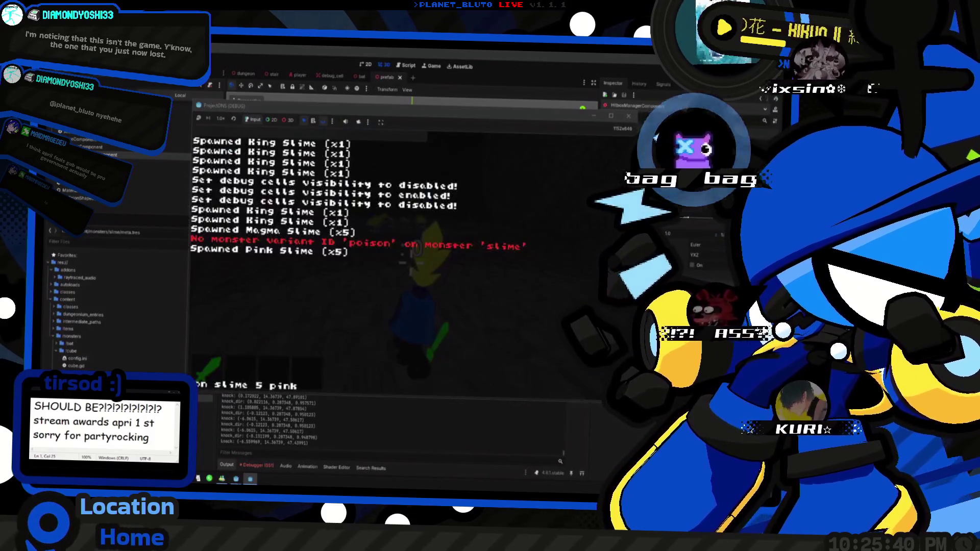
{"action": "key", "text": "Return"}
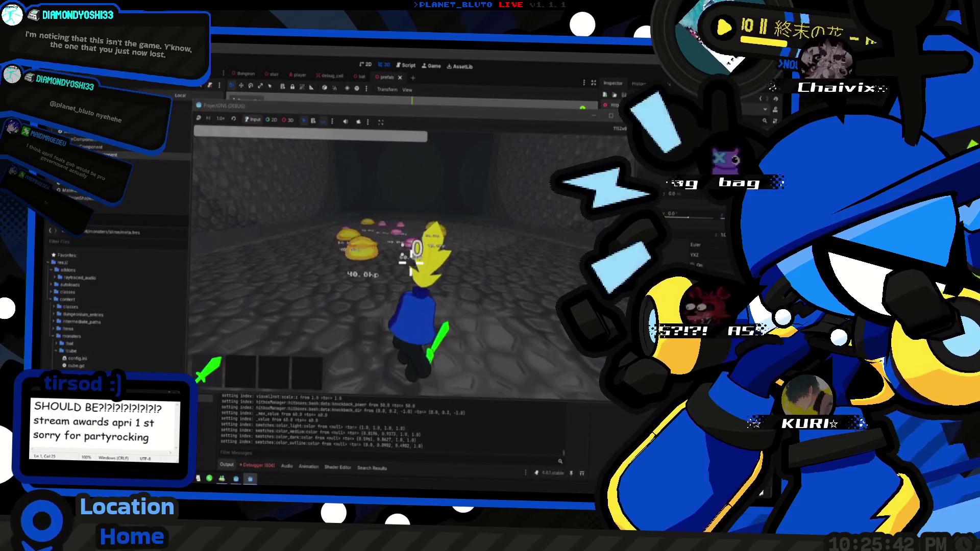
{"action": "key", "text": "s"}
{"action": "key", "text": "w"}
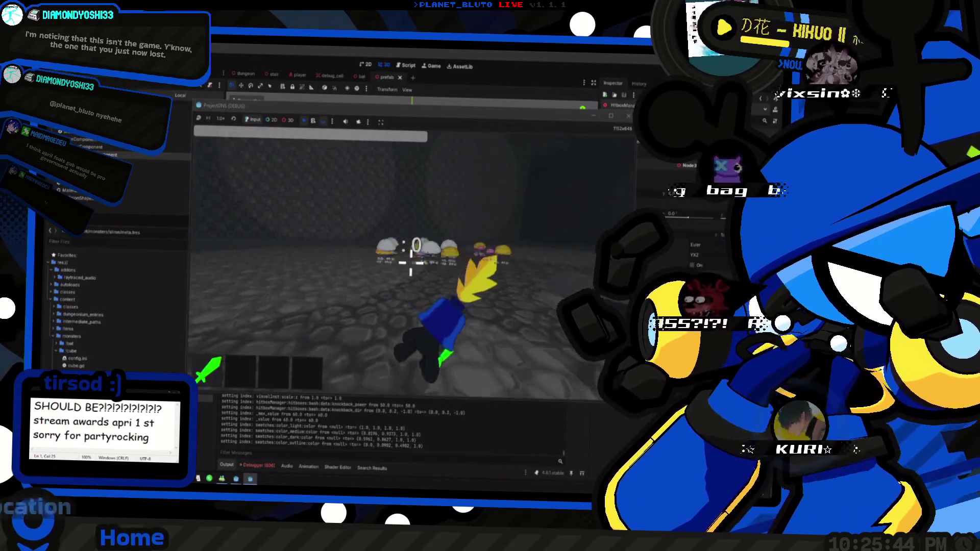
{"action": "key", "text": "w"}
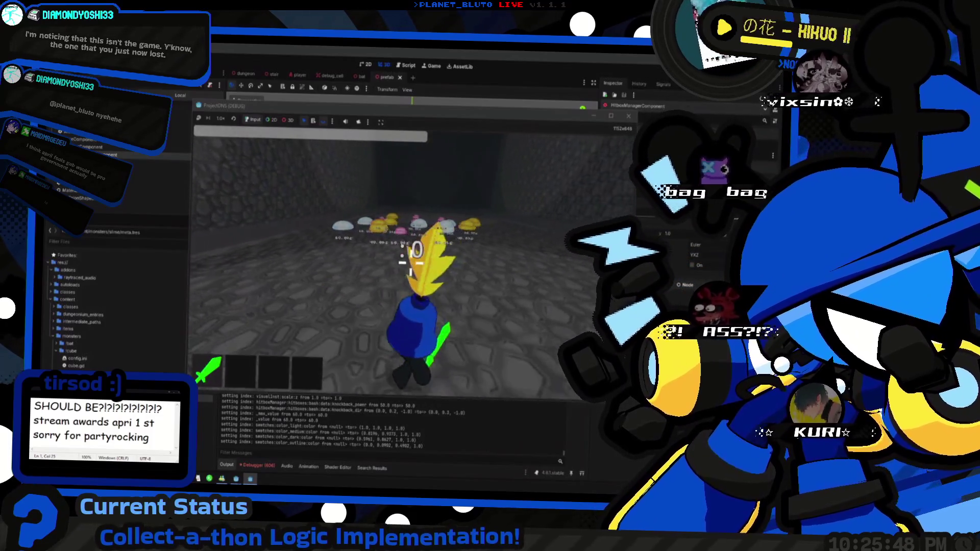
{"action": "key", "text": "grave"}
{"action": "key", "text": "Up"}
{"action": "key", "text": "Return"}
Walk around the slime group, then stop the running game with F8.
{"action": "key", "text": "s"}
{"action": "key", "text": "w"}
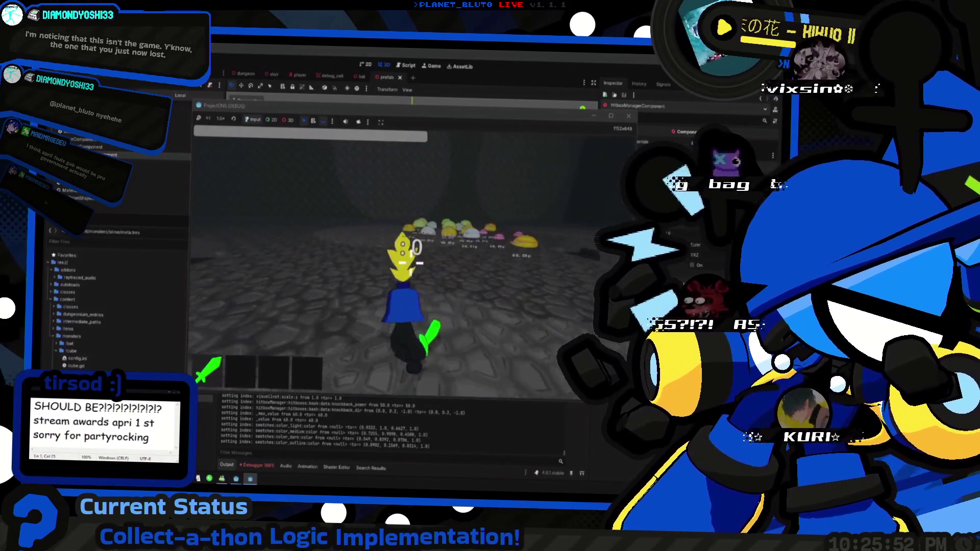
{"action": "key", "text": "d"}
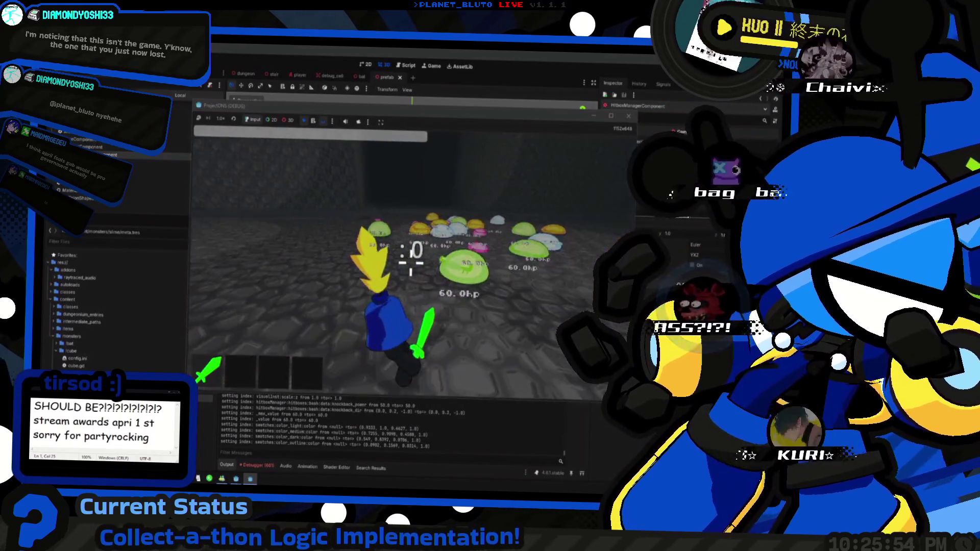
{"action": "key", "text": "s"}
{"action": "key", "text": "d"}
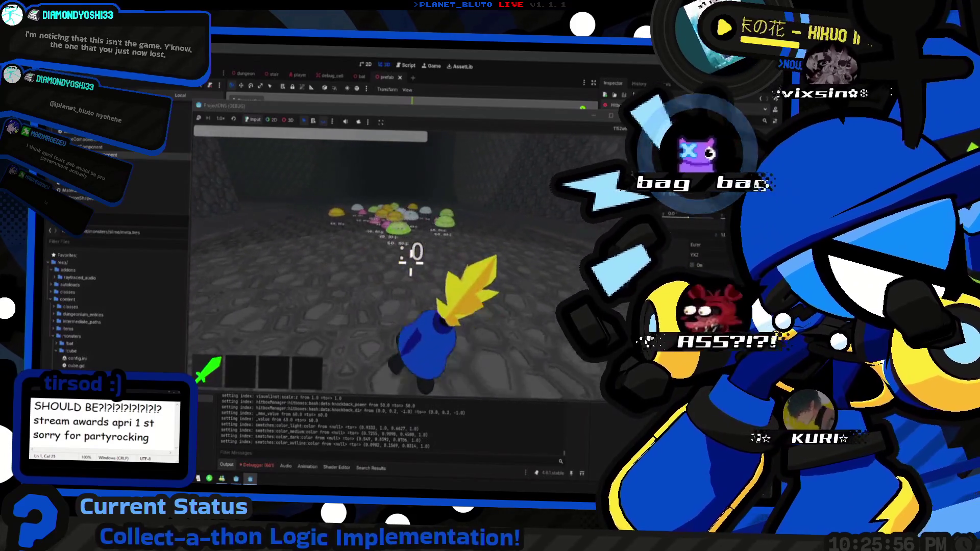
{"action": "key", "text": "s"}
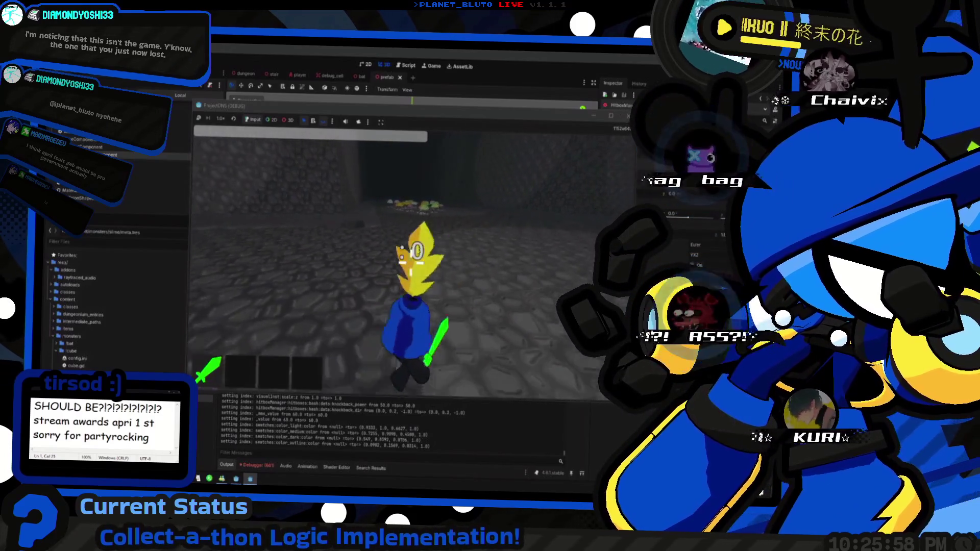
{"action": "key", "text": "w"}
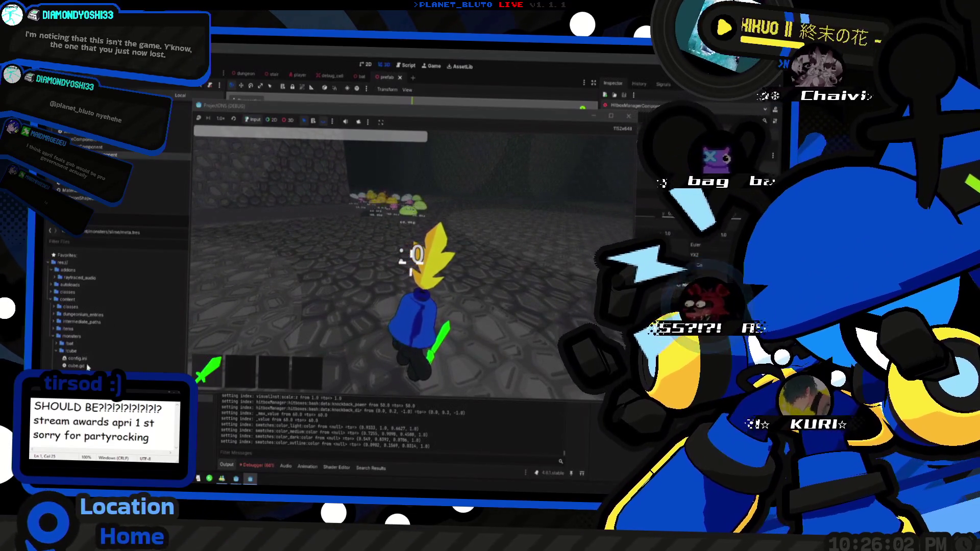
{"action": "key", "text": "F8"}
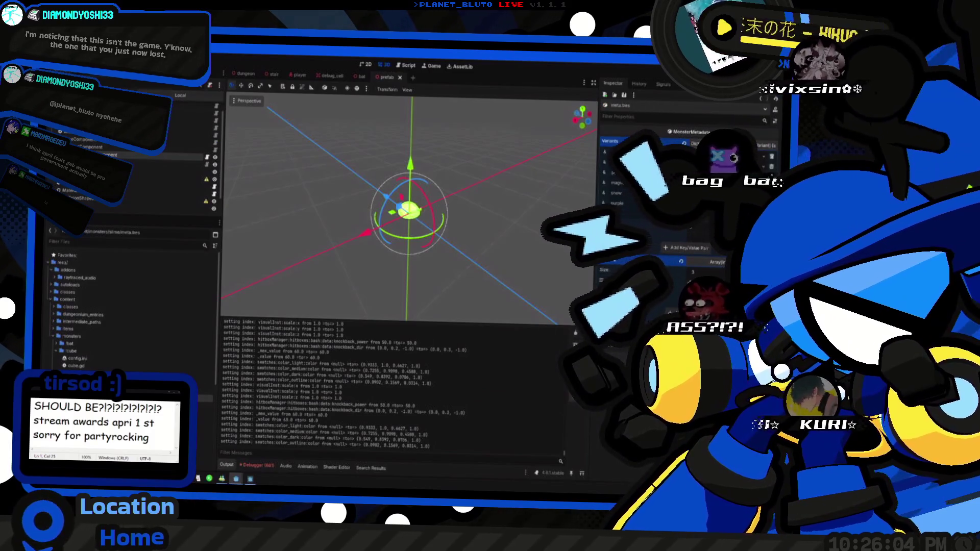
Relaunch the game with F5 and spawn five purple slimes via 'spawn slime 5 purple'.
{"action": "key", "text": "F5"}
{"action": "key", "text": "d"}
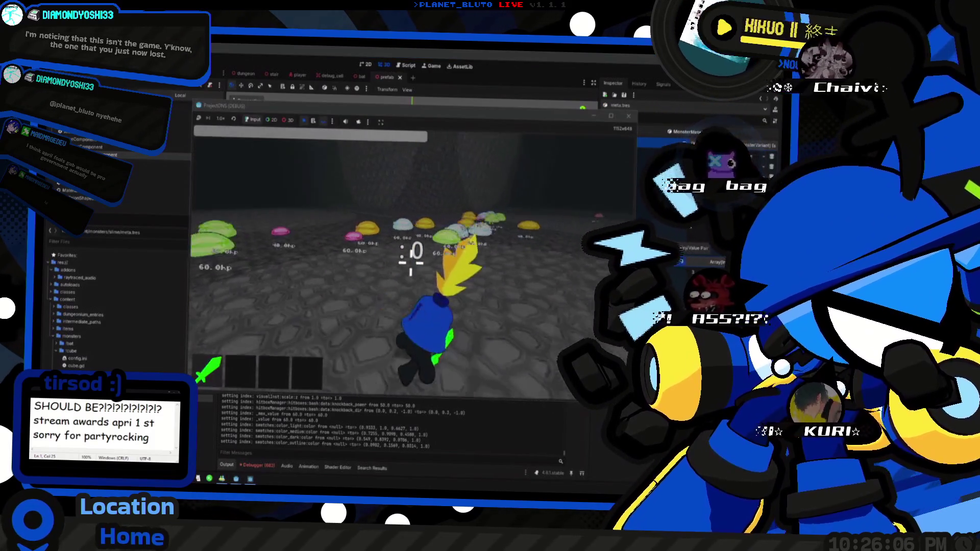
{"action": "key", "text": "s"}
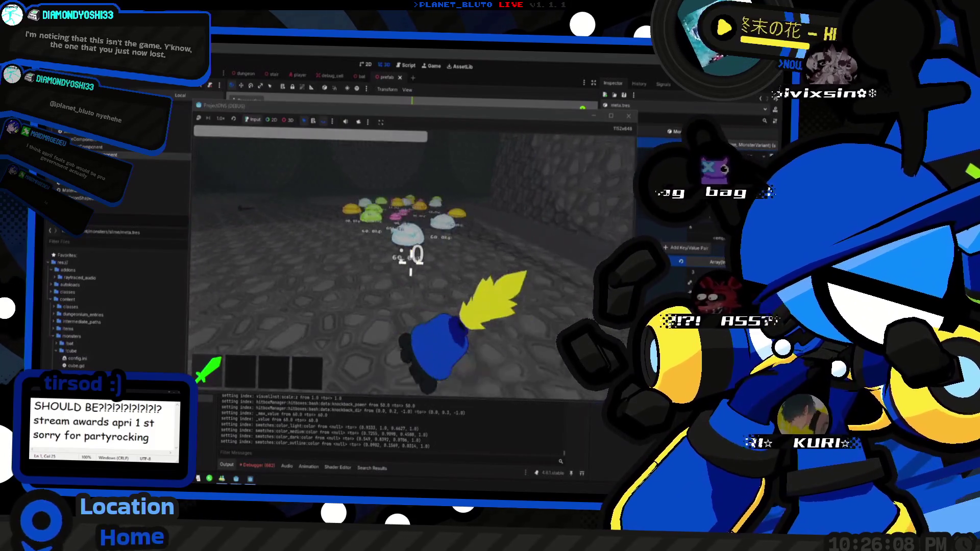
{"action": "key", "text": "grave"}
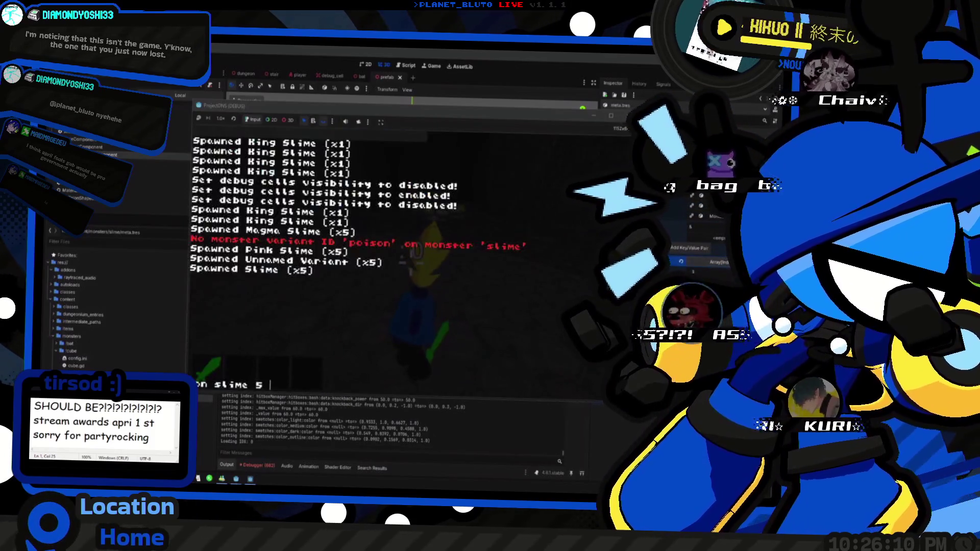
{"action": "type", "text": "ple"}
{"action": "key", "text": "Return"}
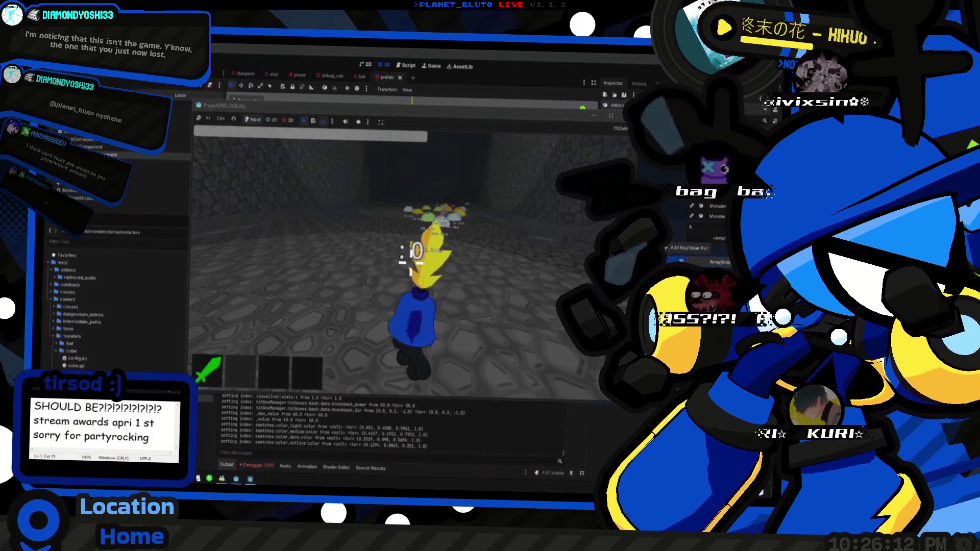
Walk up to the purple slimes and swing the sword at them.
{"action": "key", "text": "w"}
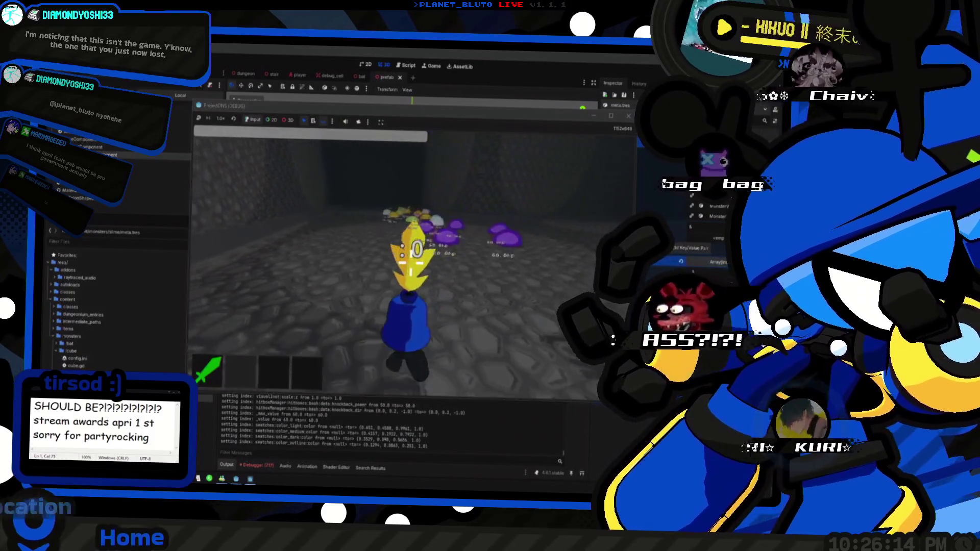
{"action": "key", "text": "w"}
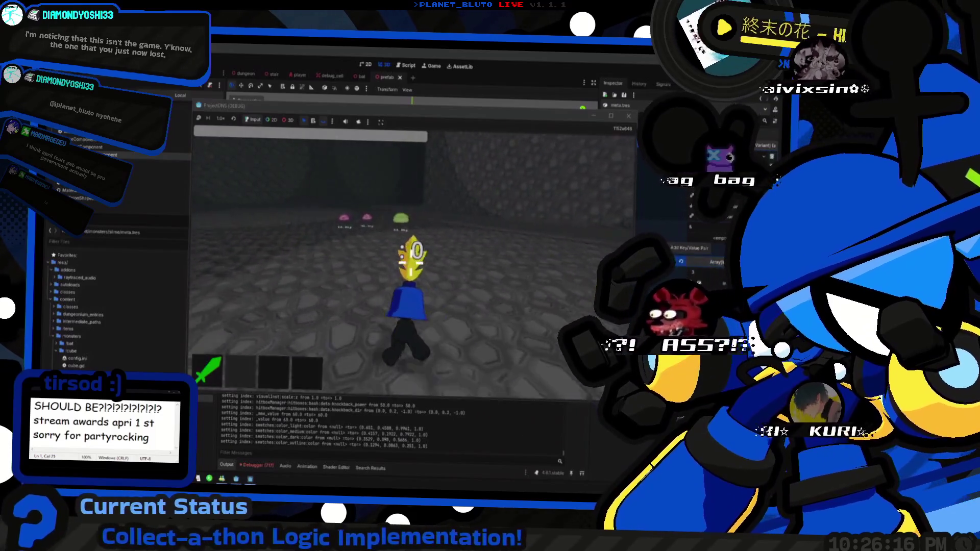
{"action": "key", "text": "w"}
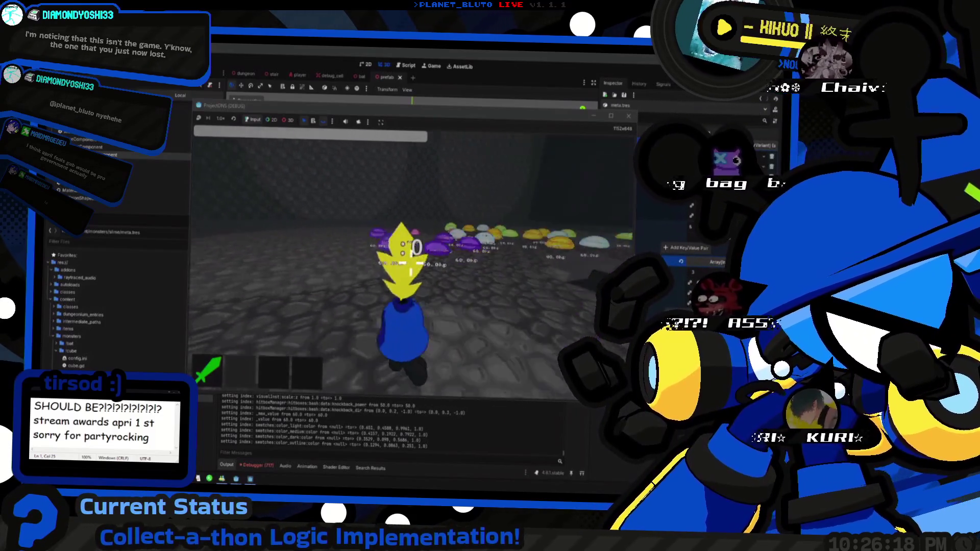
{"action": "key", "text": "w"}
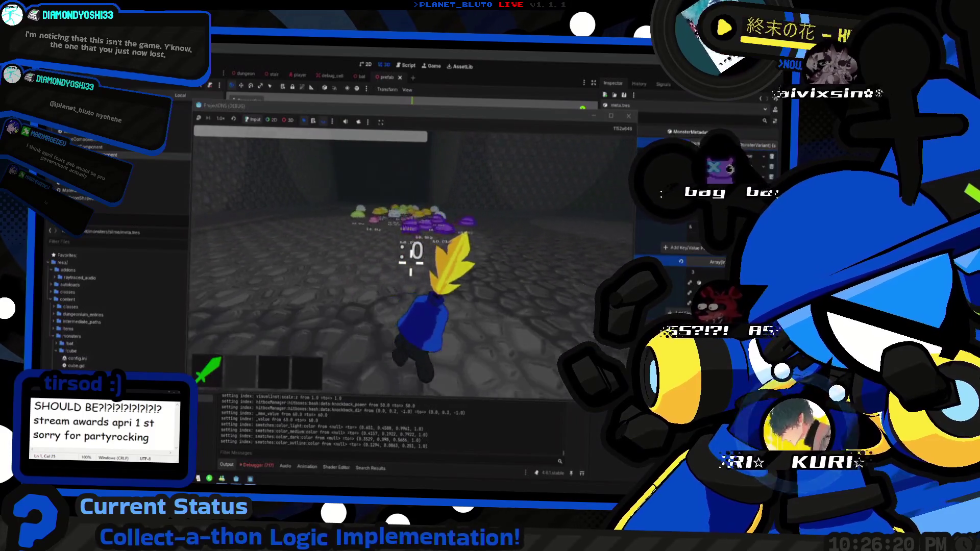
{"action": "key", "text": "a"}
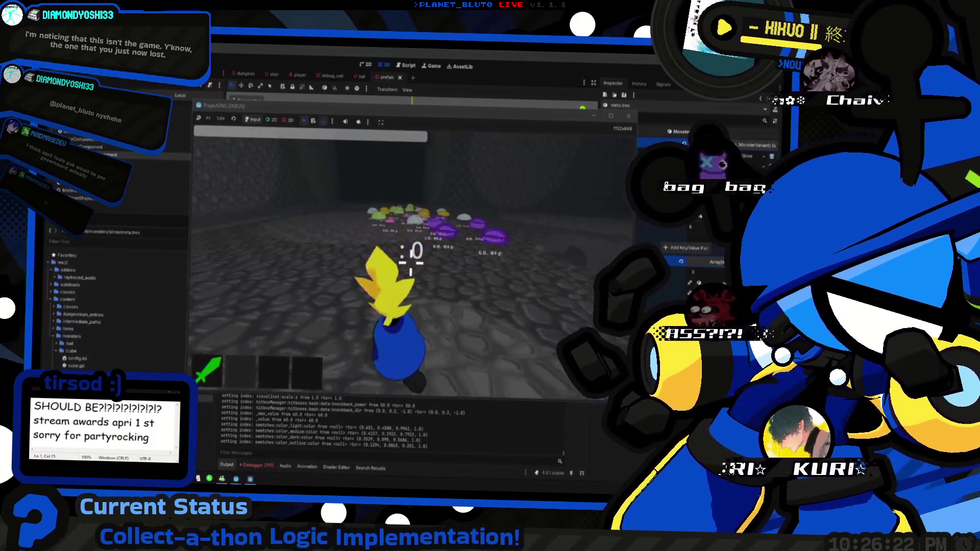
{"action": "key", "text": "d"}
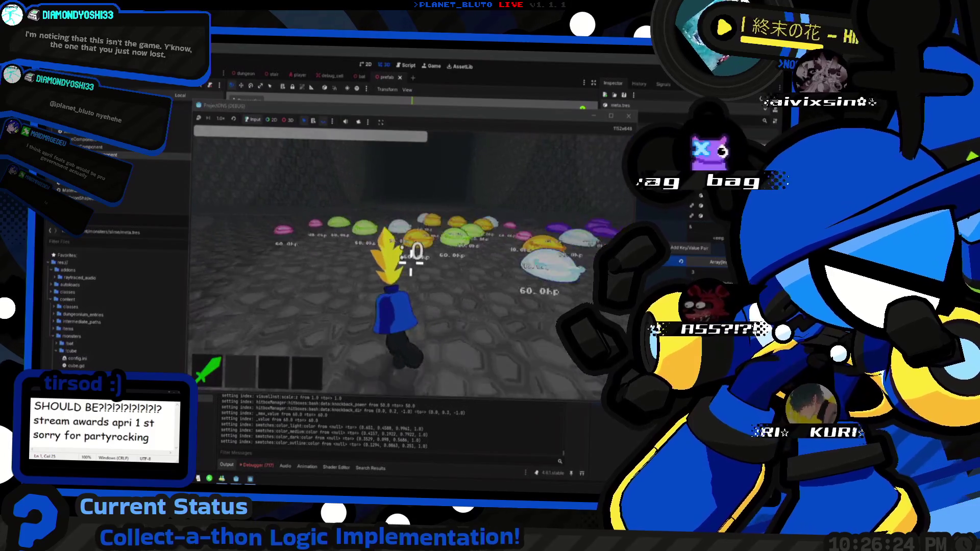
{"action": "key", "text": "w"}
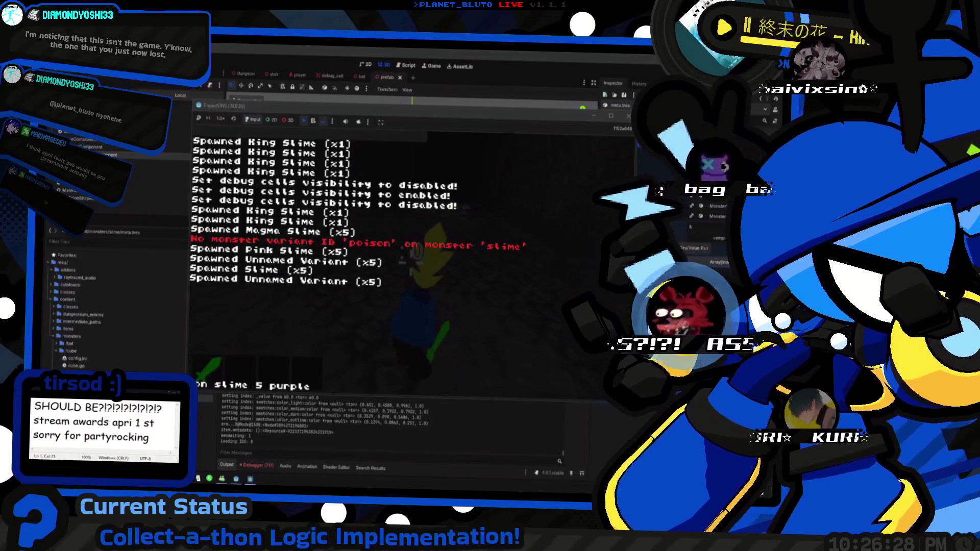
Give the character a bomb with 'give bomb' and look around the room.
{"action": "type", "text": "ive"}
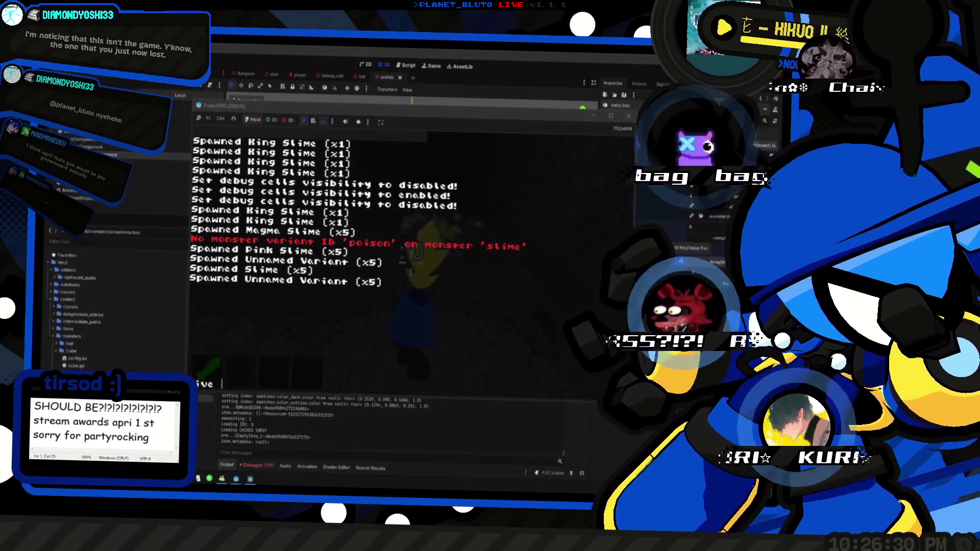
{"action": "type", "text": "mb"}
{"action": "key", "text": "Return"}
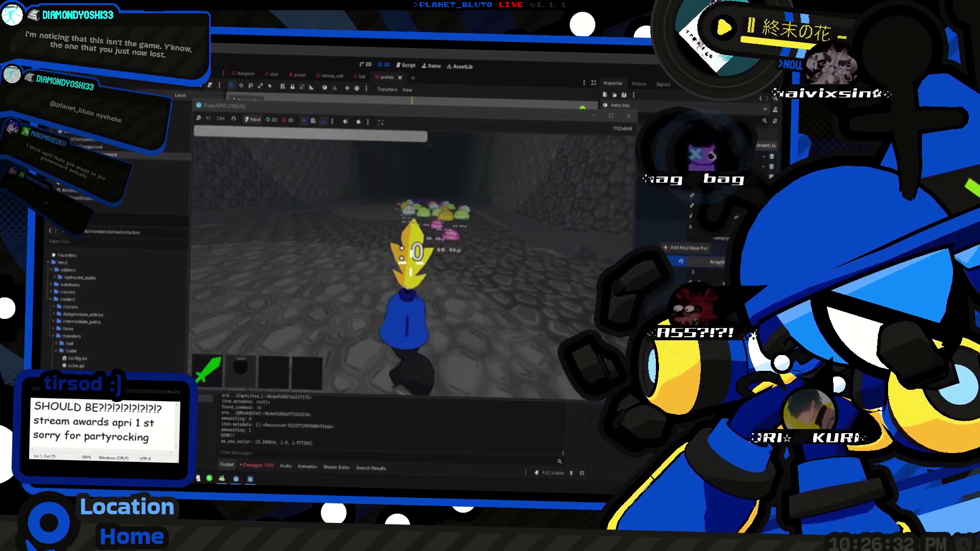
{"action": "key", "text": "s"}
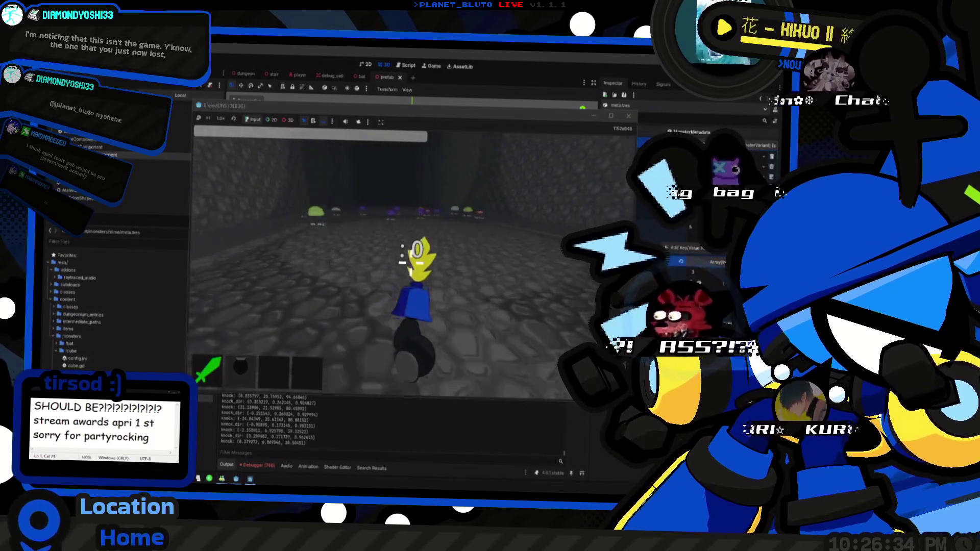
{"action": "key", "text": "s"}
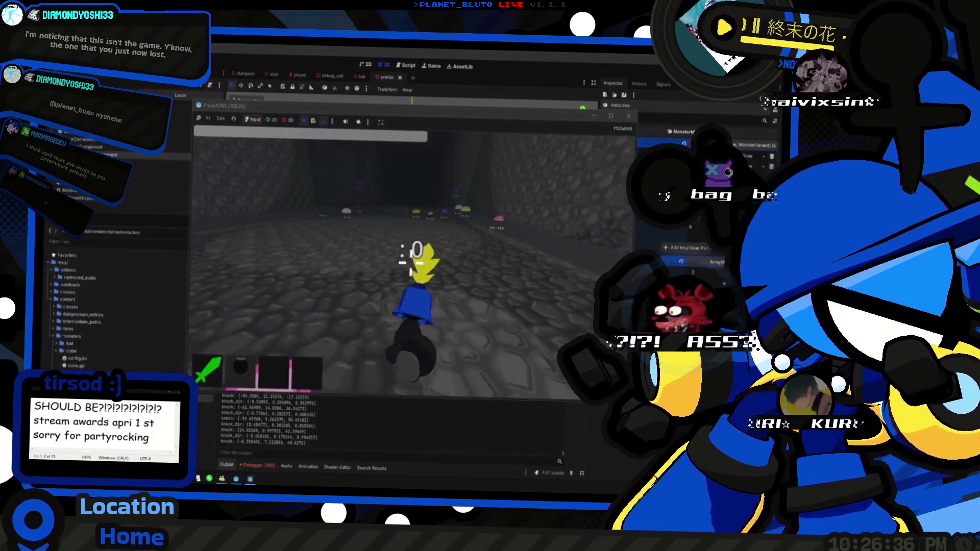
{"action": "key", "text": "w"}
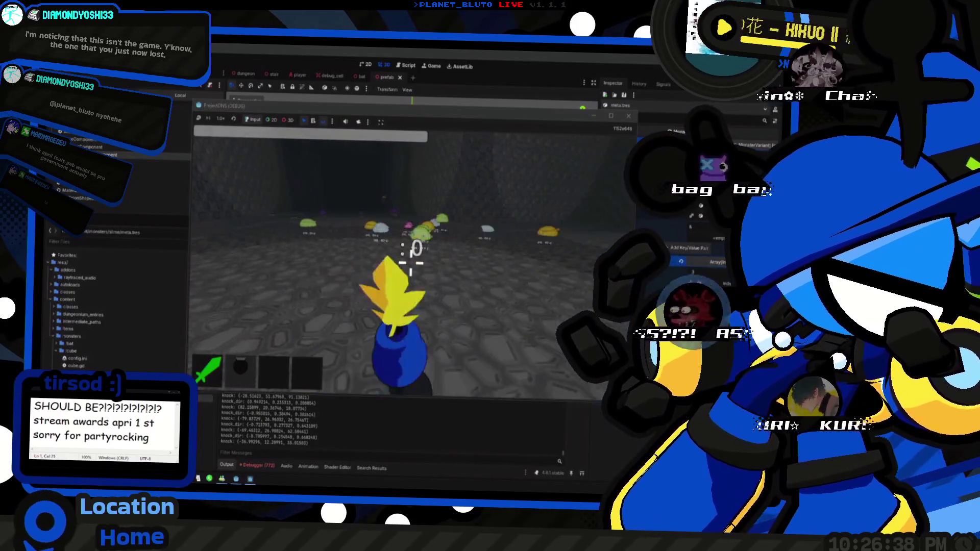
{"action": "key", "text": "s"}
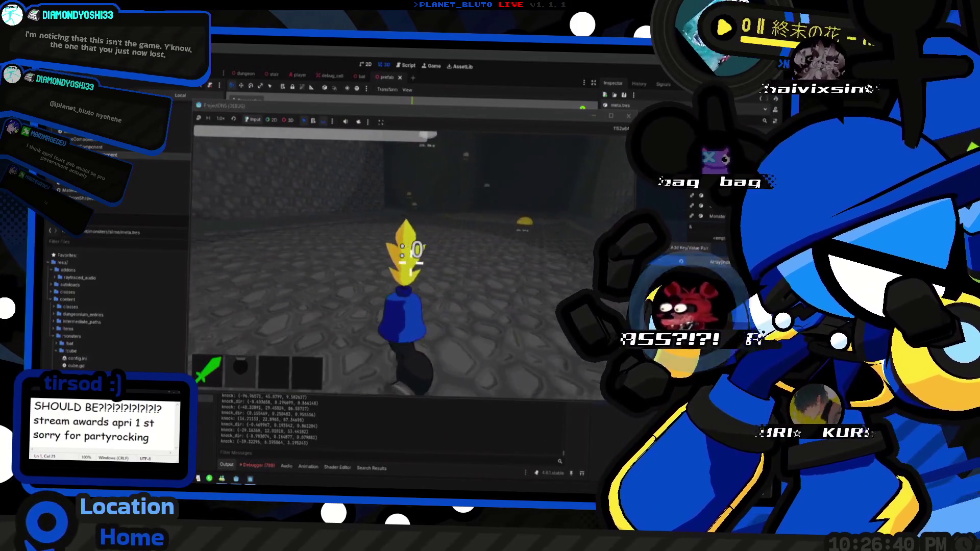
{"action": "key", "text": "w"}
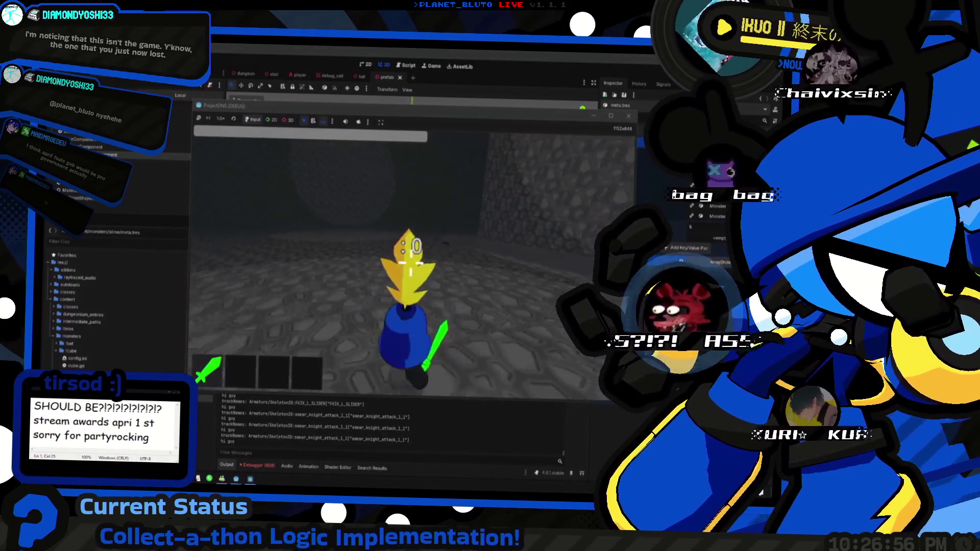
{"action": "key", "text": "grave"}
{"action": "key", "text": "Up"}
{"action": "key", "text": "Up"}
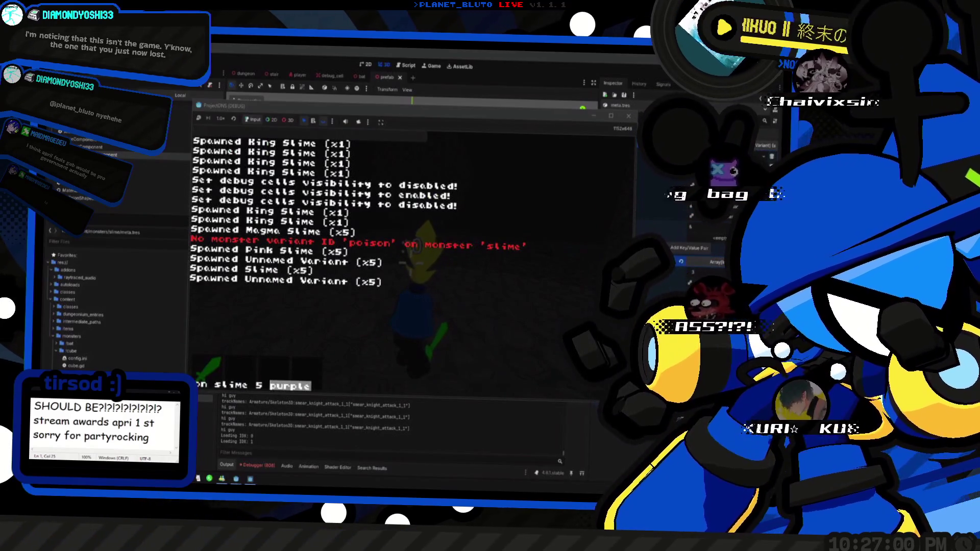
Spawn five blue slimes and give the character a bomb with 'give bomb'.
{"action": "key", "text": "F8"}
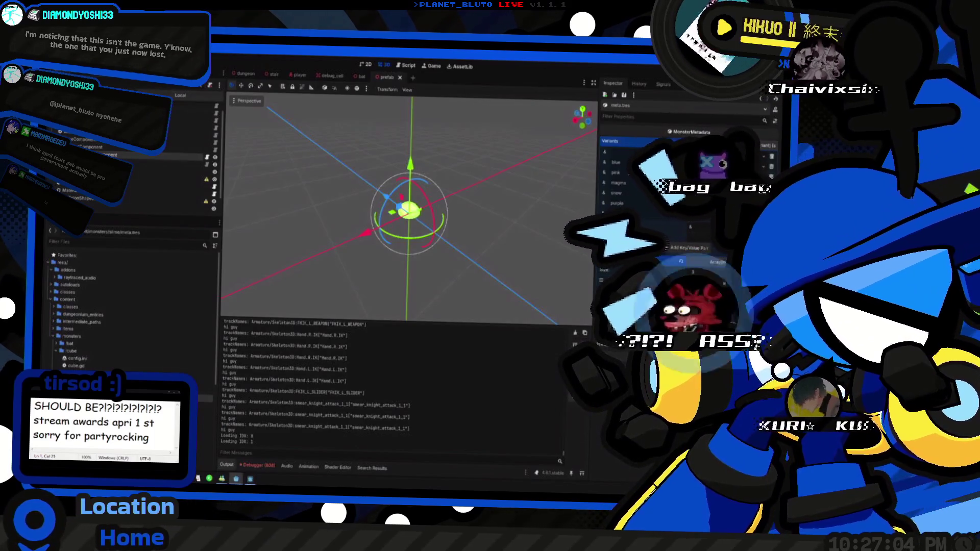
{"action": "key", "text": "alt+Tab"}
{"action": "type", "text": "blue"}
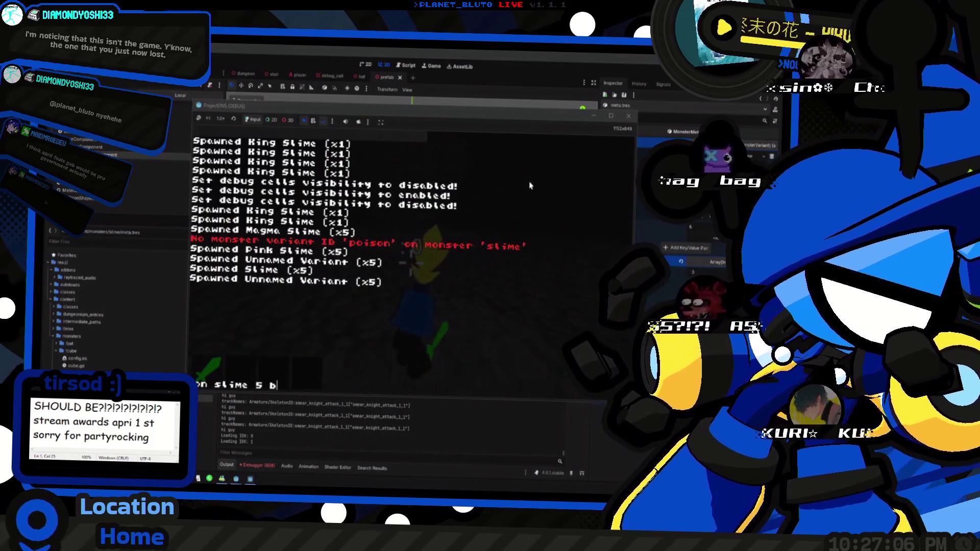
{"action": "key", "text": "Return"}
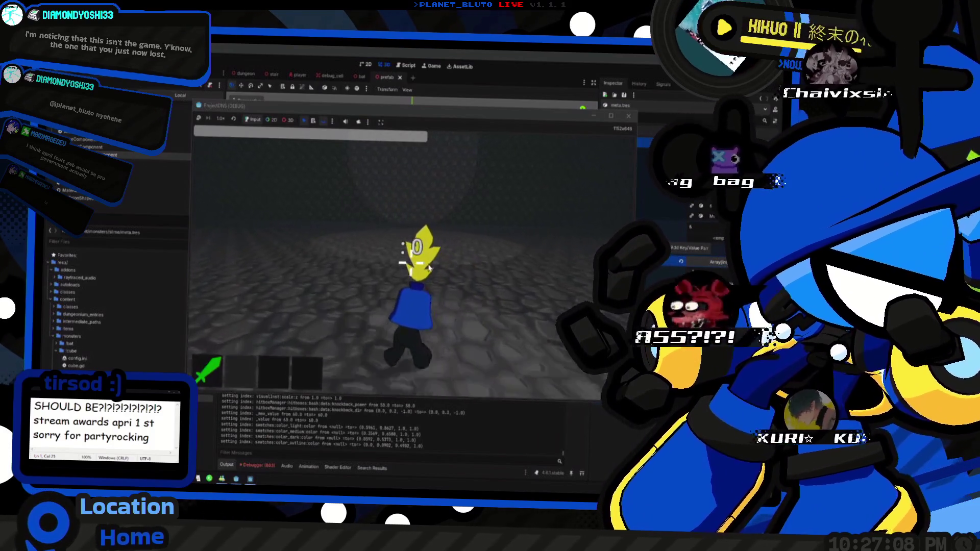
{"action": "key", "text": "grave"}
{"action": "type", "text": "give bomb"}
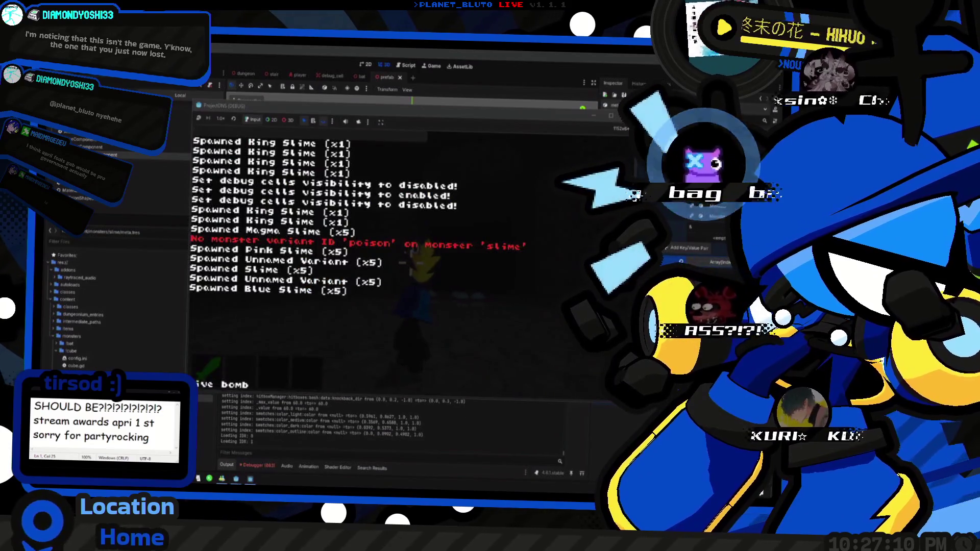
{"action": "key", "text": "Return"}
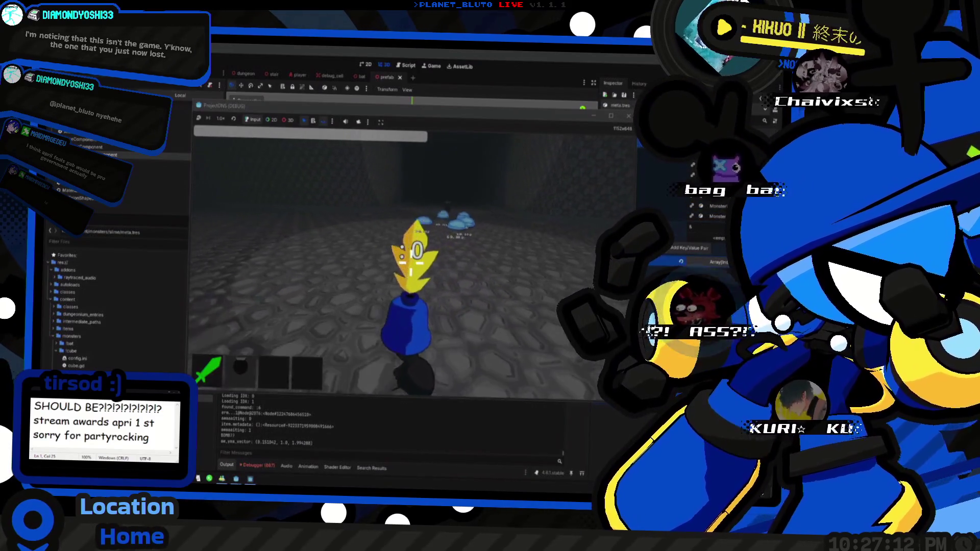
Set off the bomb nine times near the blue slimes while walking forward.
{"action": "left_click", "coordinate": [411, 262]}
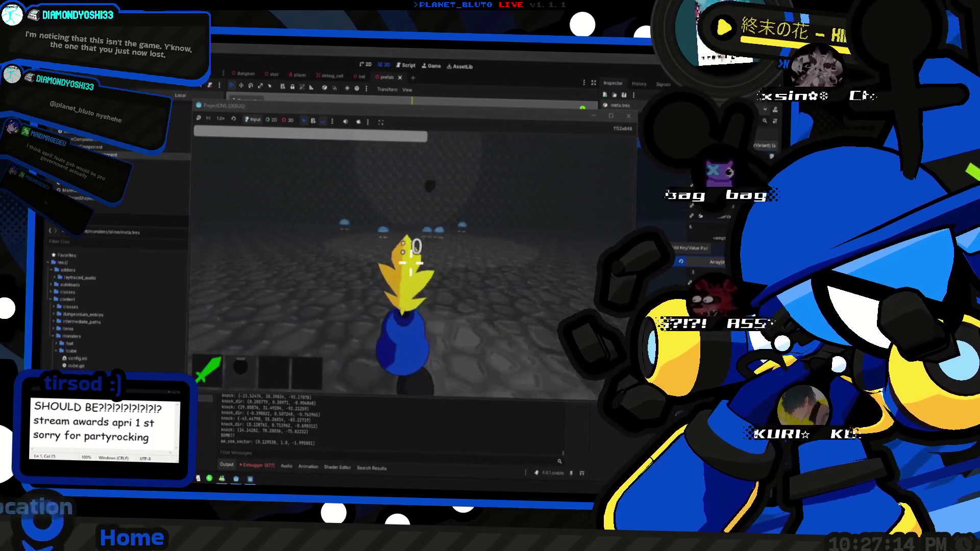
{"action": "left_click", "coordinate": [411, 263]}
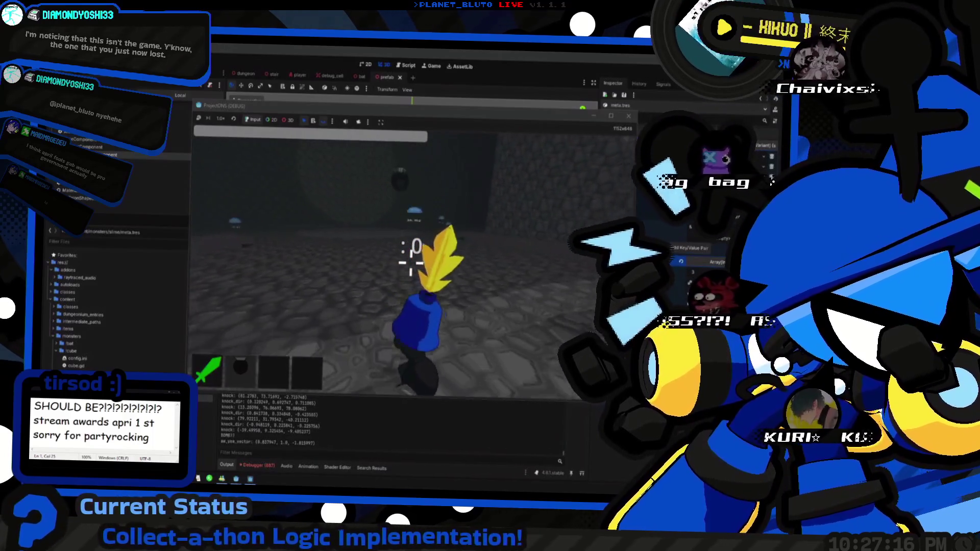
{"action": "left_click", "coordinate": [411, 263]}
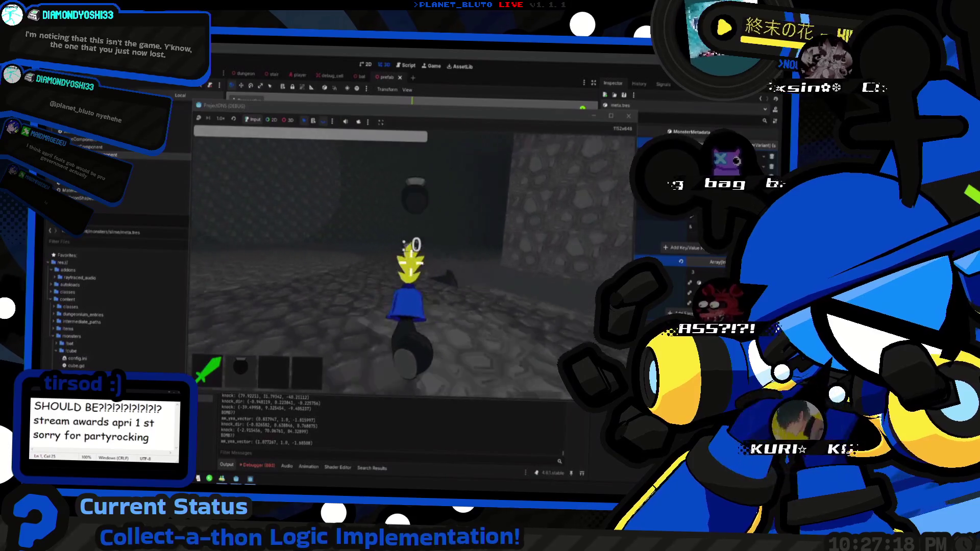
{"action": "left_click", "coordinate": [410, 263]}
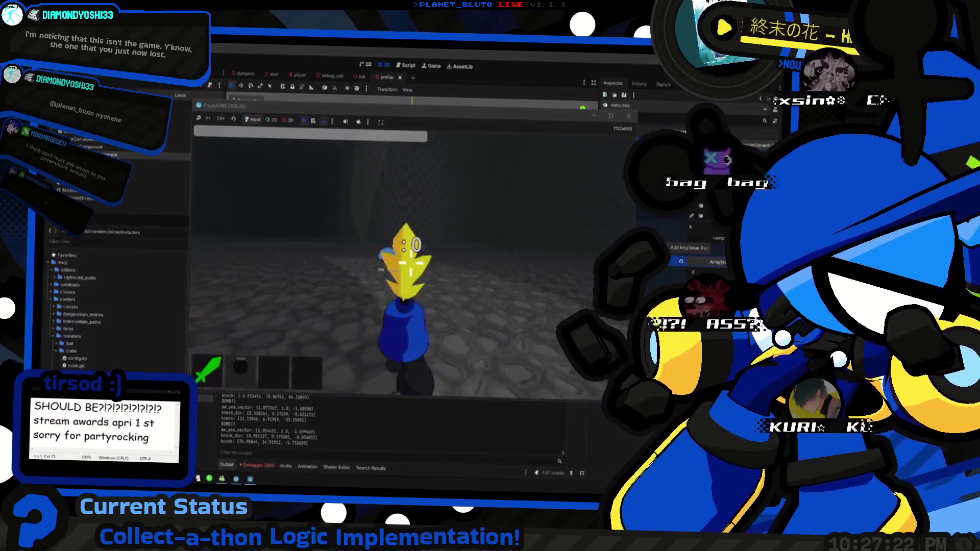
{"action": "left_click", "coordinate": [411, 263]}
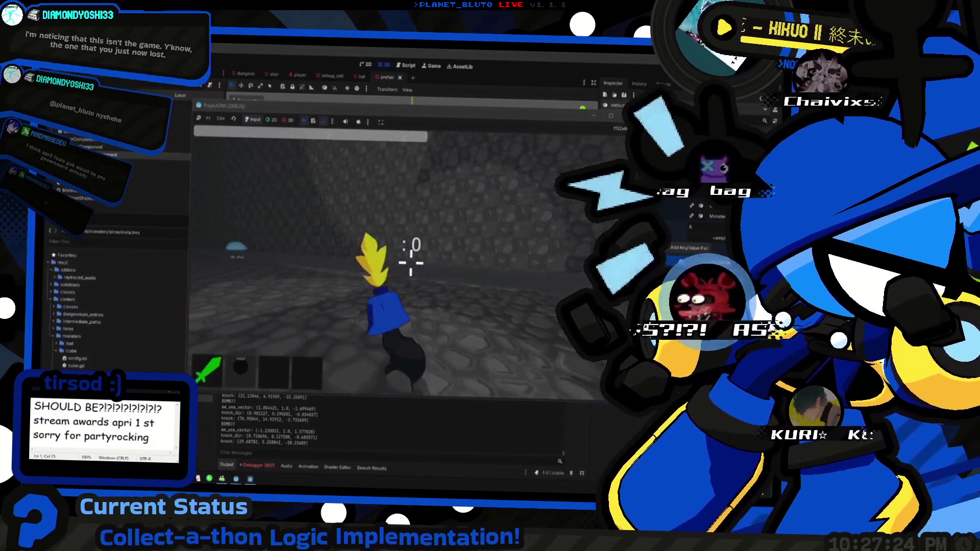
{"action": "left_click", "coordinate": [410, 263]}
{"action": "left_click", "coordinate": [411, 263]}
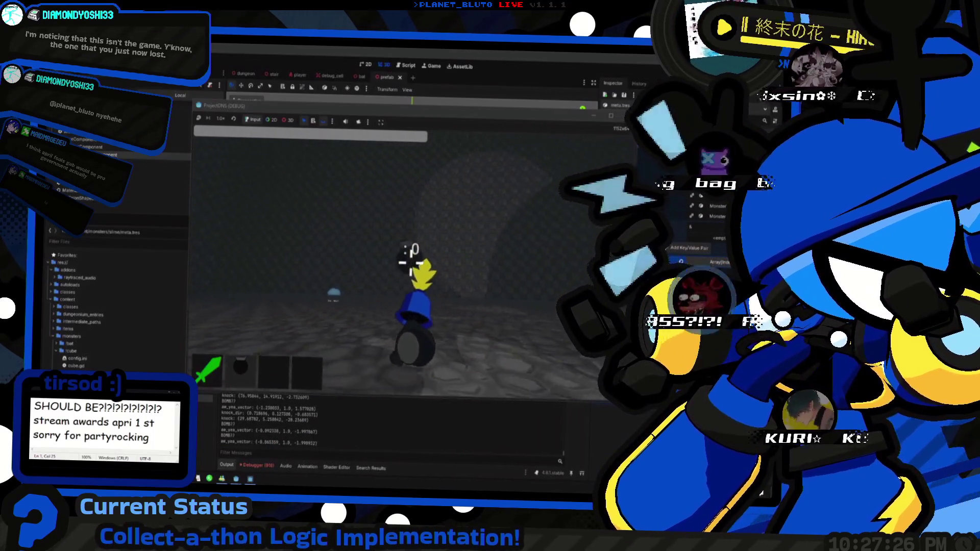
{"action": "left_click", "coordinate": [411, 263]}
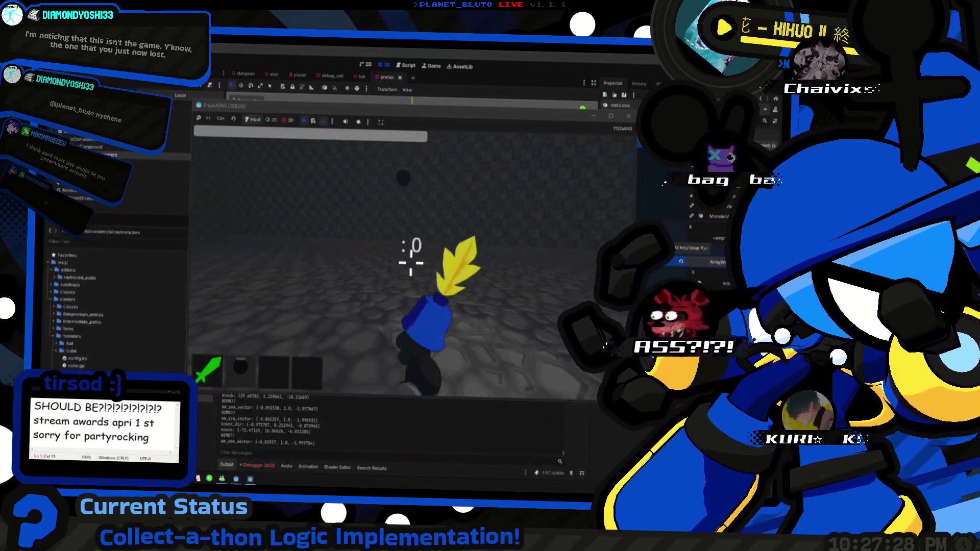
{"action": "left_click", "coordinate": [411, 263]}
{"action": "key", "text": "w"}
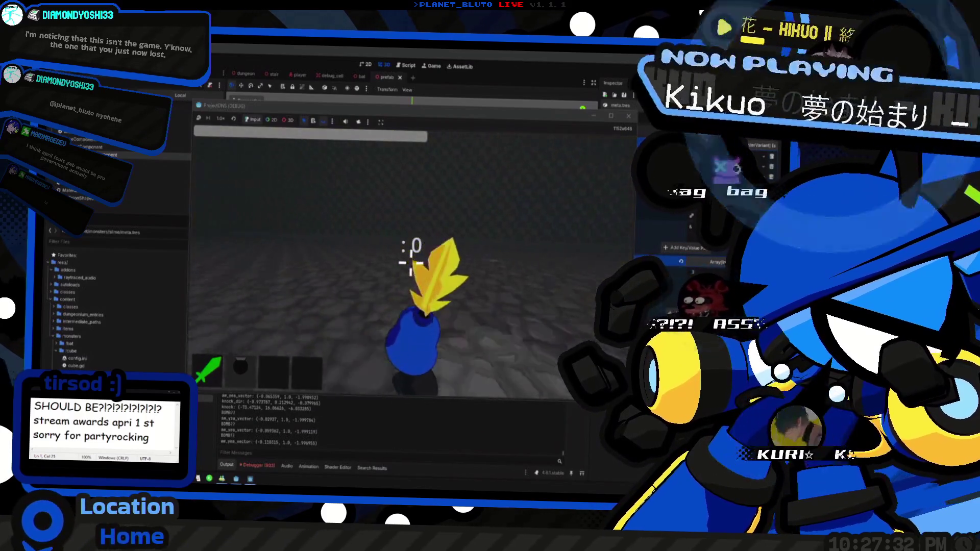
{"action": "key", "text": "grave"}
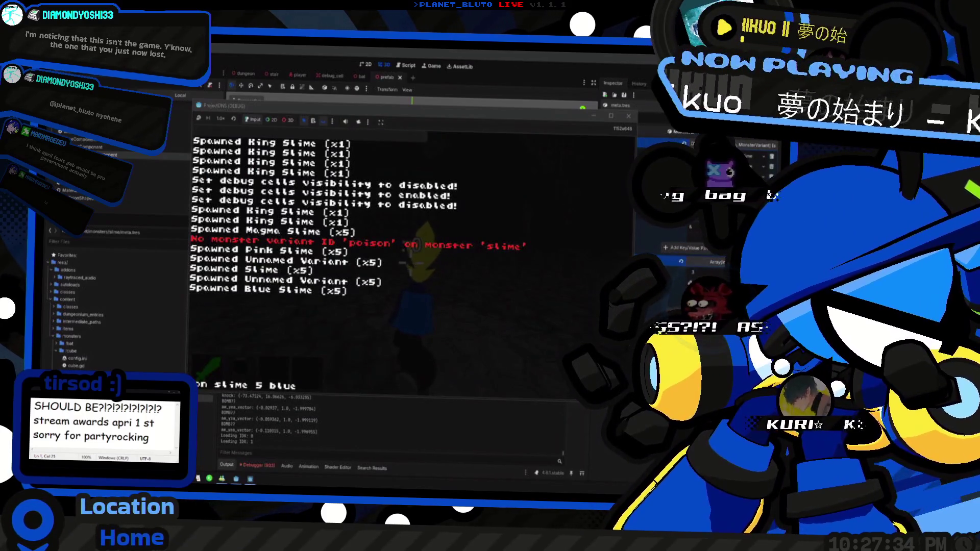
Submit 'slime 15 blue' in the in-game console to spawn 15 blue slimes, then close it.
{"action": "type", "text": "1"}
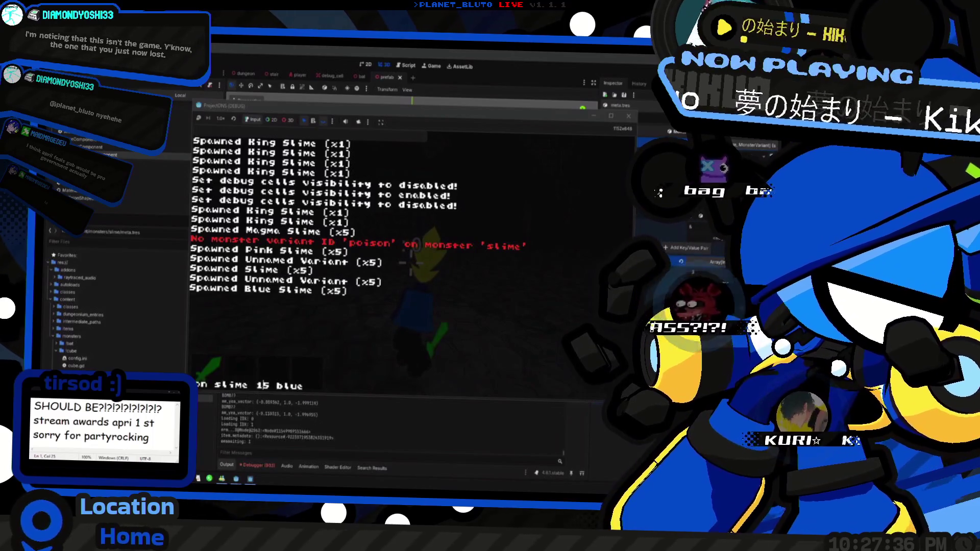
{"action": "key", "text": "Return"}
{"action": "key", "text": "grave"}
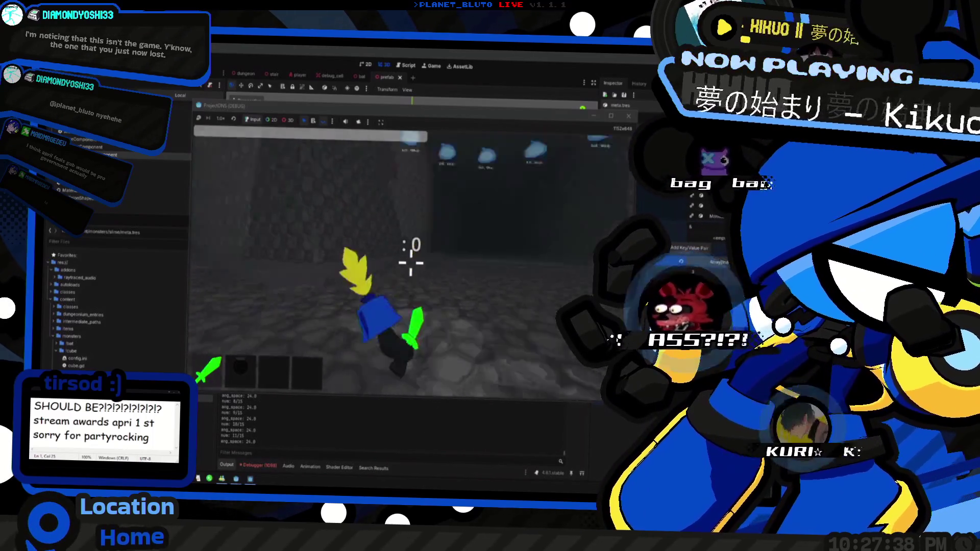
Walk toward the blue slimes and attack them with sword swings and thrown bombs.
{"action": "key", "text": "w"}
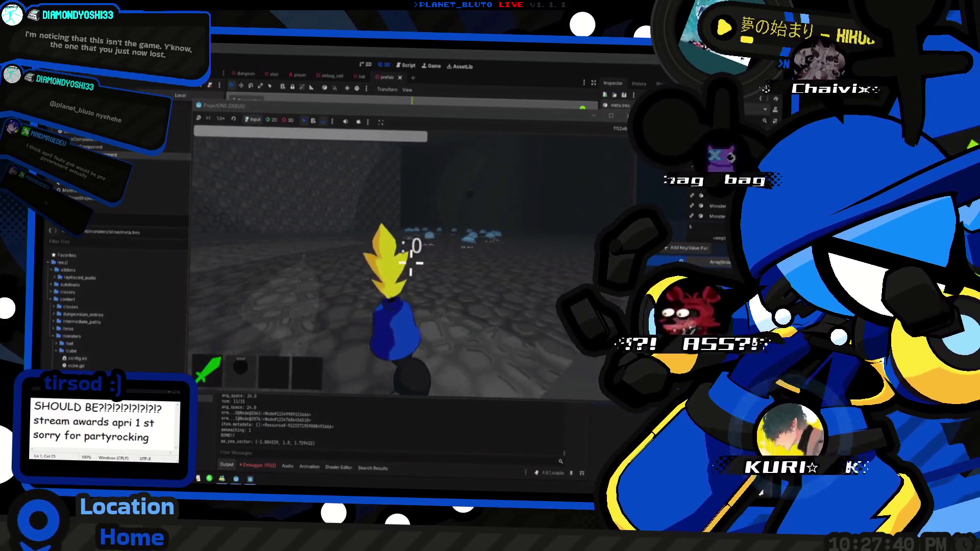
{"action": "left_click", "coordinate": [411, 263]}
{"action": "right_click", "coordinate": [411, 263]}
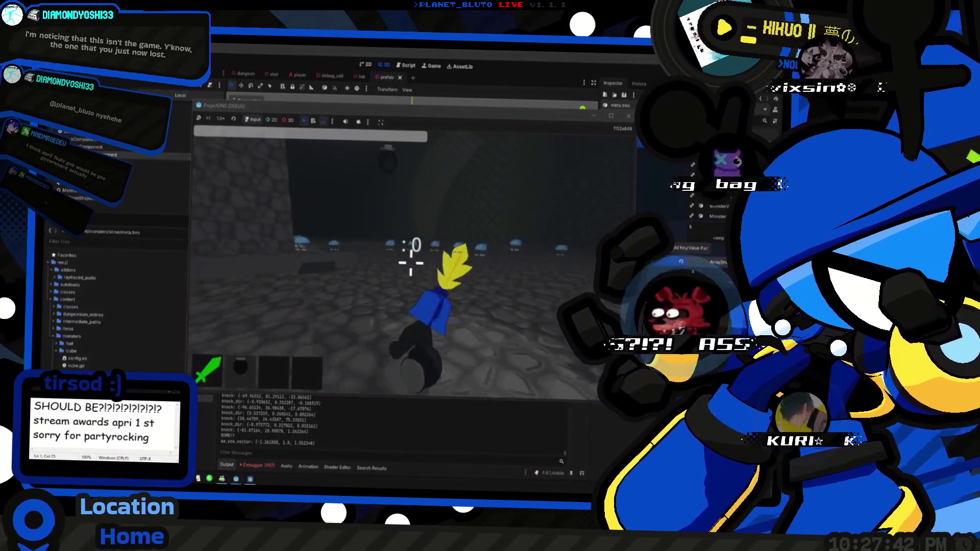
{"action": "left_click", "coordinate": [411, 263]}
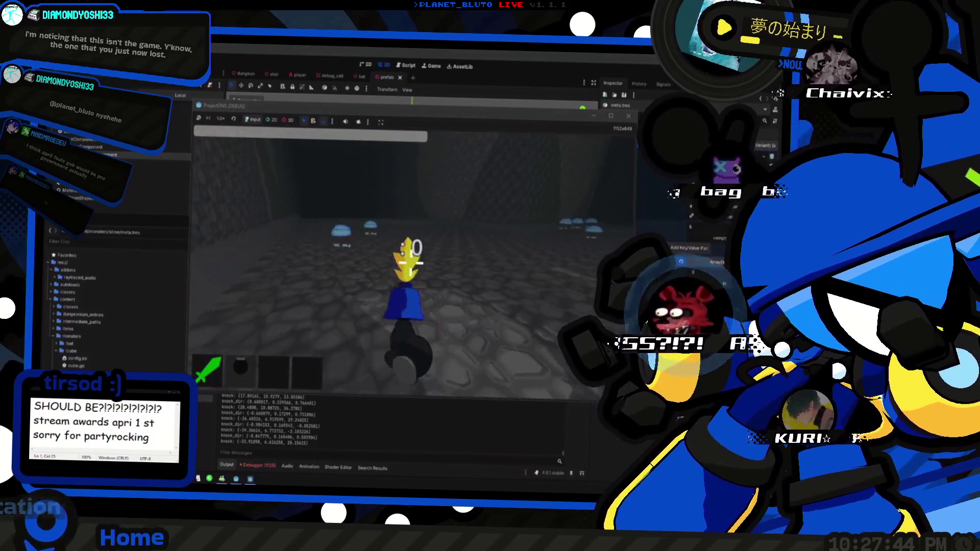
{"action": "right_click", "coordinate": [411, 262]}
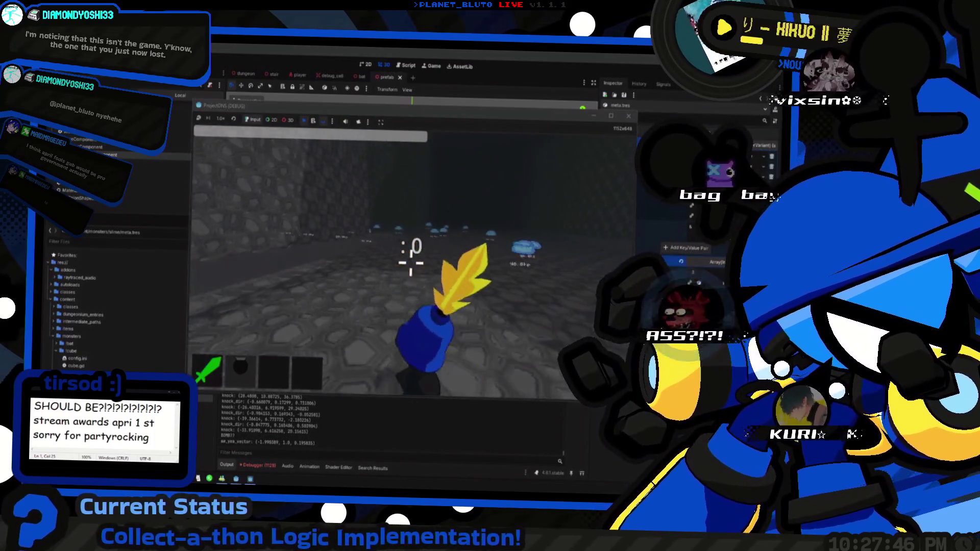
{"action": "right_click", "coordinate": [411, 263]}
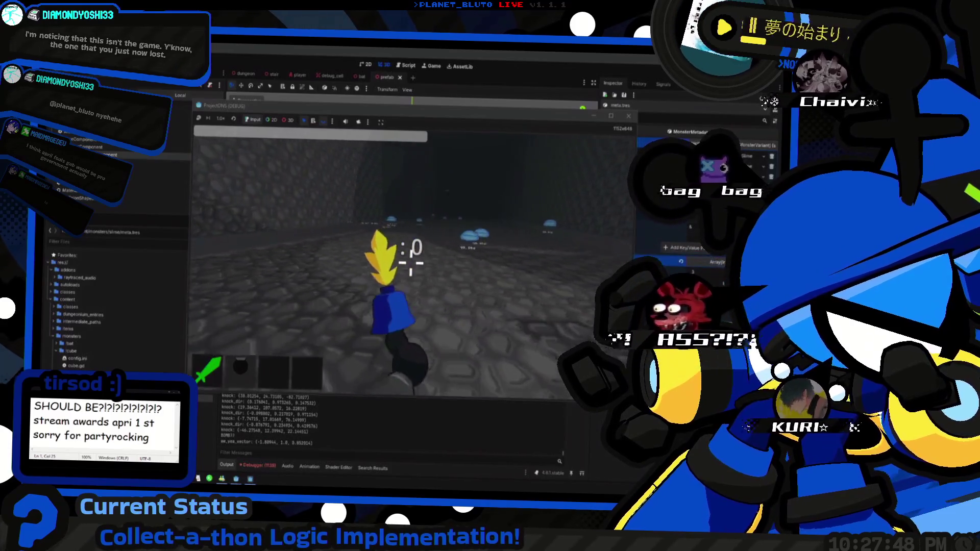
{"action": "left_click", "coordinate": [411, 263]}
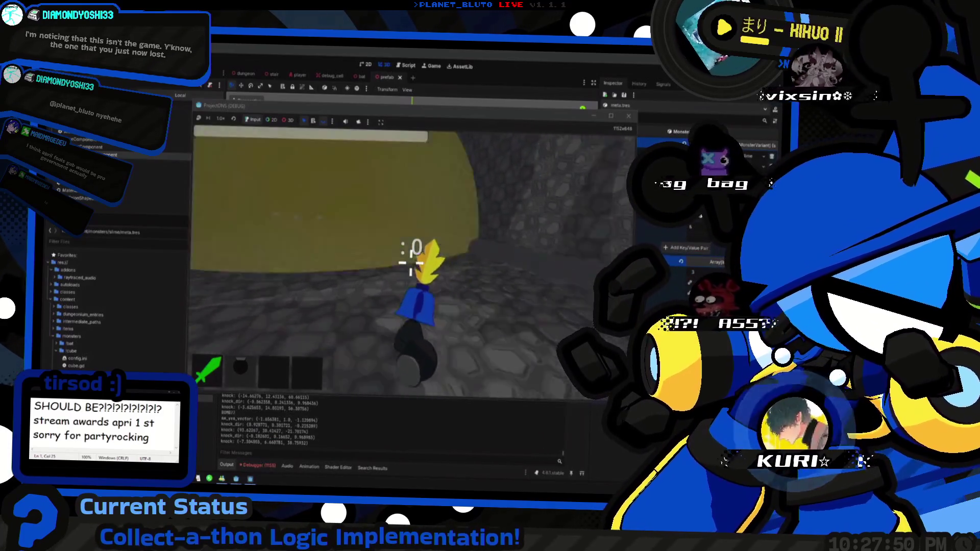
Keep fighting slimes down the dark corridor, then close the game window.
{"action": "left_click", "coordinate": [410, 262]}
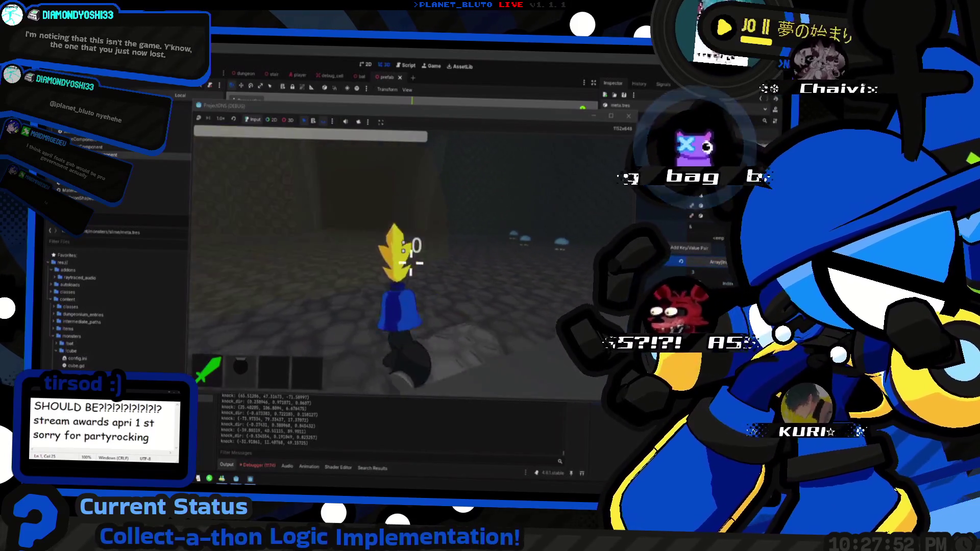
{"action": "left_click", "coordinate": [411, 263]}
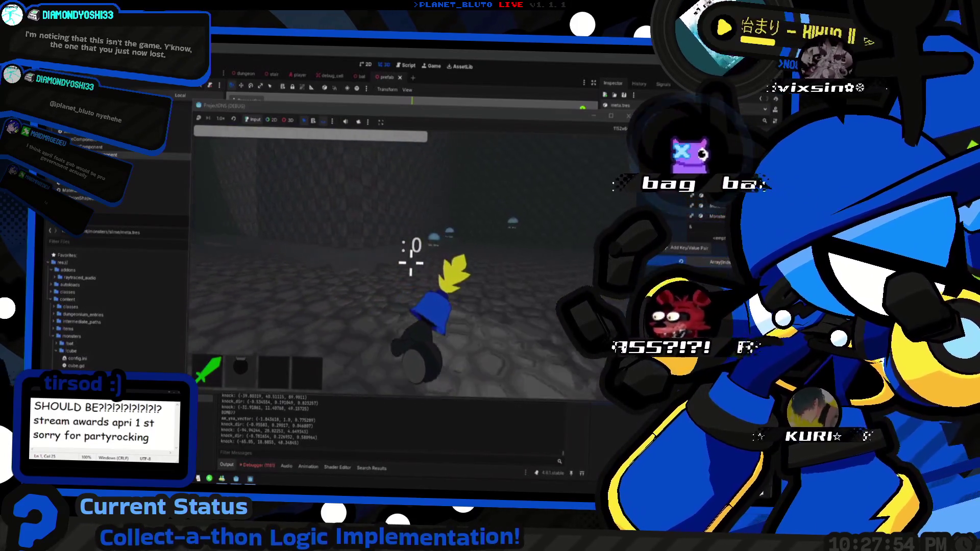
{"action": "left_click", "coordinate": [411, 263]}
{"action": "left_click", "coordinate": [411, 263]}
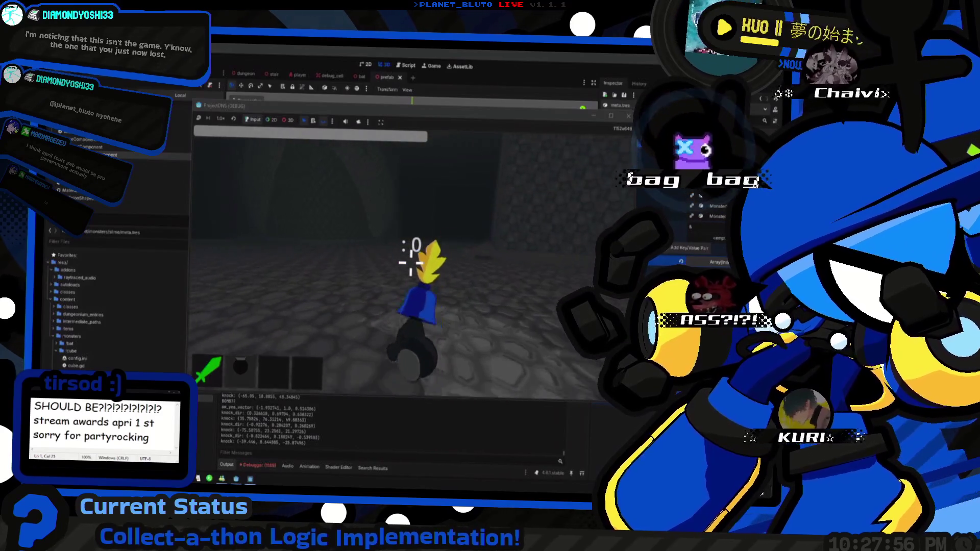
{"action": "key", "text": "w"}
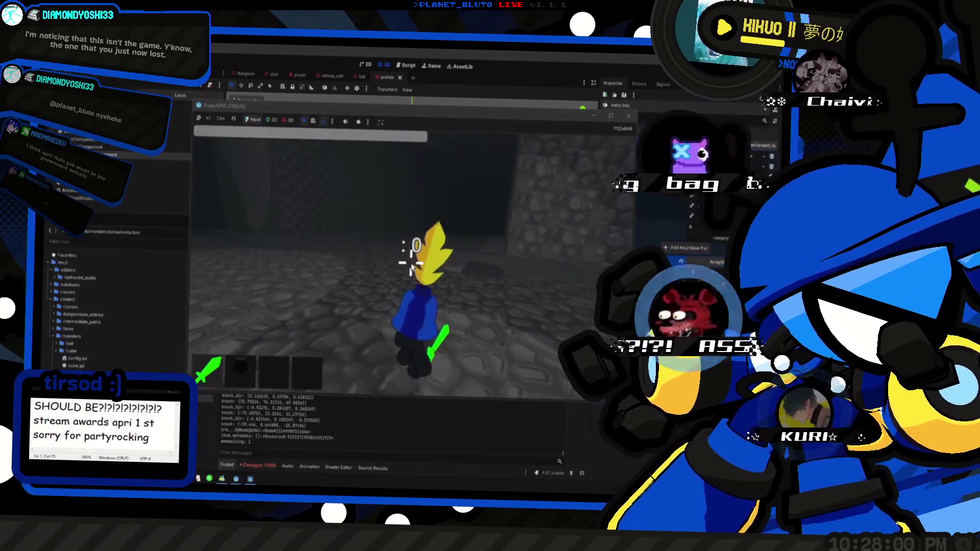
{"action": "key", "text": "Escape"}
{"action": "left_click", "coordinate": [594, 117]}
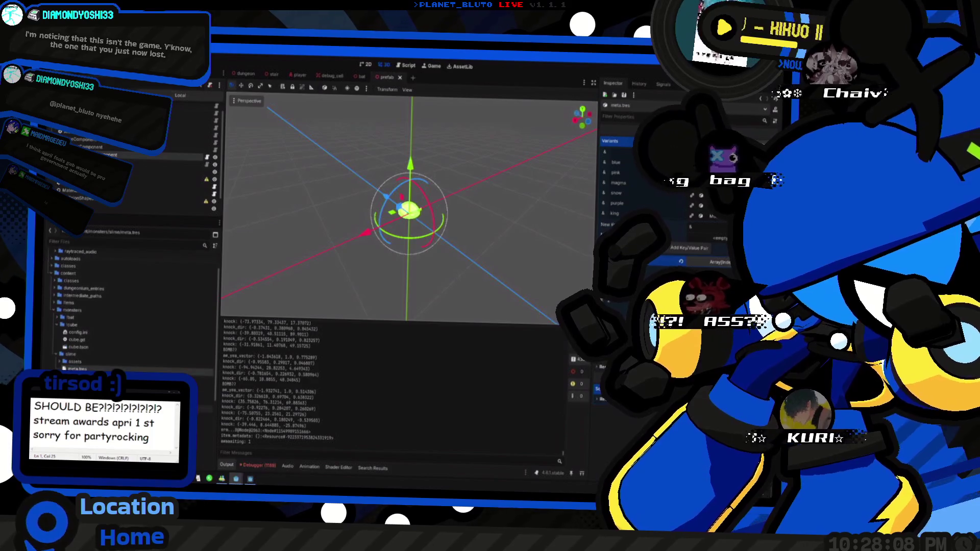
Delete the slime folder's config.ini file.
{"action": "scroll", "coordinate": [132, 312], "scroll_direction": "down", "scroll_amount": 2}
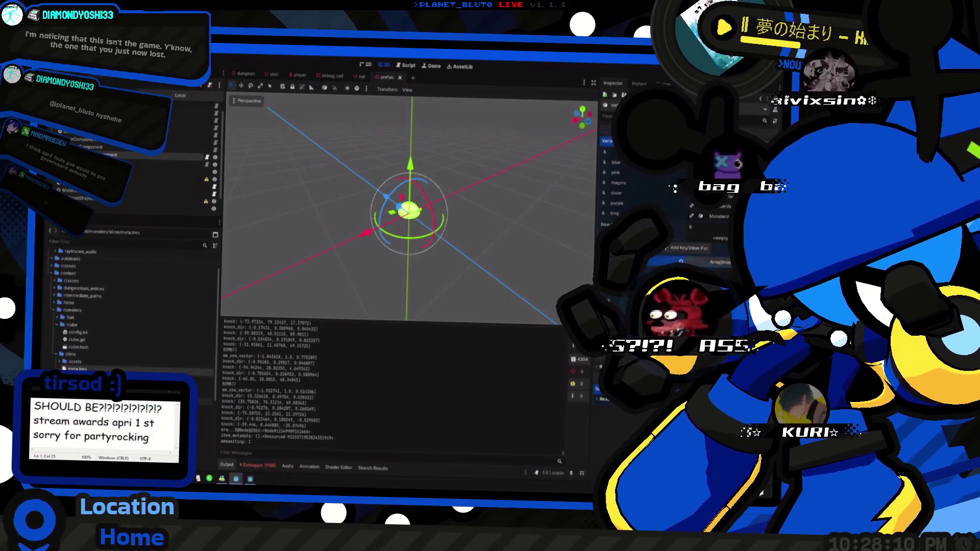
{"action": "left_click", "coordinate": [102, 402]}
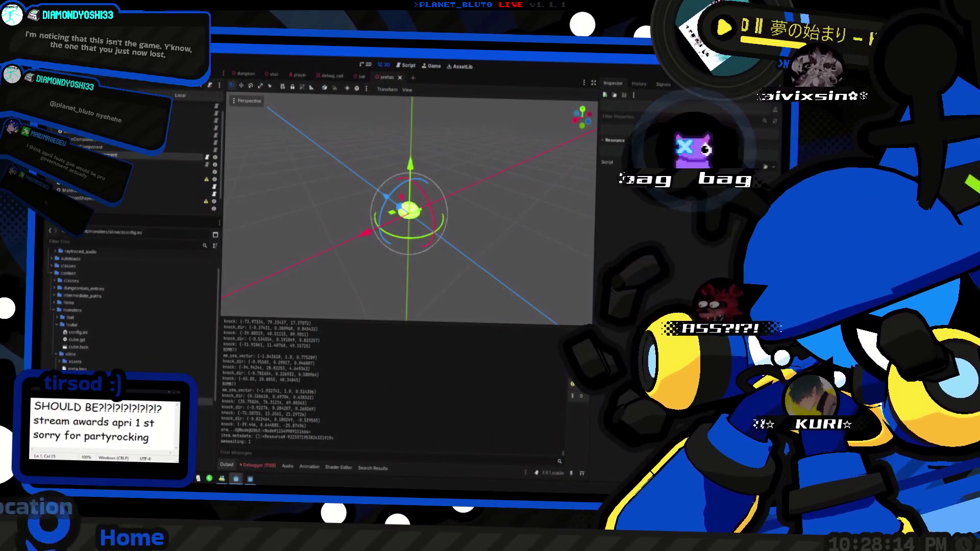
{"action": "key", "text": "Delete"}
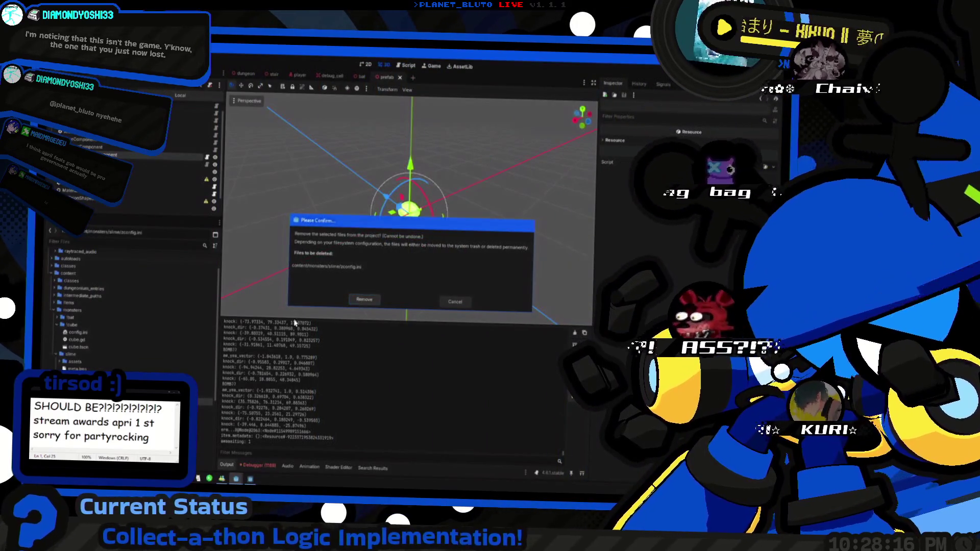
{"action": "left_click", "coordinate": [364, 296]}
Expand the cube and bat monster folders to view their files.
{"action": "left_click", "coordinate": [77, 368]}
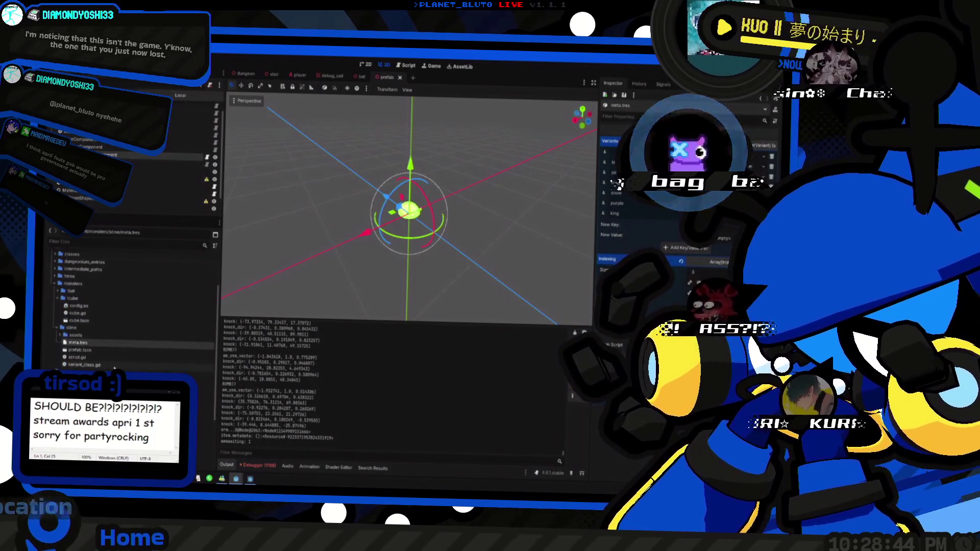
{"action": "right_click", "coordinate": [91, 326]}
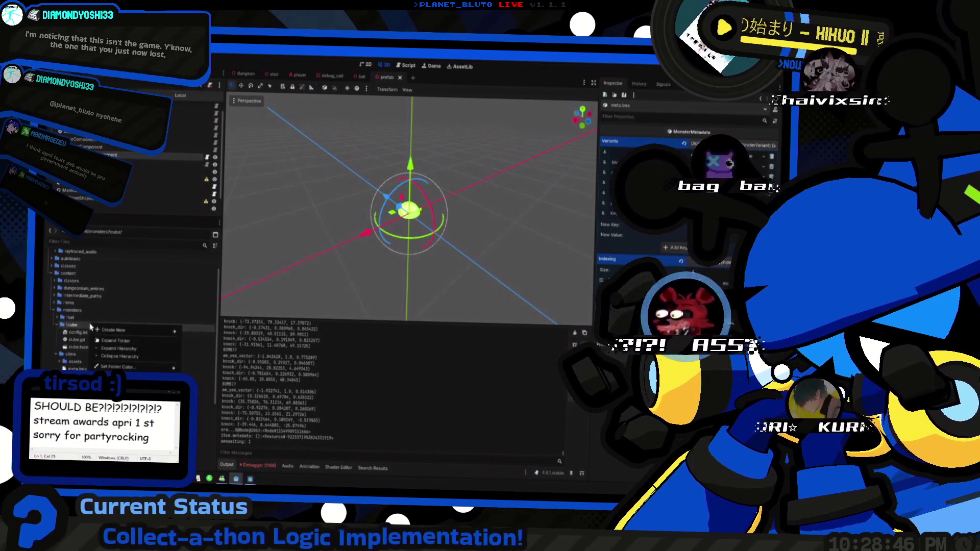
{"action": "left_click", "coordinate": [66, 327]}
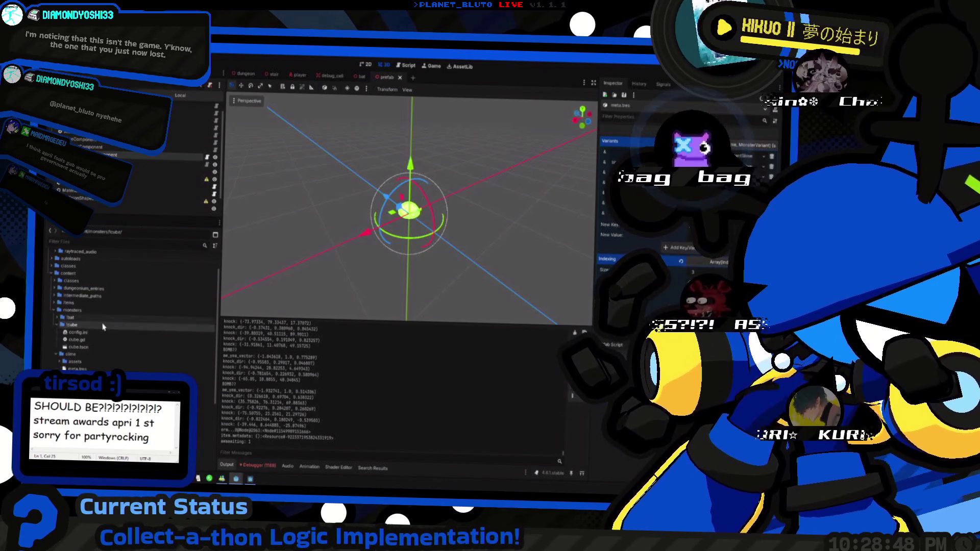
{"action": "left_click", "coordinate": [100, 333]}
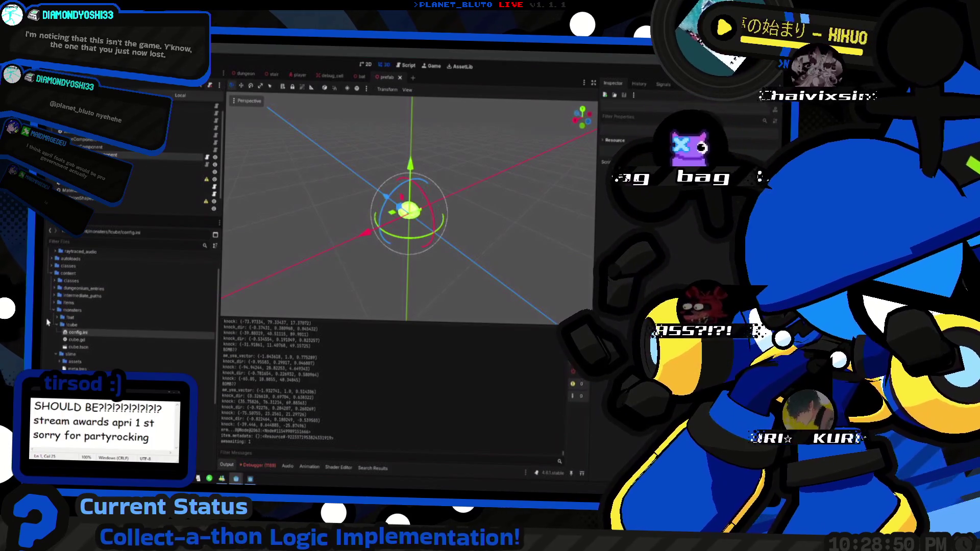
{"action": "left_click", "coordinate": [57, 318]}
{"action": "left_click", "coordinate": [75, 325]}
{"action": "left_click", "coordinate": [78, 340]}
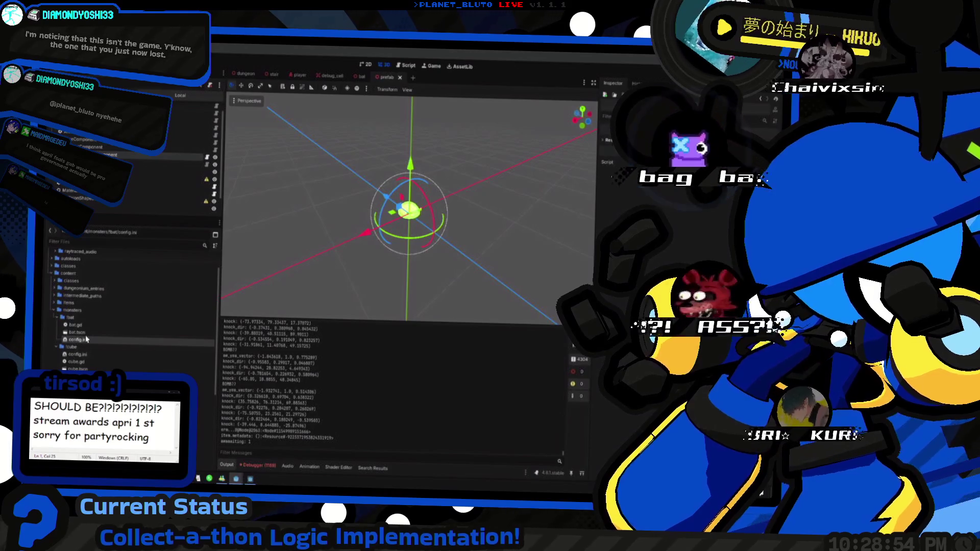
{"action": "scroll", "coordinate": [87, 339], "scroll_direction": "down", "scroll_amount": 2}
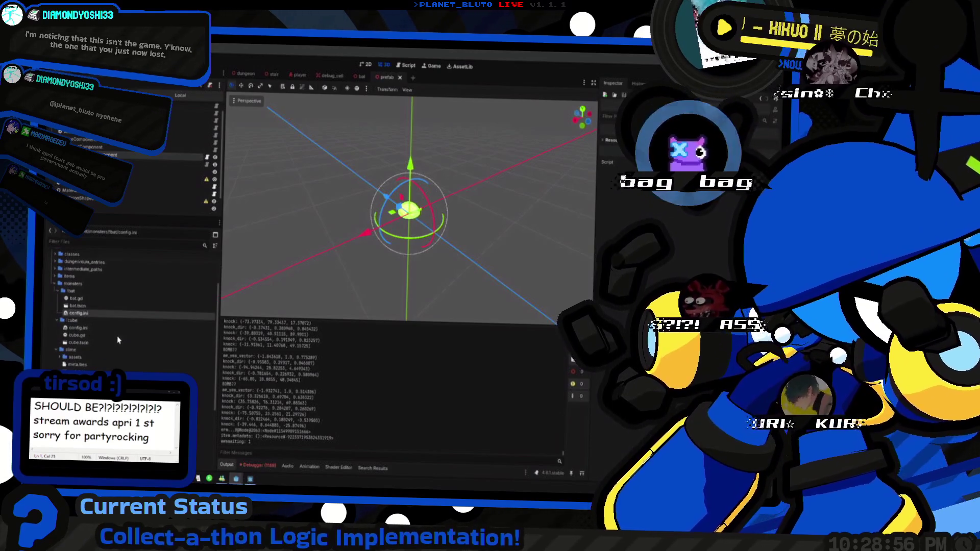
Rename cube.gd to script.gd.
{"action": "left_click", "coordinate": [87, 337]}
{"action": "right_click", "coordinate": [87, 337]}
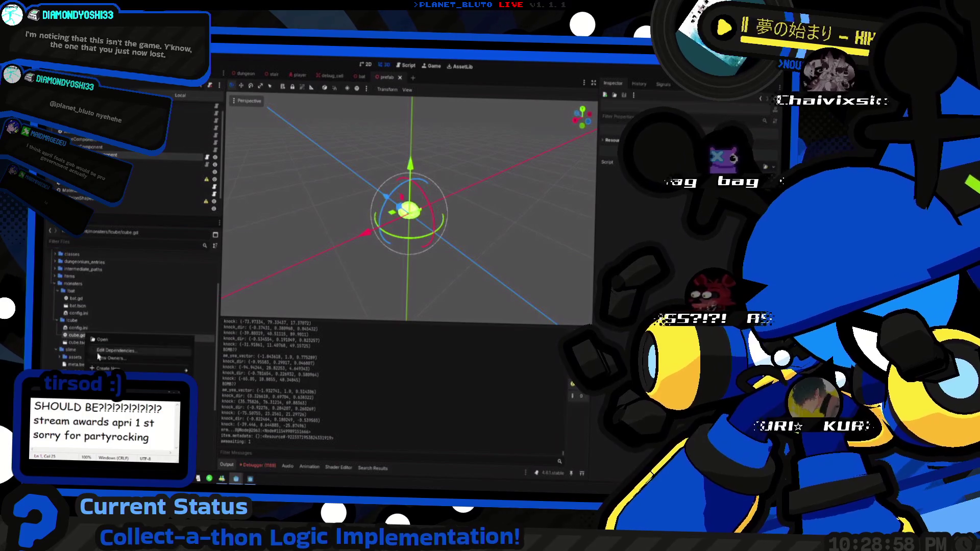
{"action": "key", "text": "F2"}
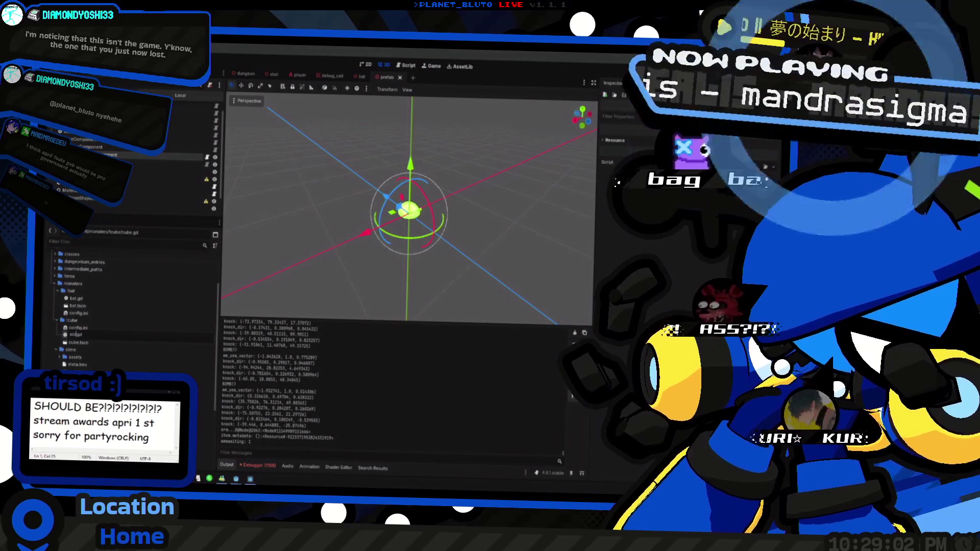
{"action": "type", "text": "ipt"}
{"action": "key", "text": "Return"}
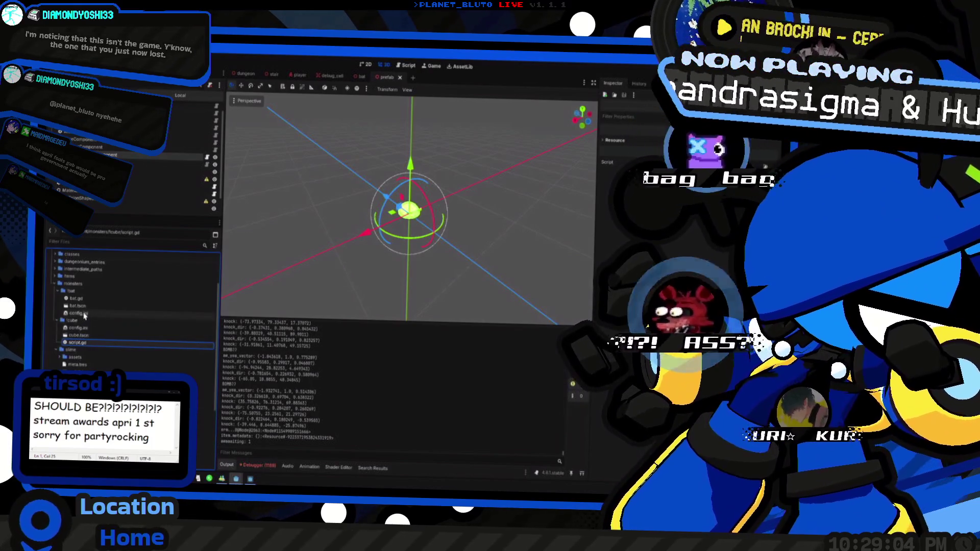
Rename bat.gd to script.gd, and bat.tscn and cube.tscn to prefab.tscn.
{"action": "left_click", "coordinate": [83, 300]}
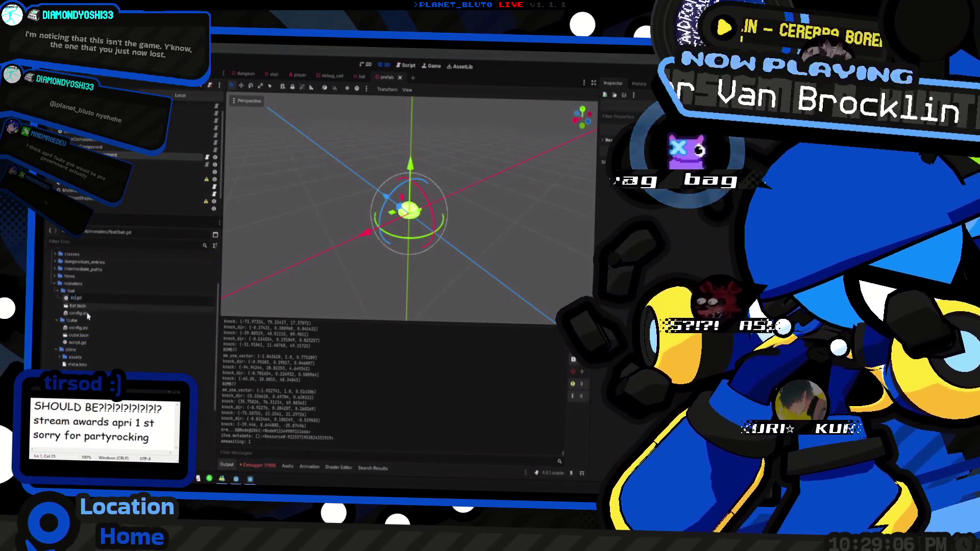
{"action": "key", "text": "Return"}
{"action": "left_click", "coordinate": [84, 298]}
{"action": "key", "text": "Return"}
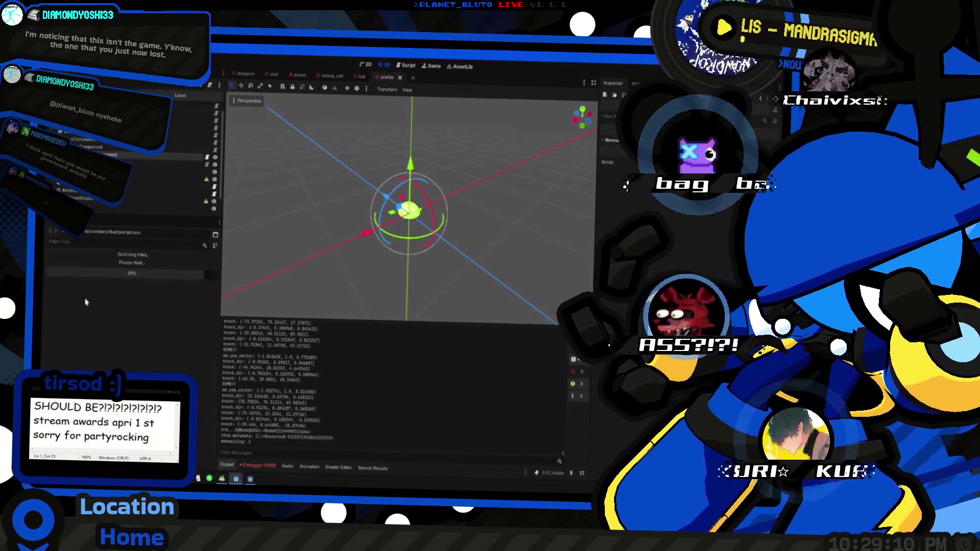
{"action": "left_click", "coordinate": [85, 337]}
{"action": "key", "text": "F2"}
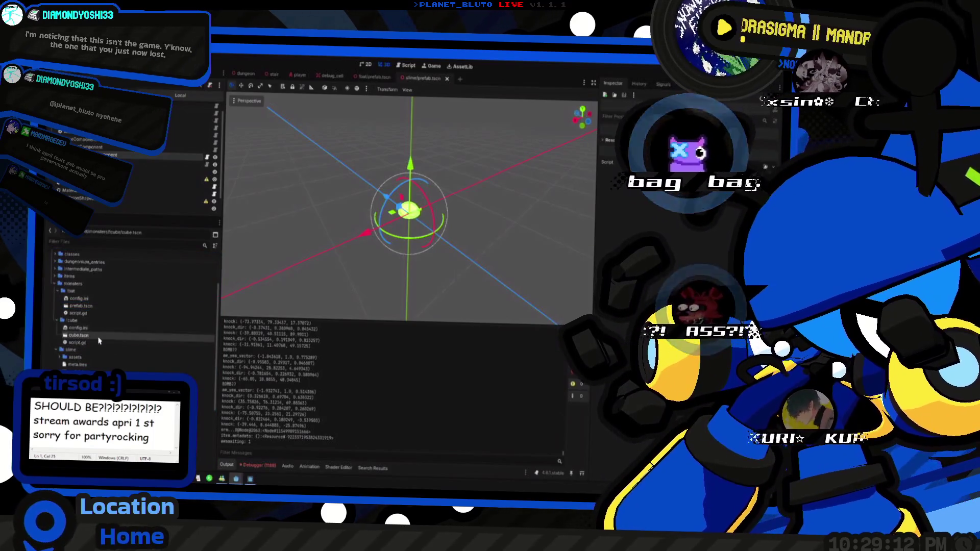
{"action": "key", "text": "Return"}
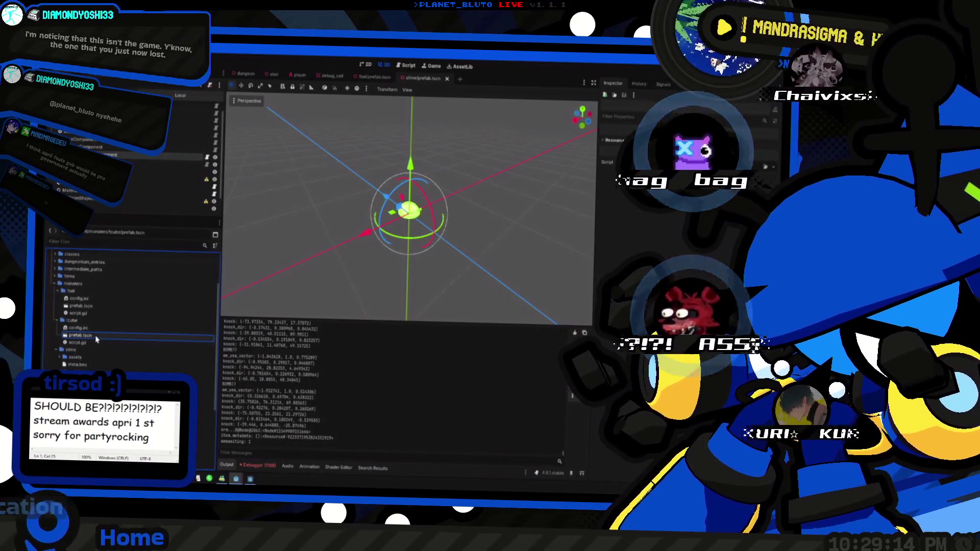
{"action": "left_click", "coordinate": [89, 366]}
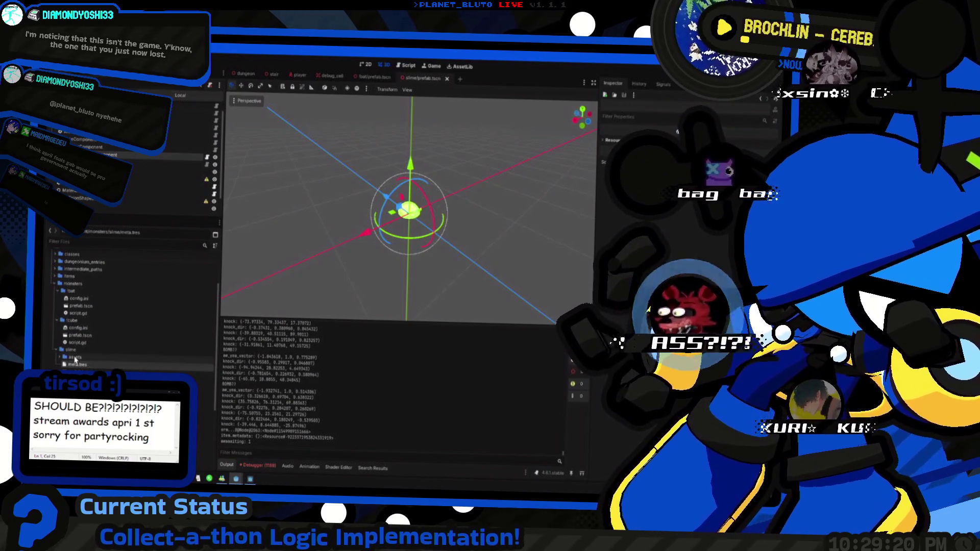
Copy the slime's meta.tres into the monsters/cube folder.
{"action": "right_click", "coordinate": [90, 364]}
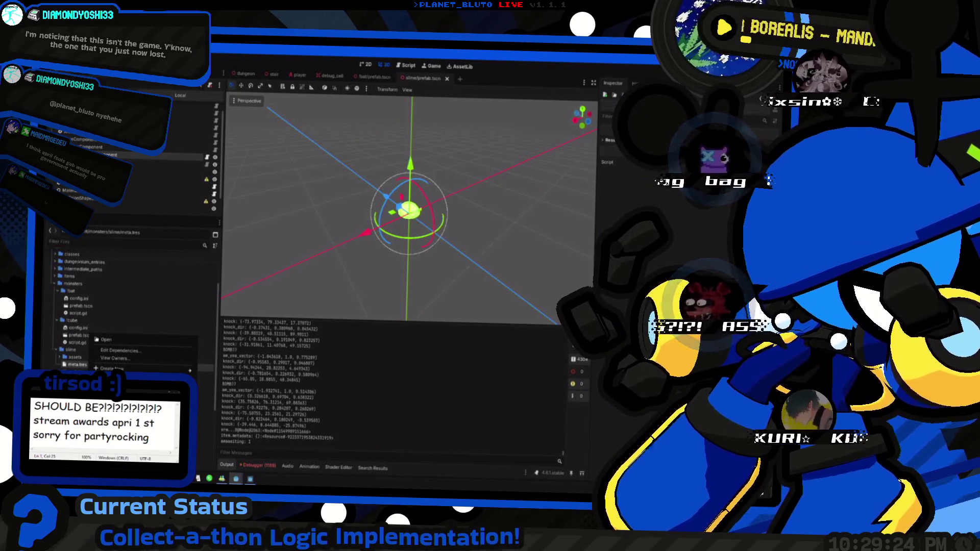
{"action": "left_click", "coordinate": [117, 399]}
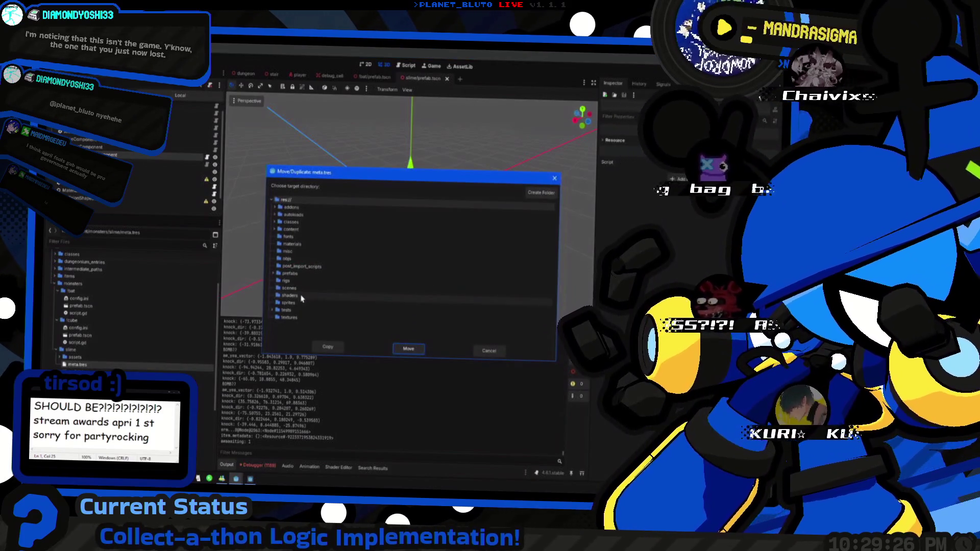
{"action": "left_click", "coordinate": [275, 229]}
{"action": "left_click", "coordinate": [275, 266]}
{"action": "left_click", "coordinate": [293, 280]}
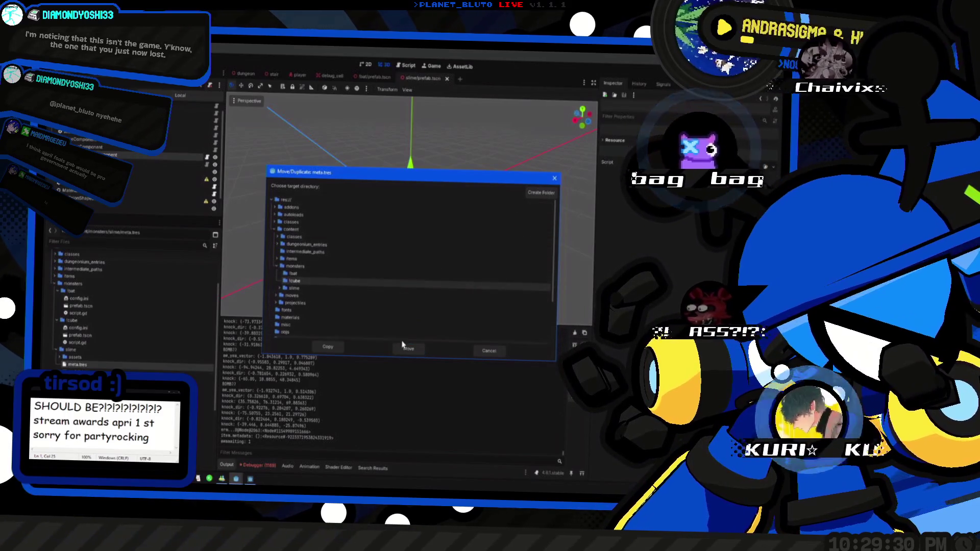
{"action": "left_click", "coordinate": [328, 349]}
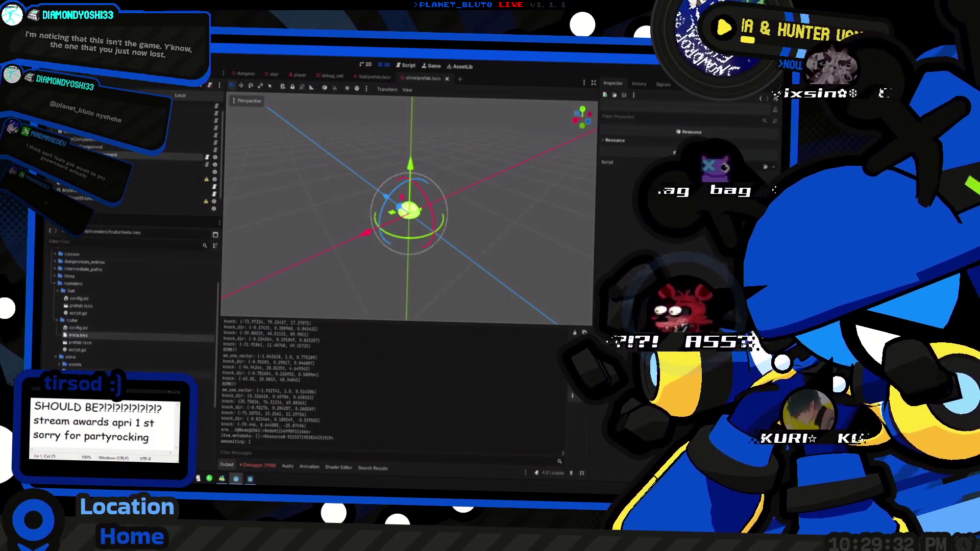
Copy meta.tres into the monsters/bat folder as well, then open the cube's copy.
{"action": "right_click", "coordinate": [94, 337]}
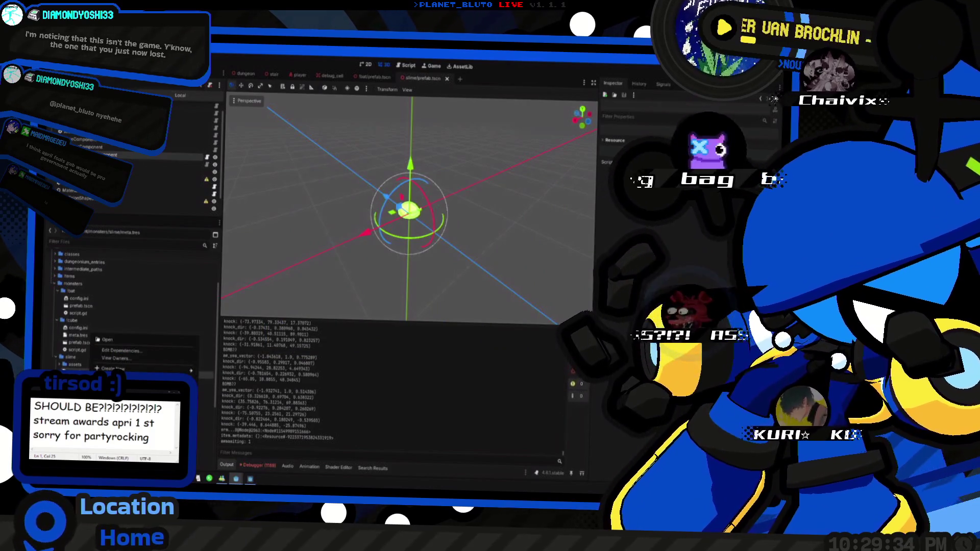
{"action": "left_click", "coordinate": [123, 404]}
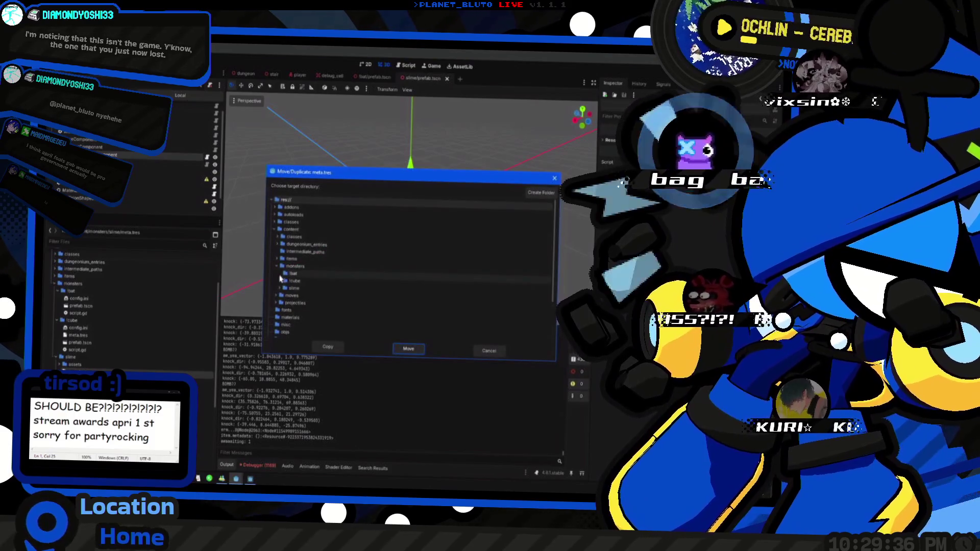
{"action": "left_click", "coordinate": [328, 347]}
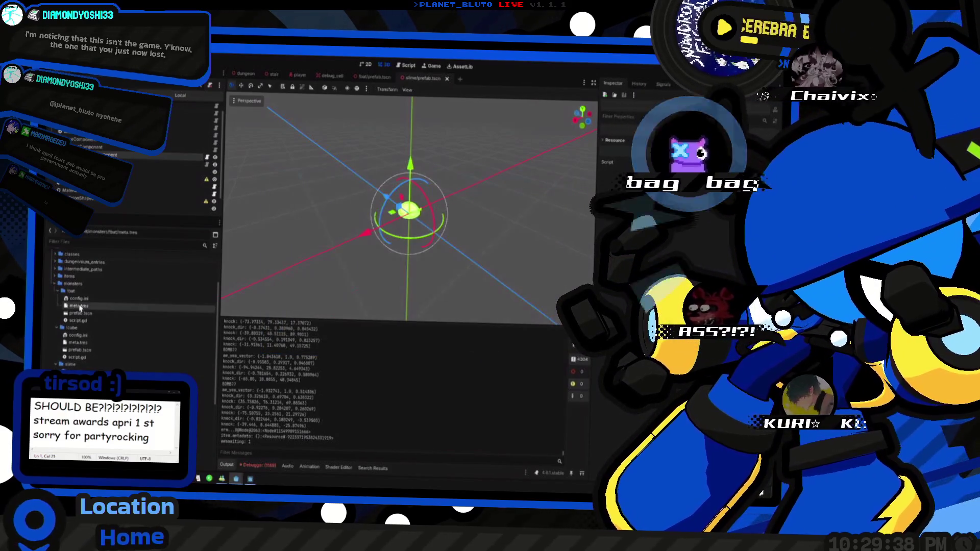
{"action": "left_click", "coordinate": [82, 343]}
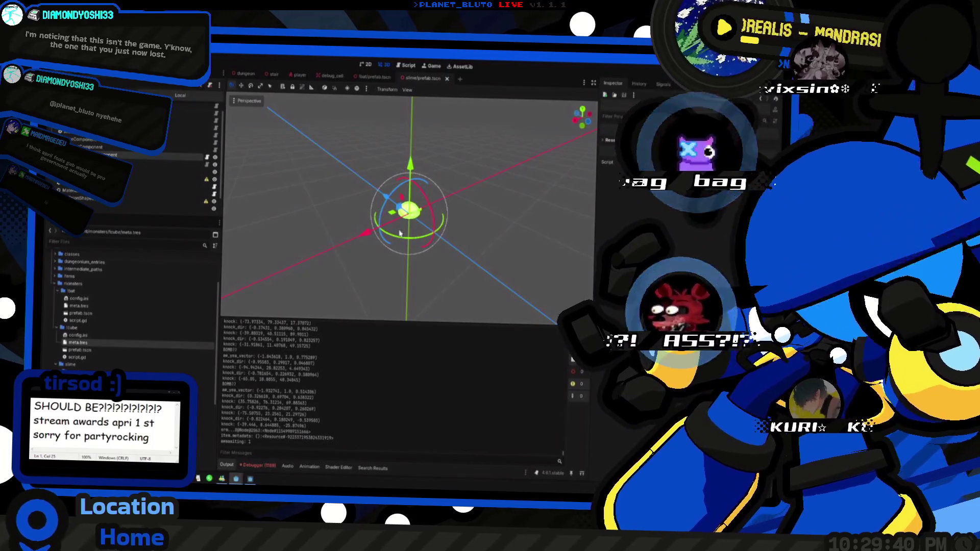
{"action": "double_click", "coordinate": [83, 344]}
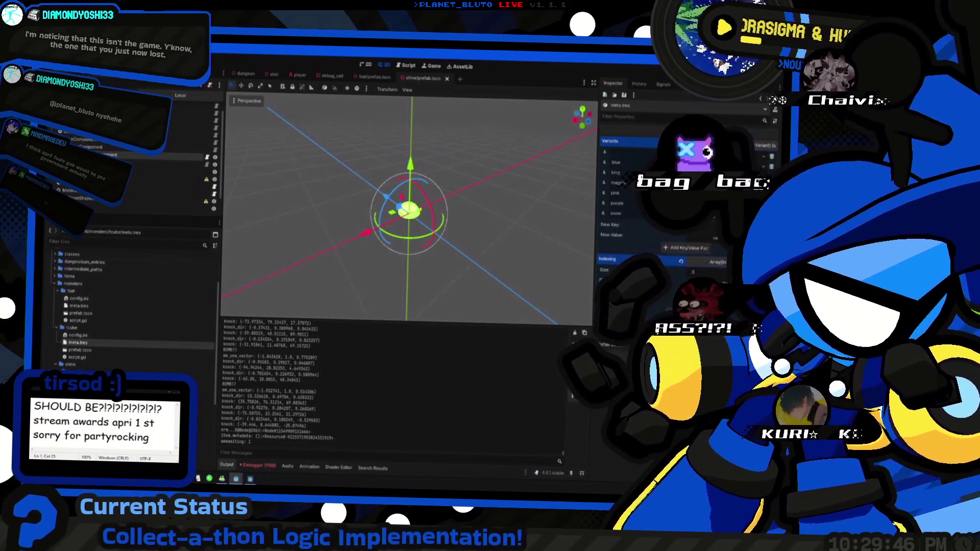
Edit the cube meta.tres Variants entry, comparing it against the slime's first variant.
{"action": "left_click", "coordinate": [720, 257]}
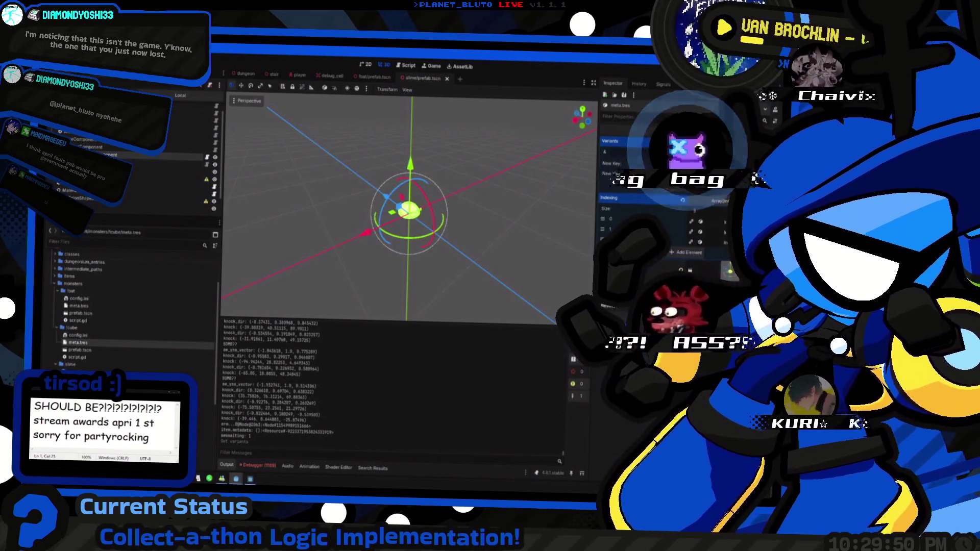
{"action": "left_click", "coordinate": [76, 378]}
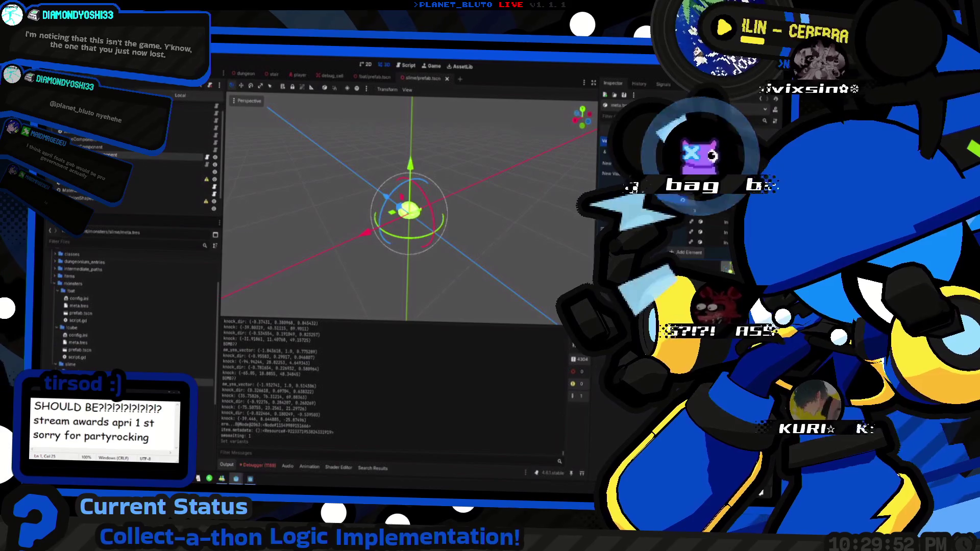
{"action": "left_click", "coordinate": [78, 342]}
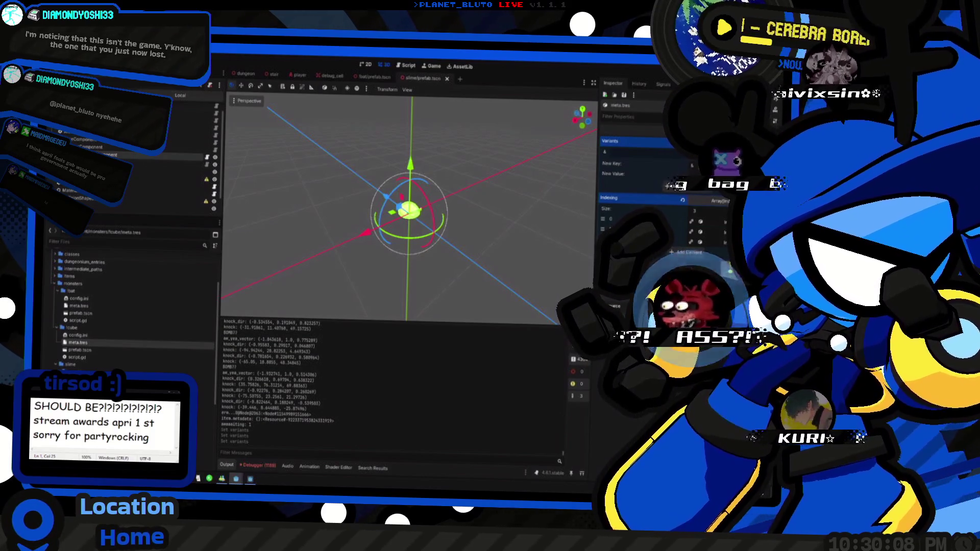
{"action": "left_click", "coordinate": [607, 151]}
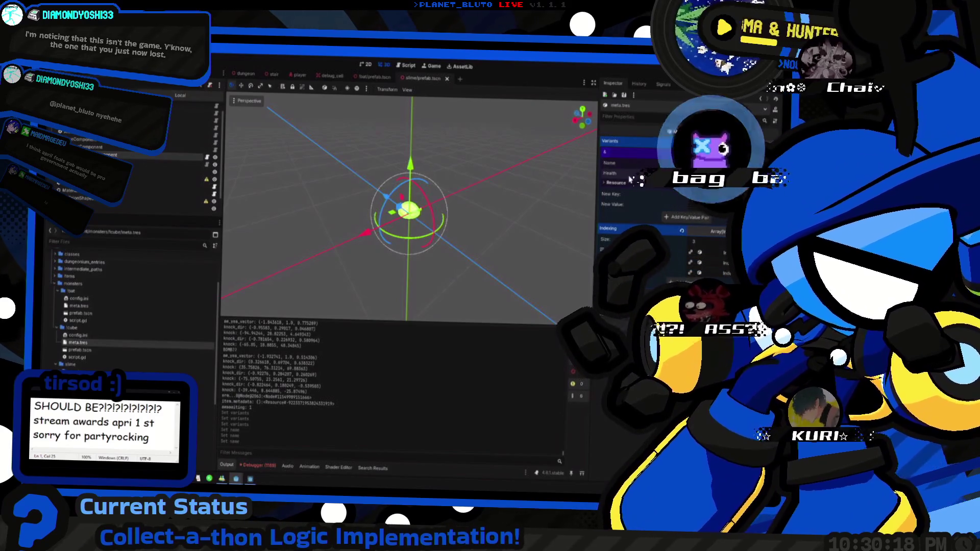
{"action": "left_click", "coordinate": [79, 381]}
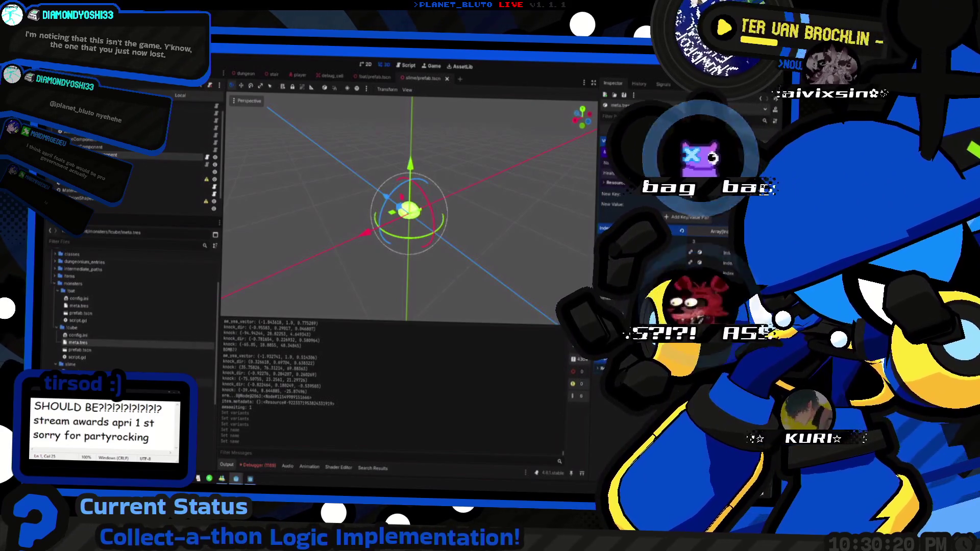
{"action": "left_click", "coordinate": [605, 152]}
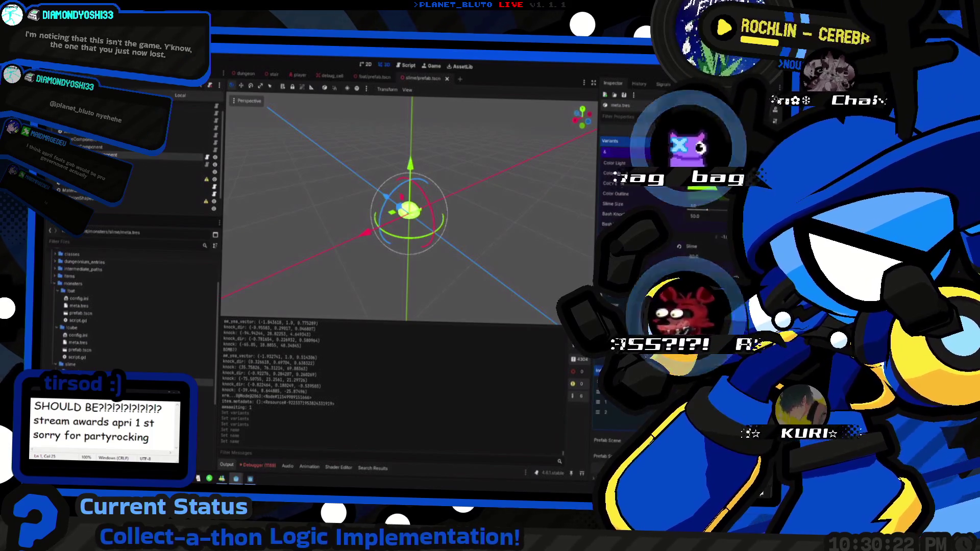
{"action": "left_click", "coordinate": [77, 344]}
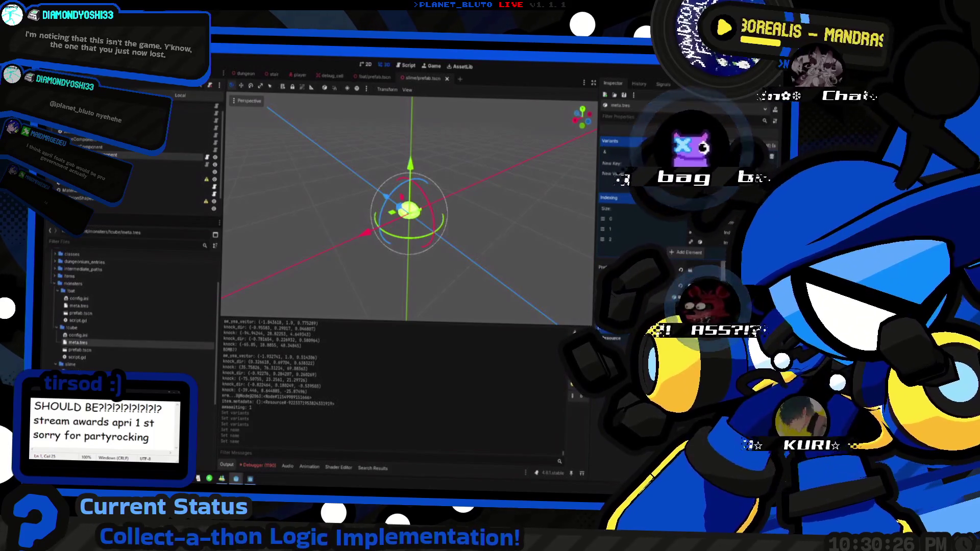
Open the bat's meta.tres and remove all elements from its Indexing list.
{"action": "right_click", "coordinate": [71, 329]}
{"action": "left_click", "coordinate": [101, 362]}
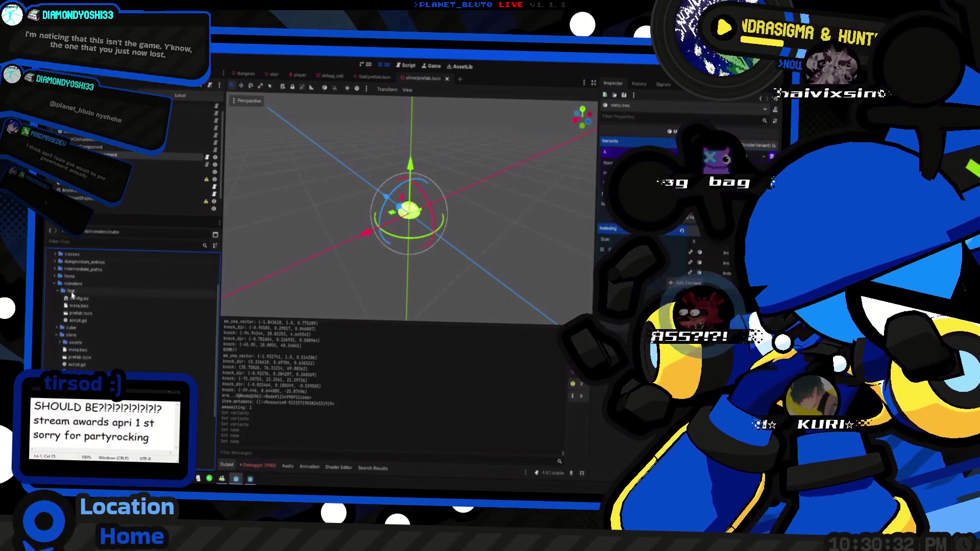
{"action": "left_click", "coordinate": [79, 305]}
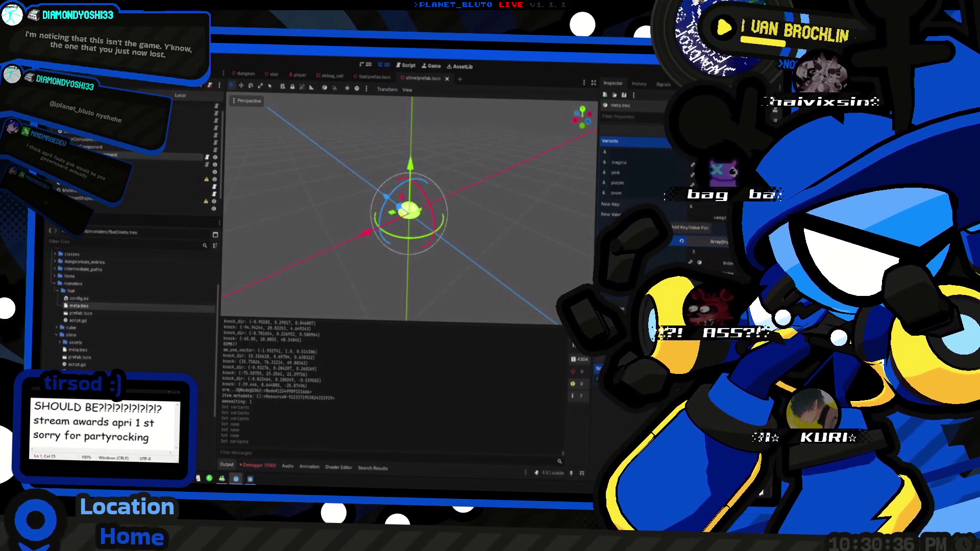
{"action": "left_click", "coordinate": [709, 204]}
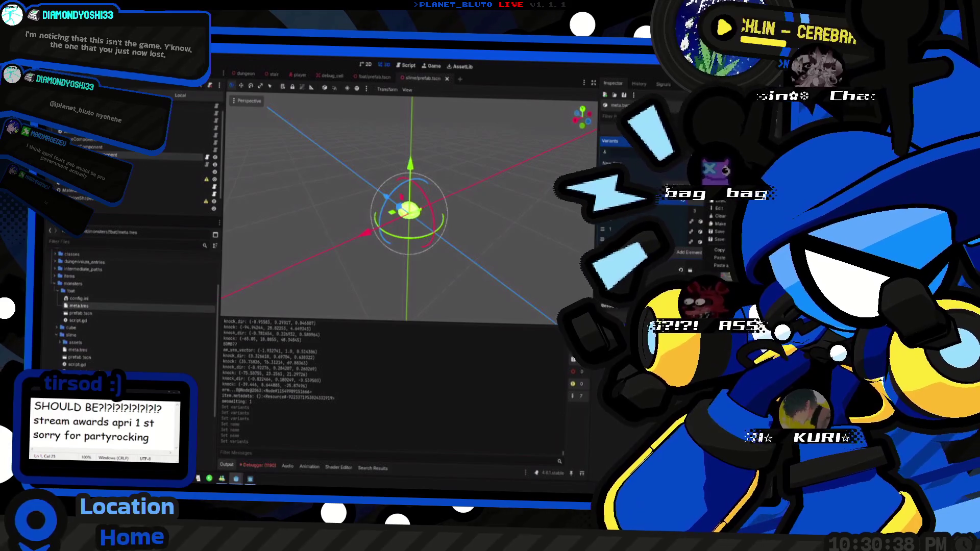
{"action": "left_click", "coordinate": [719, 208]}
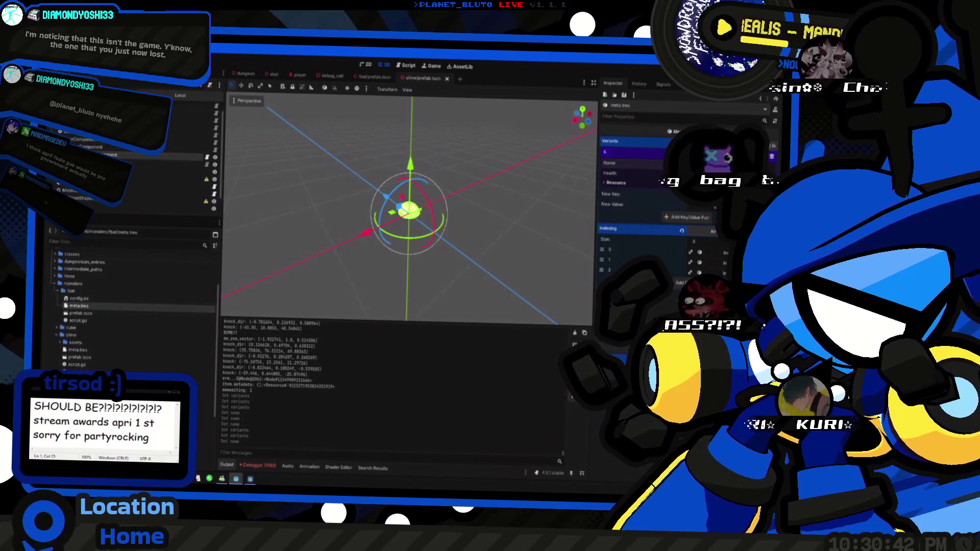
{"action": "left_click", "coordinate": [714, 152]}
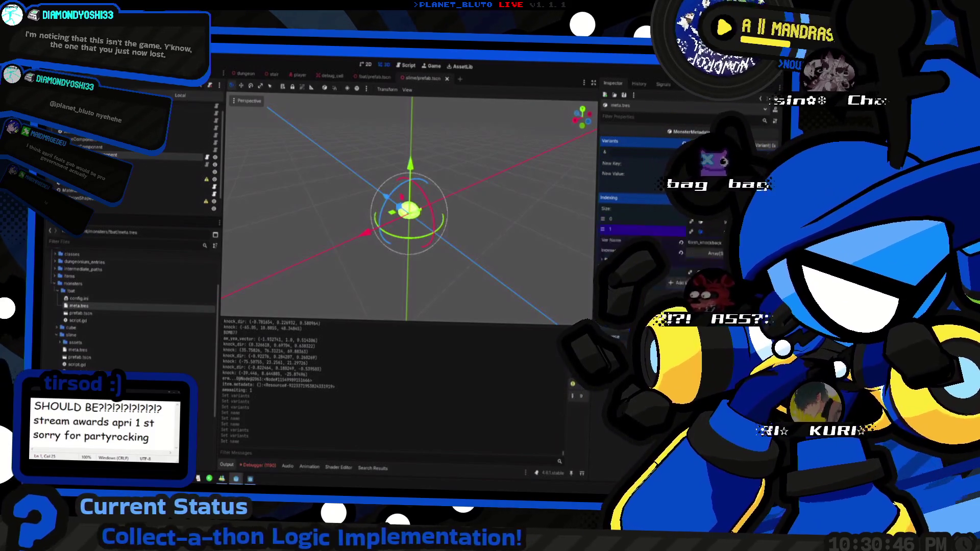
{"action": "left_click", "coordinate": [721, 252]}
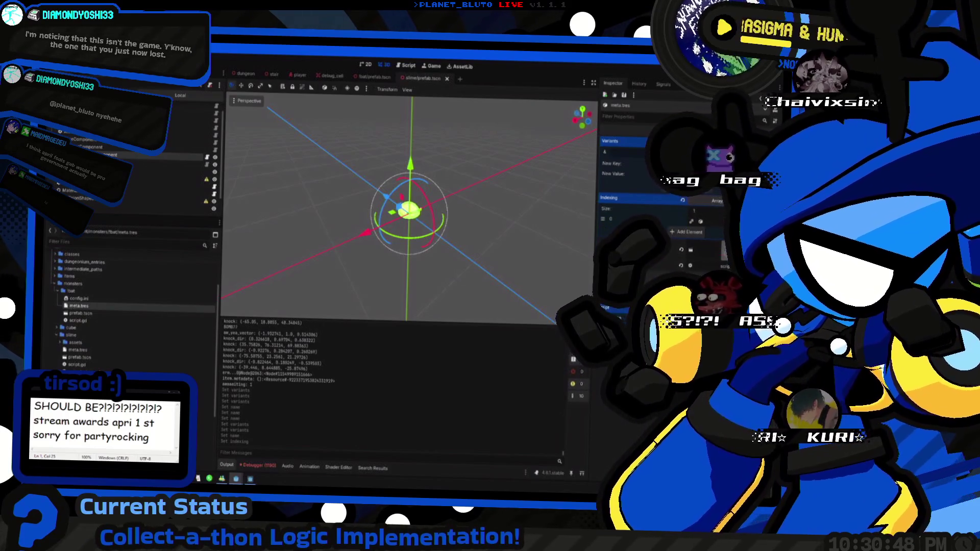
{"action": "left_click", "coordinate": [701, 221]}
Reopen the cube's meta.tres and run the project with F5.
{"action": "left_click", "coordinate": [56, 335]}
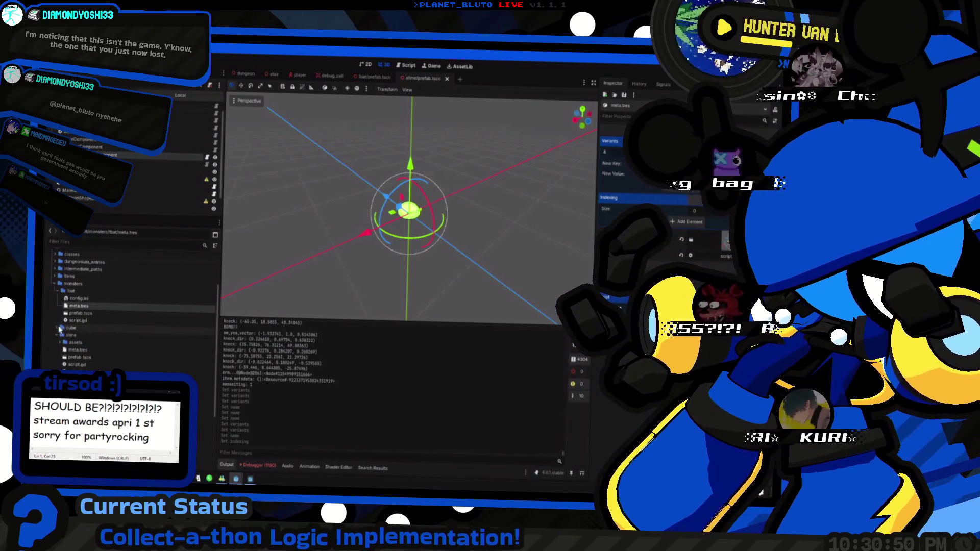
{"action": "left_click", "coordinate": [56, 327]}
{"action": "left_click", "coordinate": [91, 342]}
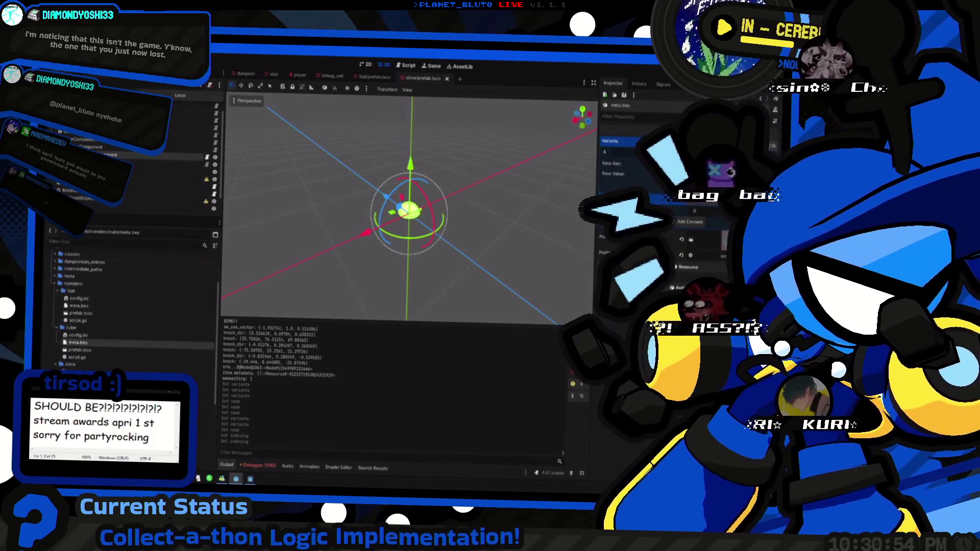
{"action": "right_click", "coordinate": [80, 292]}
{"action": "left_click", "coordinate": [112, 363]}
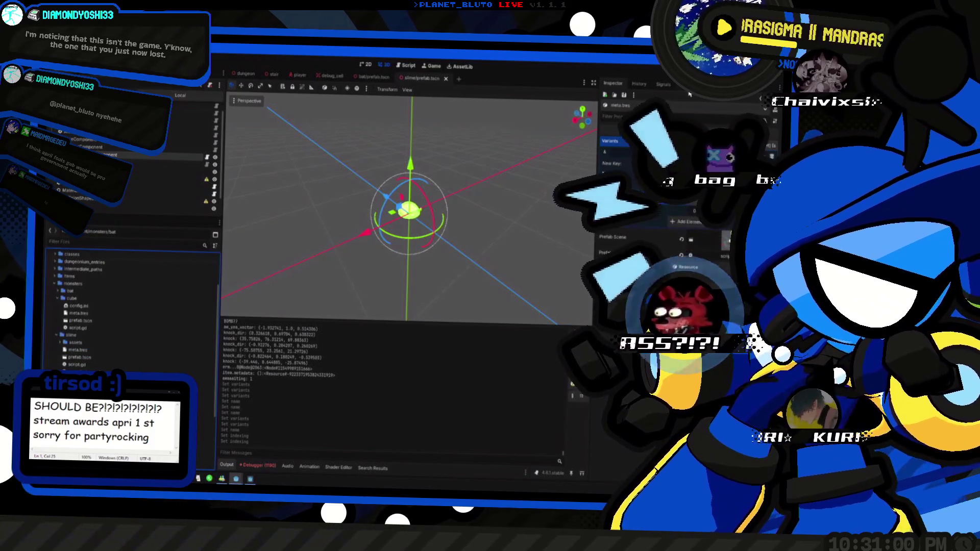
{"action": "key", "text": "F5"}
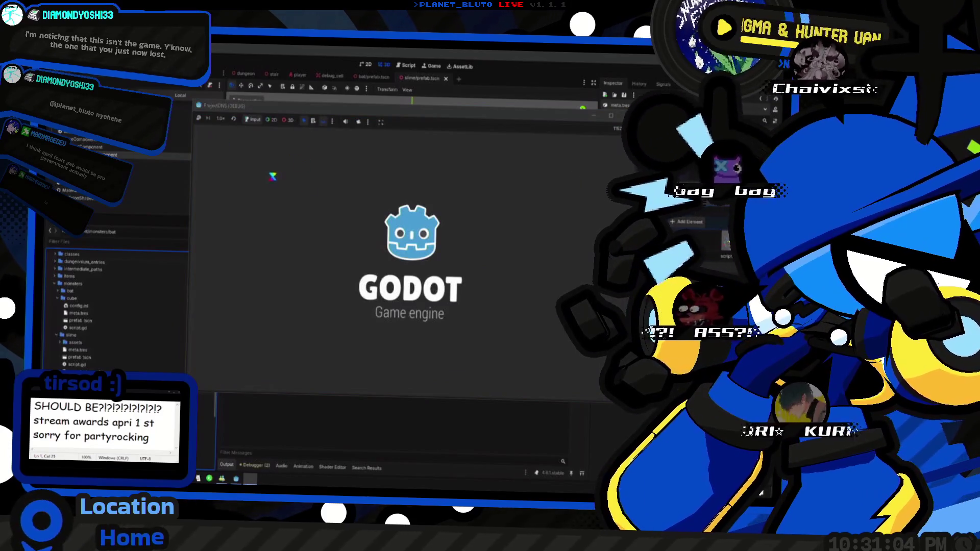
Choose the Knight class and submit the 'move' console command.
{"action": "left_click", "coordinate": [290, 168]}
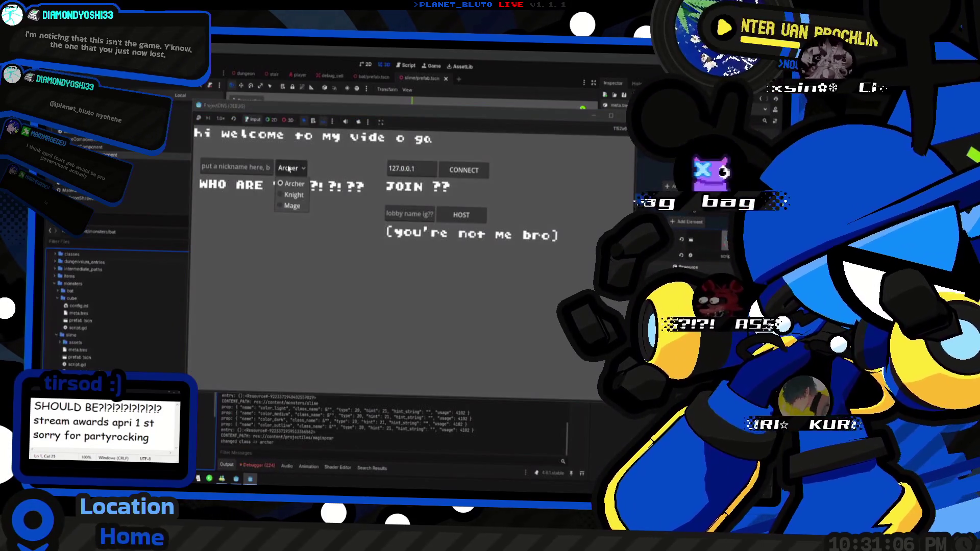
{"action": "left_click", "coordinate": [291, 206]}
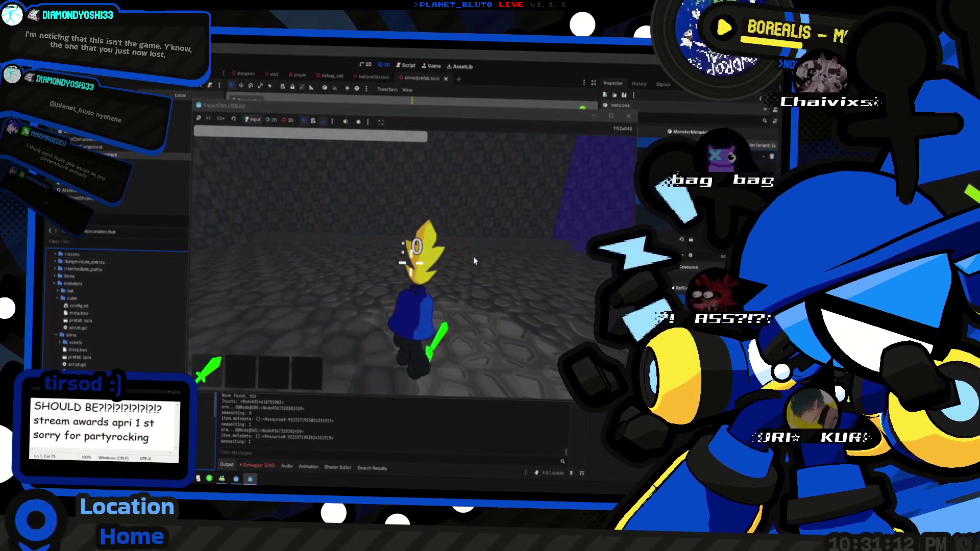
{"action": "type", "text": "move"}
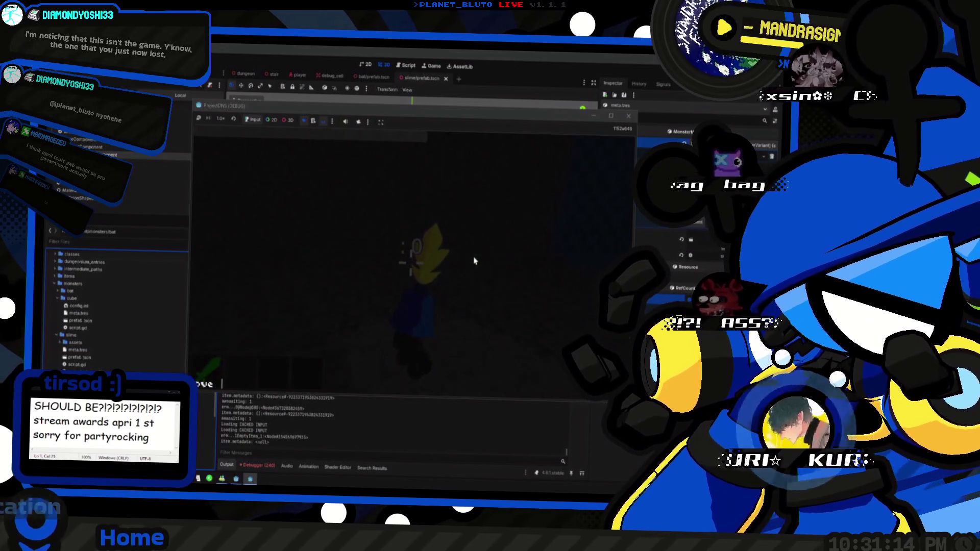
{"action": "key", "text": "Return"}
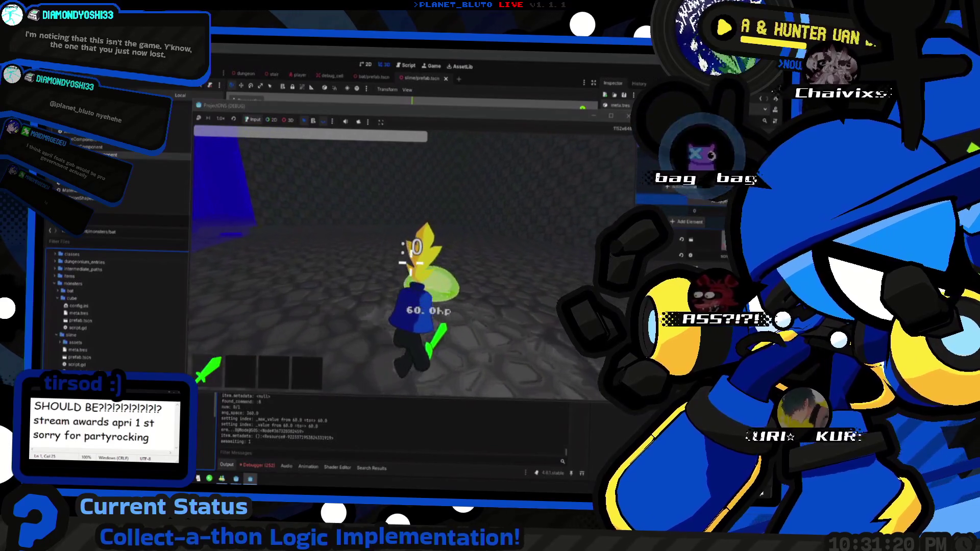
Attack the slimes until one is defeated, then stop the game with F8.
{"action": "left_click", "coordinate": [412, 260]}
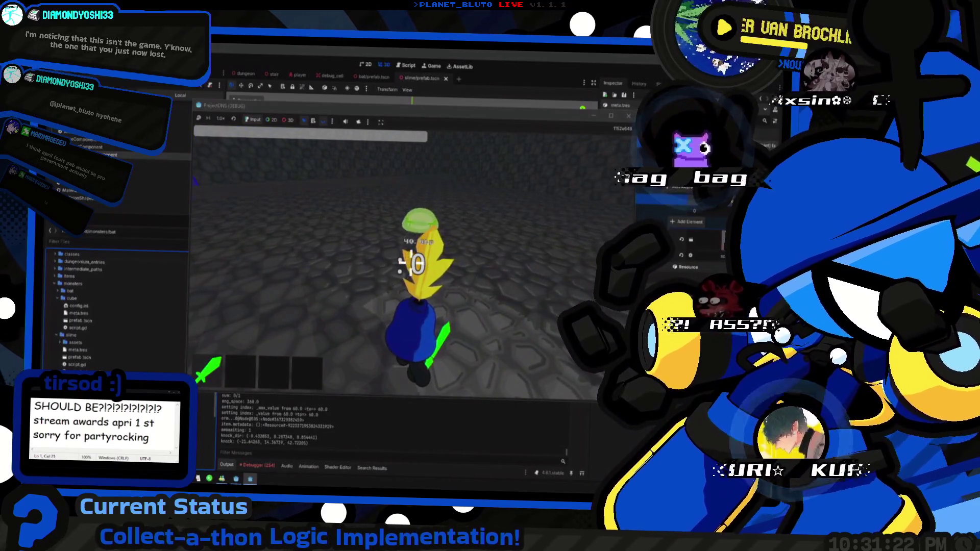
{"action": "left_click", "coordinate": [417, 263]}
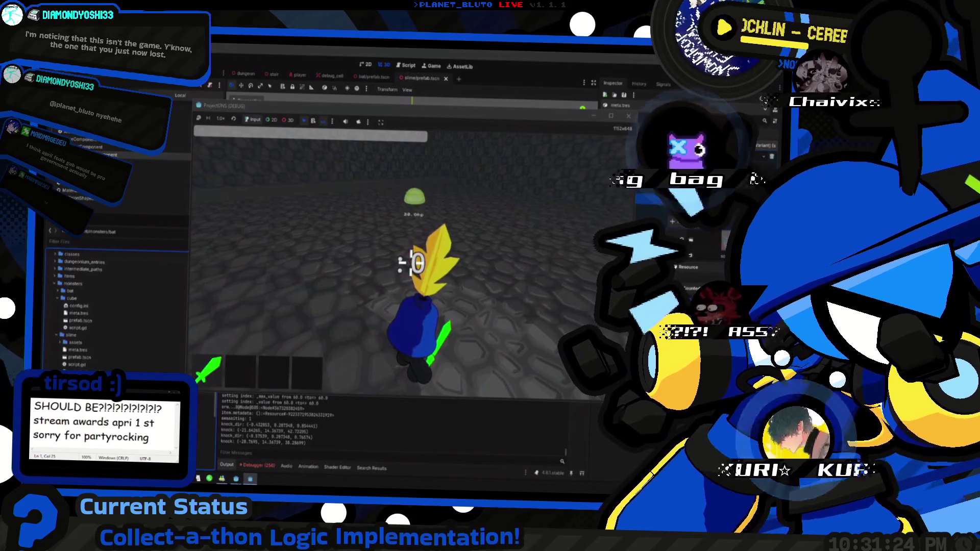
{"action": "left_click", "coordinate": [412, 262]}
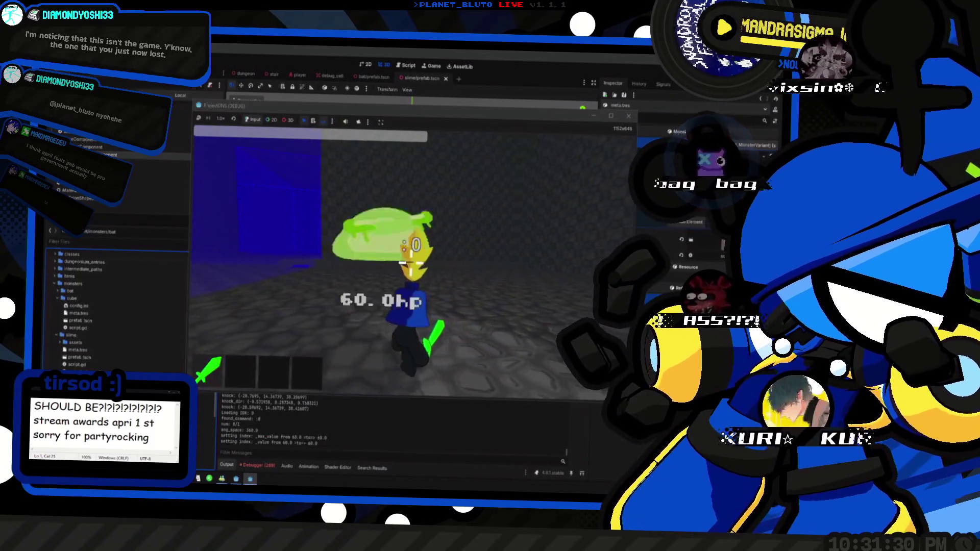
{"action": "left_click", "coordinate": [412, 262]}
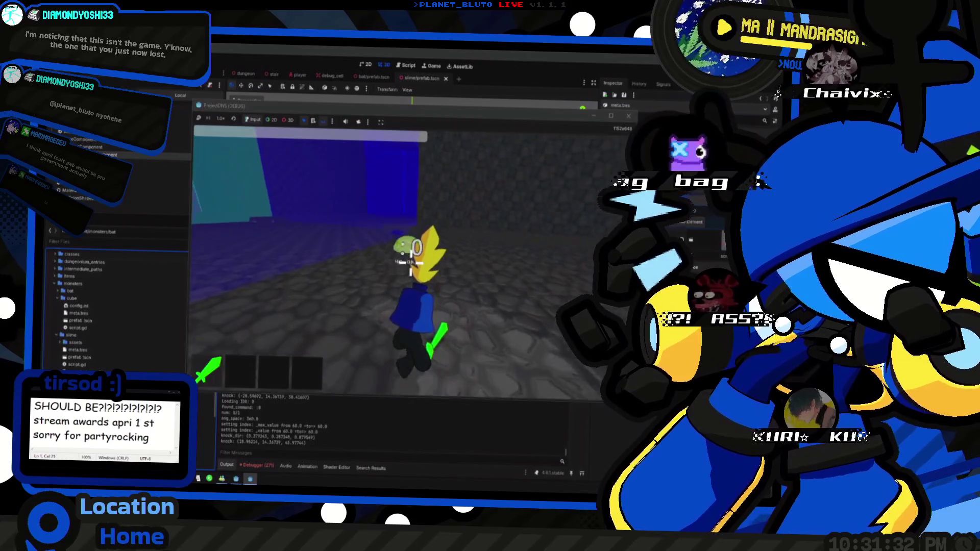
{"action": "left_click", "coordinate": [411, 268]}
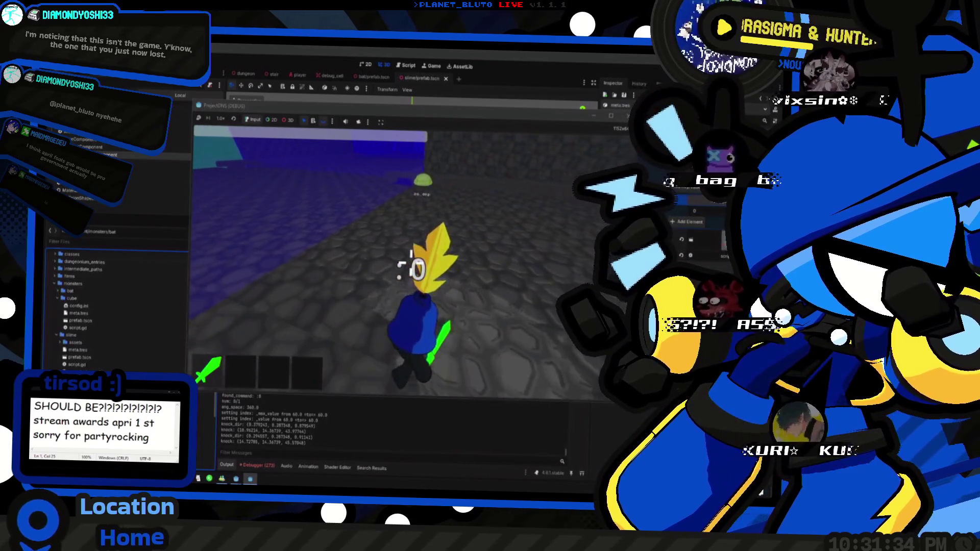
{"action": "left_click", "coordinate": [411, 268]}
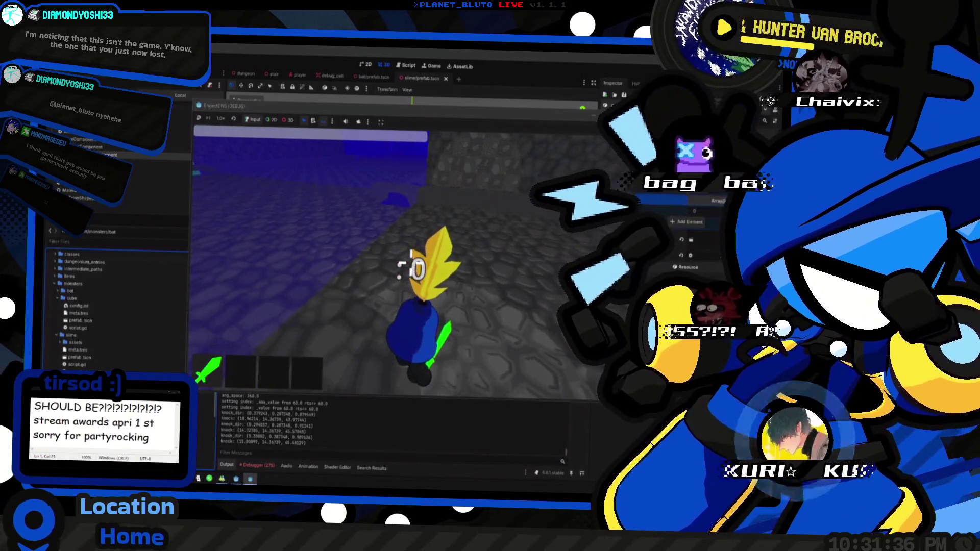
{"action": "key", "text": "F8"}
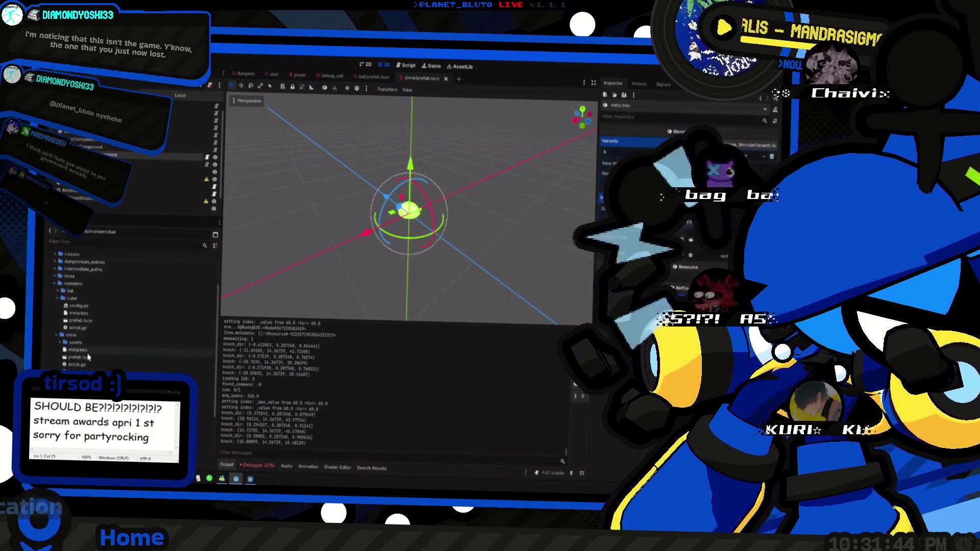
Open the bat and cube prefab.tscn scenes in their own tabs.
{"action": "left_click", "coordinate": [88, 329]}
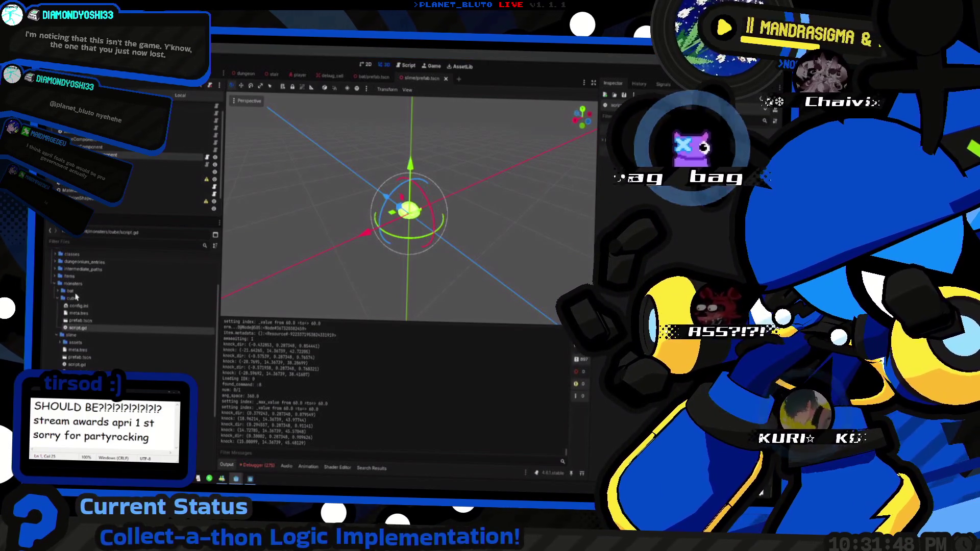
{"action": "left_click", "coordinate": [57, 290]}
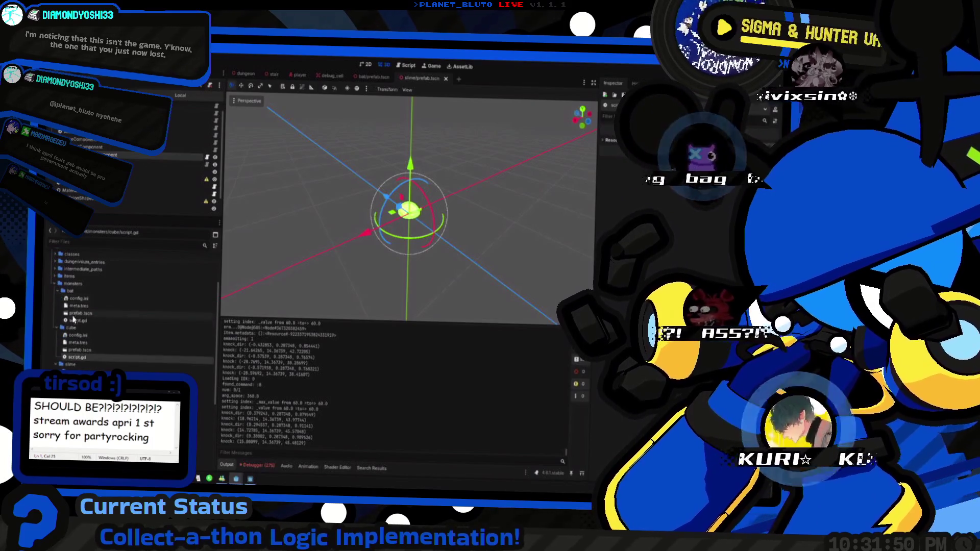
{"action": "left_click", "coordinate": [77, 321]}
{"action": "double_click", "coordinate": [78, 313]}
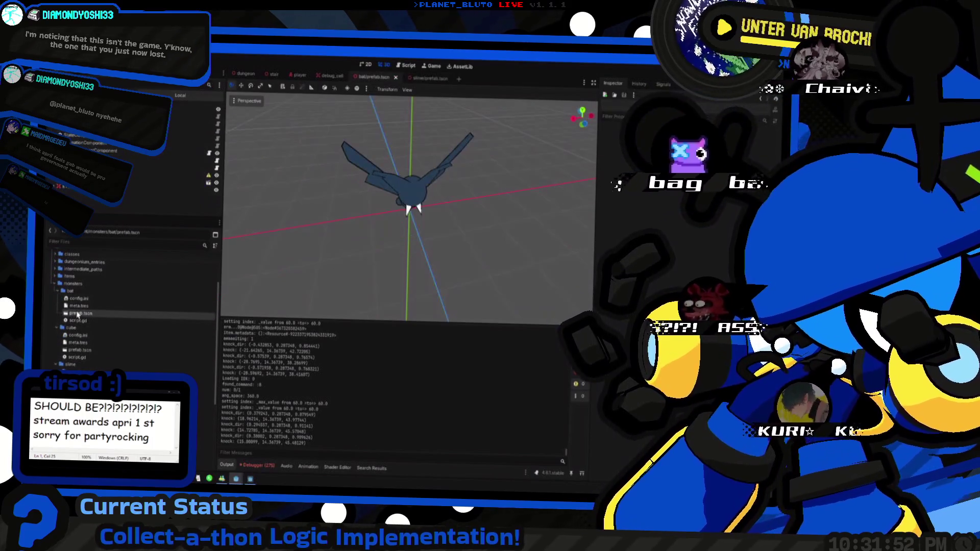
{"action": "double_click", "coordinate": [79, 350]}
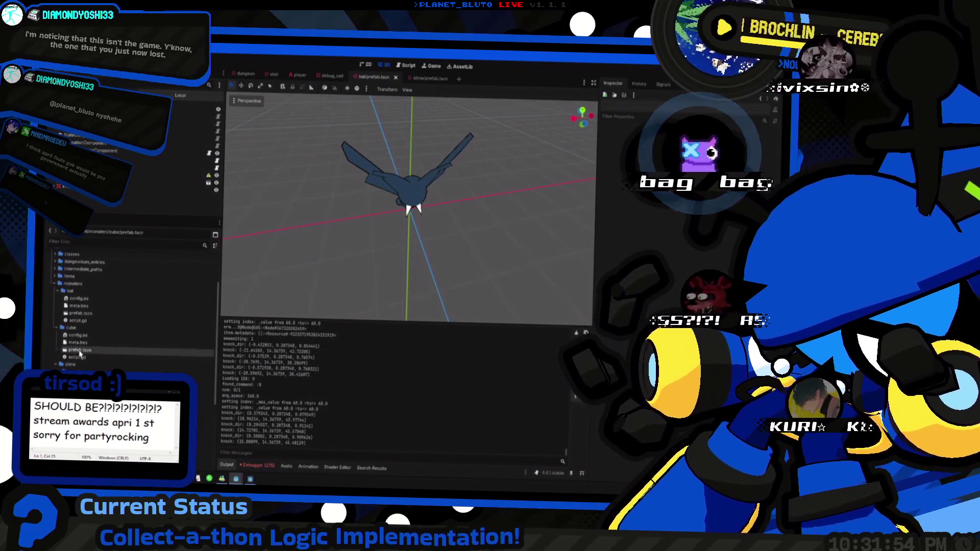
{"action": "left_click", "coordinate": [79, 358]}
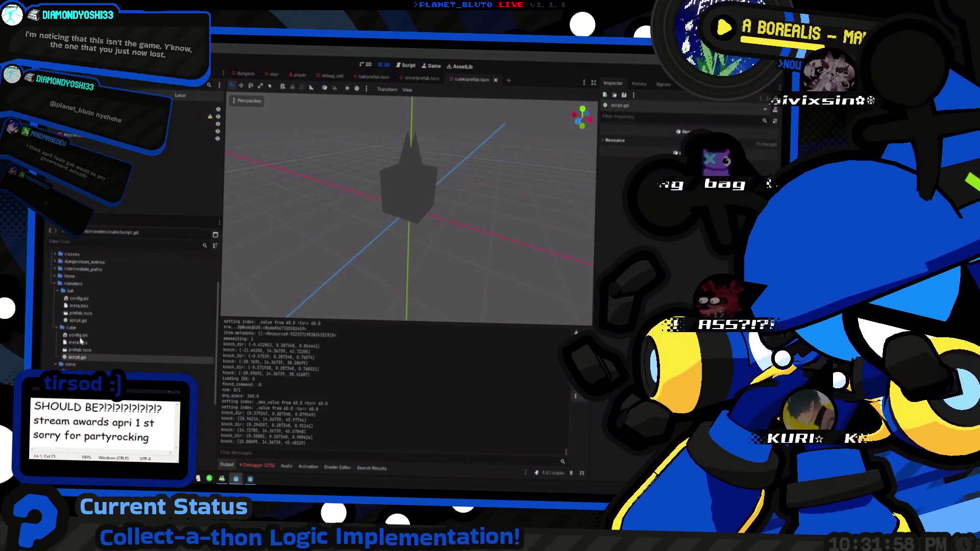
Inspect the Variants in the cube's meta.tres, then view the bat's meta.tres.
{"action": "left_click", "coordinate": [83, 343]}
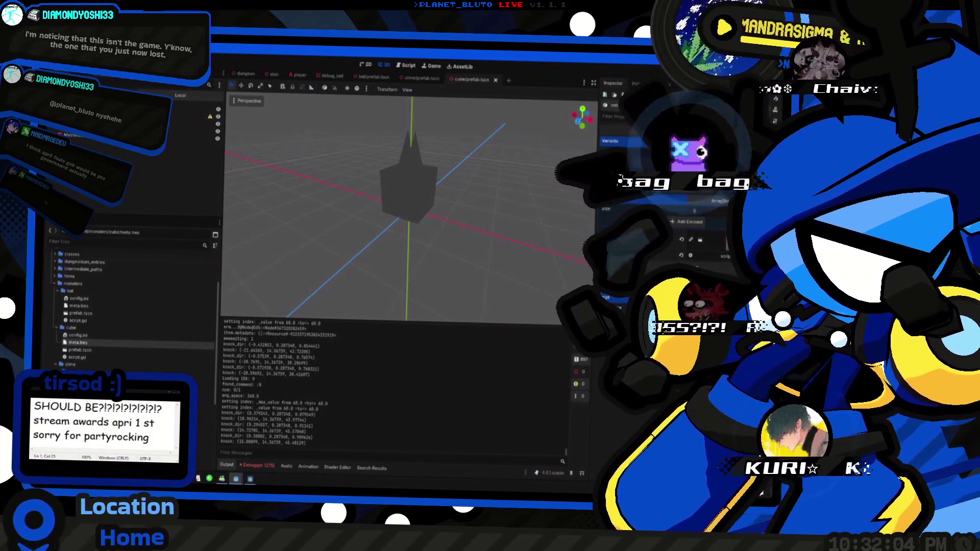
{"action": "left_click", "coordinate": [628, 152]}
{"action": "left_click", "coordinate": [628, 152]}
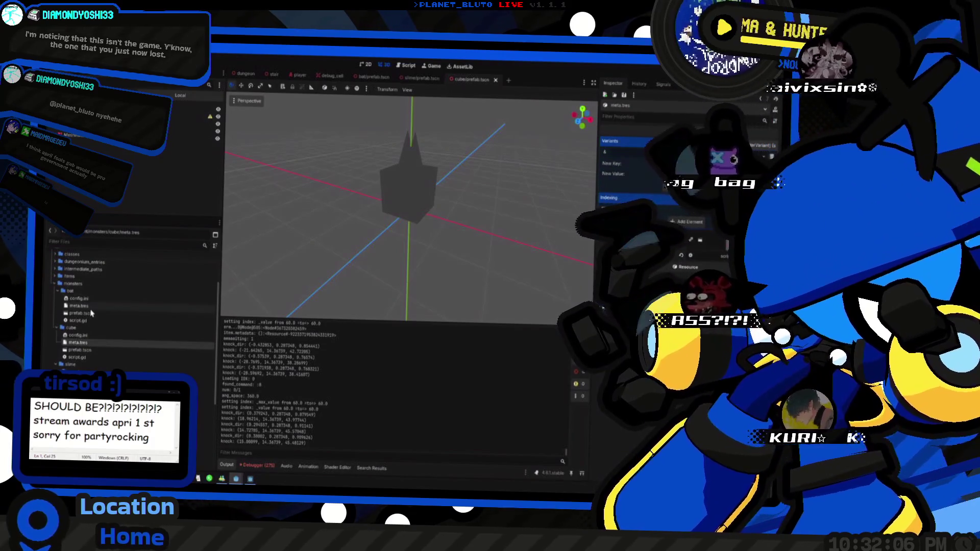
{"action": "left_click", "coordinate": [92, 306]}
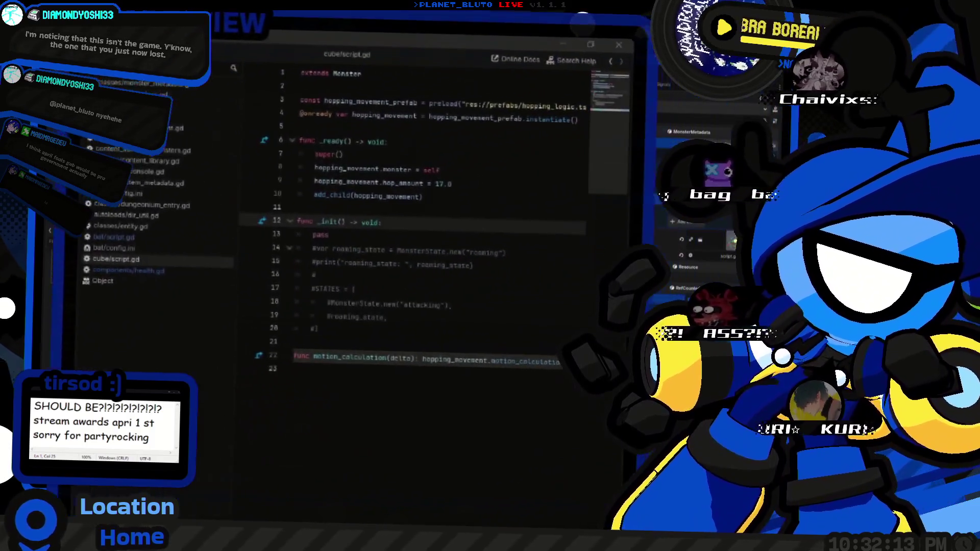
Remove the stray hitboxManager line from the main monster script.
{"action": "left_click", "coordinate": [86, 142]}
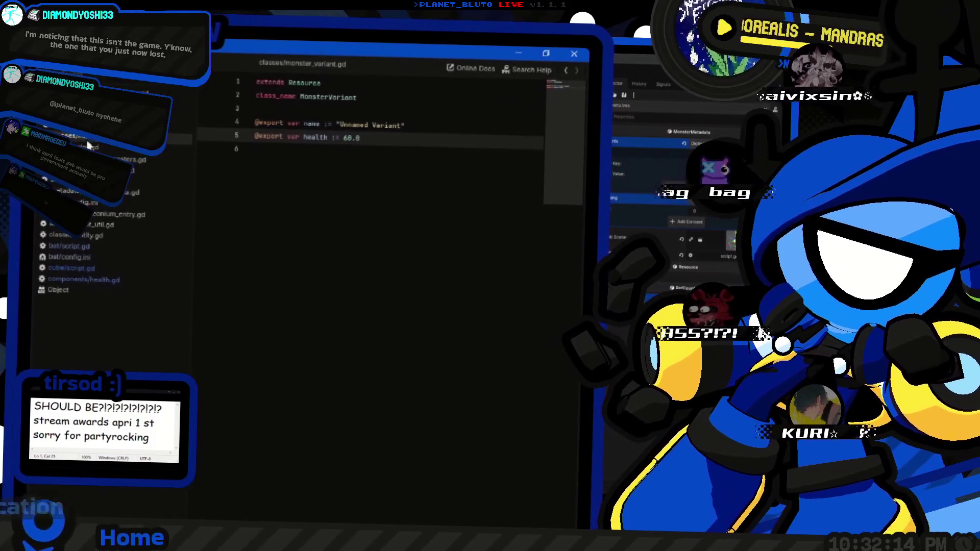
{"action": "left_click", "coordinate": [86, 145]}
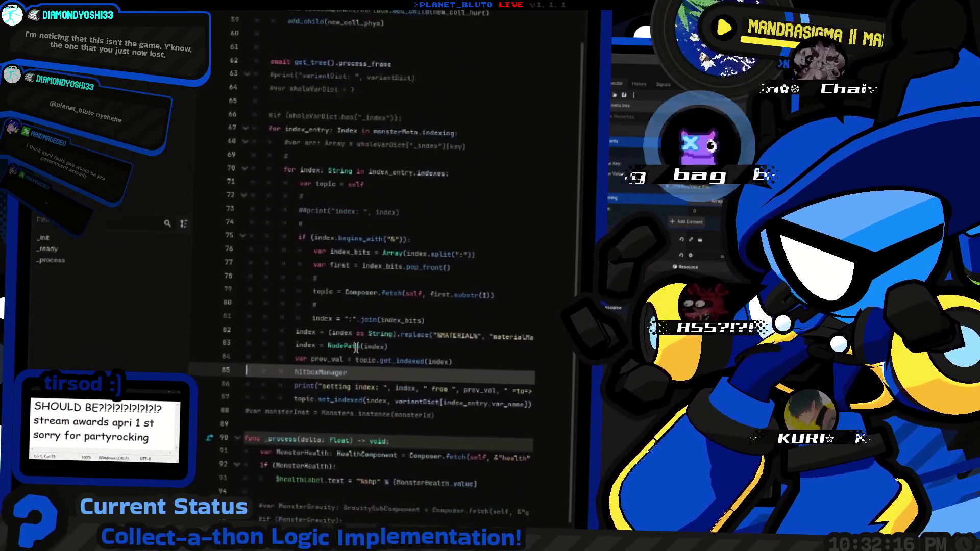
{"action": "key", "text": "ctrl+z"}
{"action": "scroll", "coordinate": [363, 306], "scroll_direction": "down", "scroll_amount": 3}
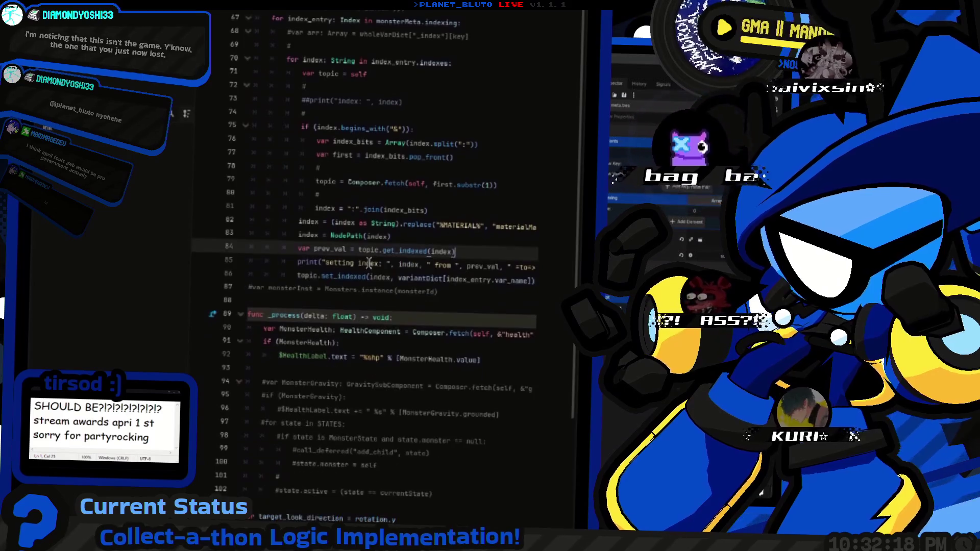
{"action": "scroll", "coordinate": [369, 263], "scroll_direction": "up", "scroll_amount": 15}
Review the MonsterMetadata script and the monster loader script.
{"action": "left_click", "coordinate": [360, 339], "text": "ctrl"}
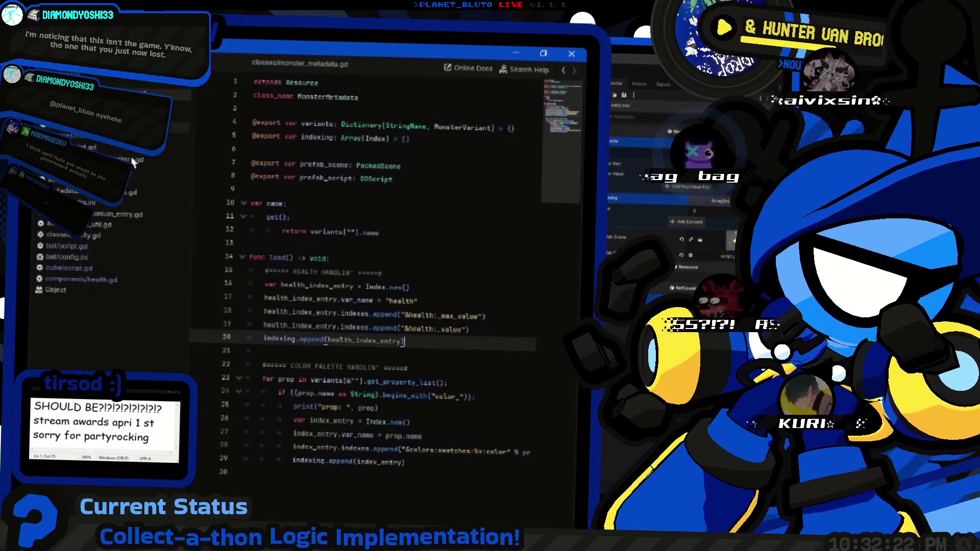
{"action": "left_click", "coordinate": [131, 163]}
{"action": "scroll", "coordinate": [468, 291], "scroll_direction": "down", "scroll_amount": 2}
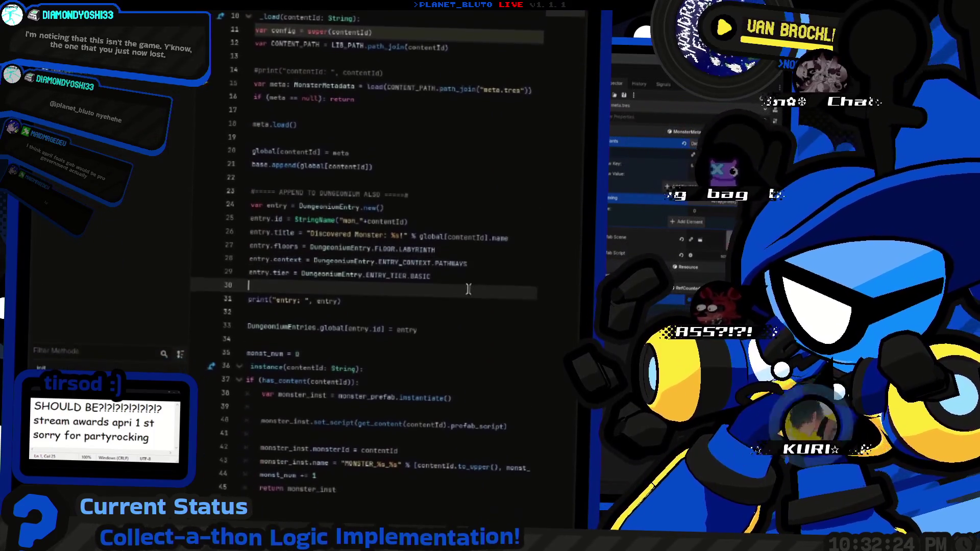
{"action": "scroll", "coordinate": [468, 291], "scroll_direction": "down", "scroll_amount": 3}
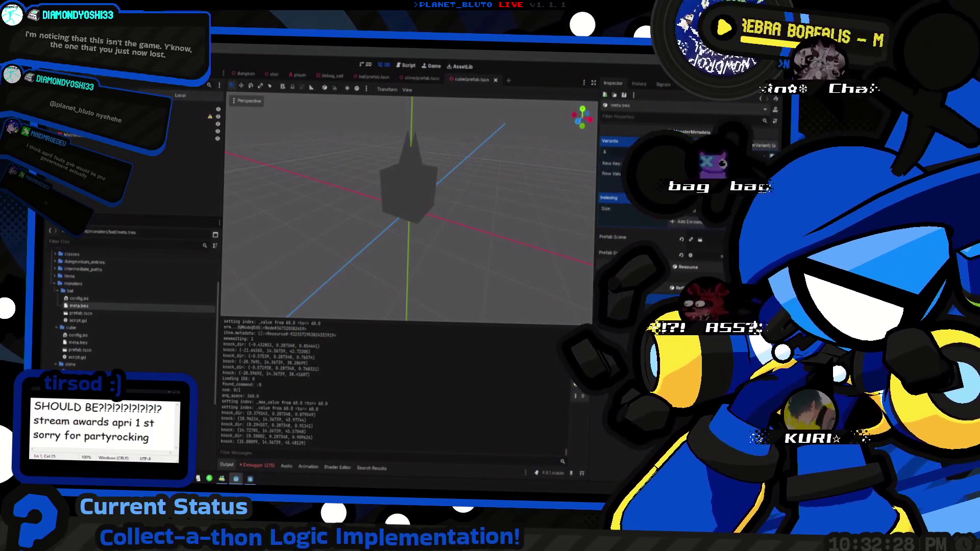
Clear the bat's Prefab Scene value and rename its files to bat.tscn and bat.gd.
{"action": "left_click", "coordinate": [681, 241]}
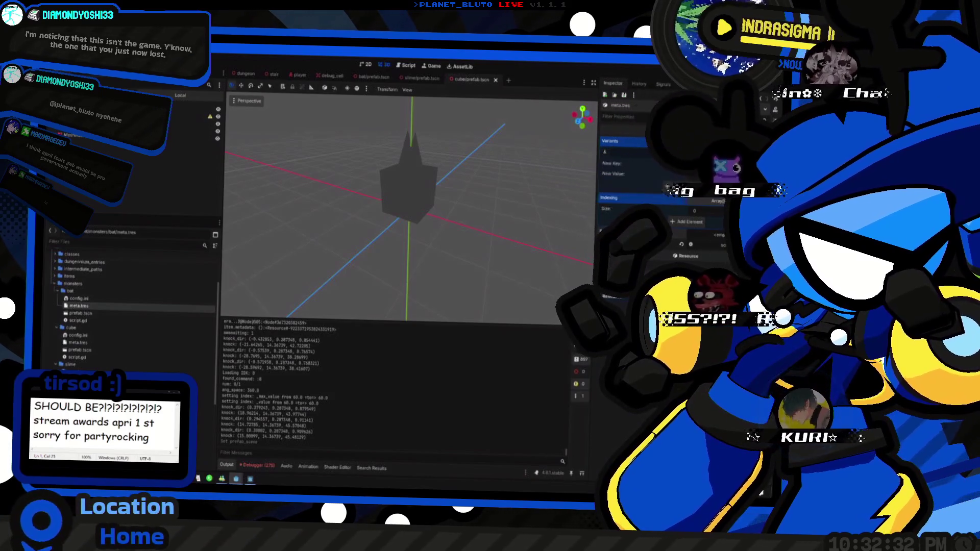
{"action": "left_click", "coordinate": [84, 313]}
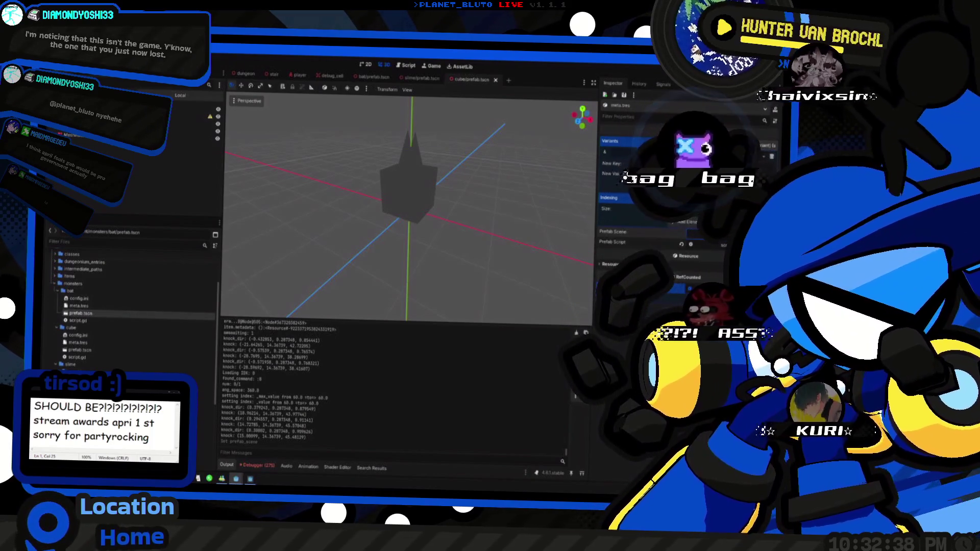
{"action": "left_click", "coordinate": [116, 322]}
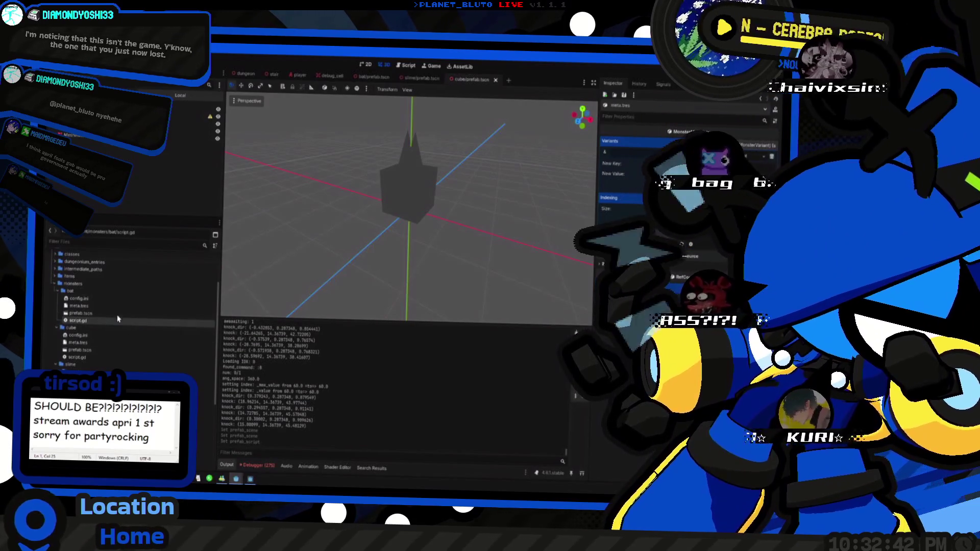
{"action": "left_click", "coordinate": [122, 315]}
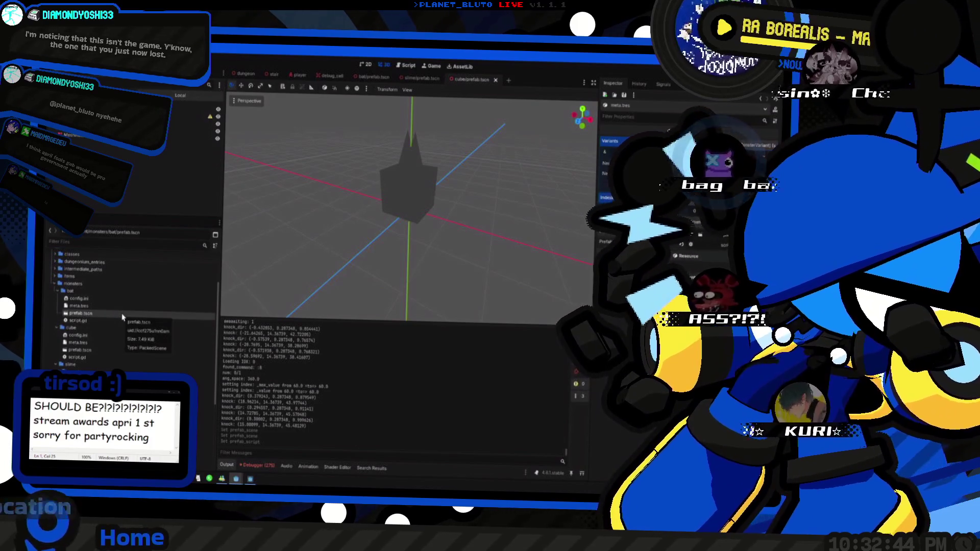
{"action": "left_click", "coordinate": [122, 312]}
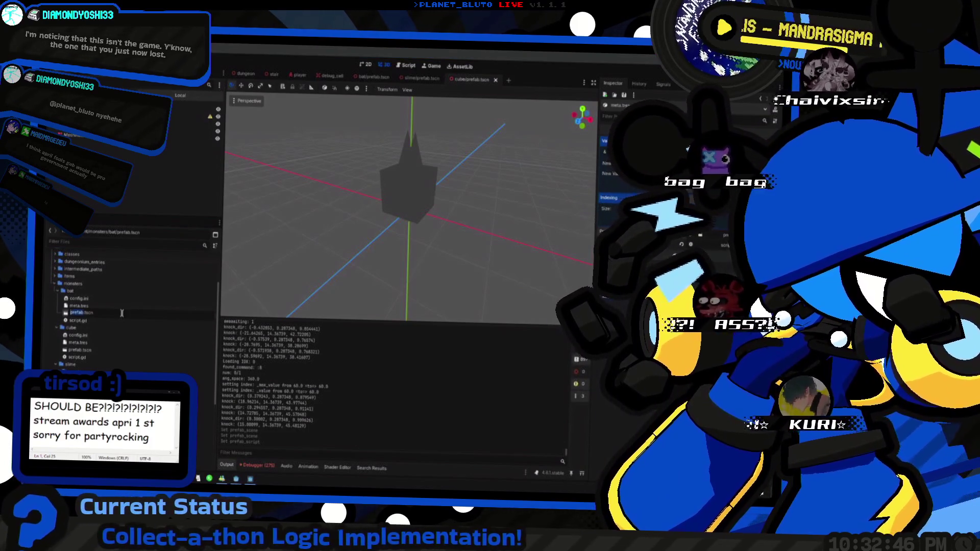
{"action": "type", "text": "at"}
{"action": "key", "text": "Return"}
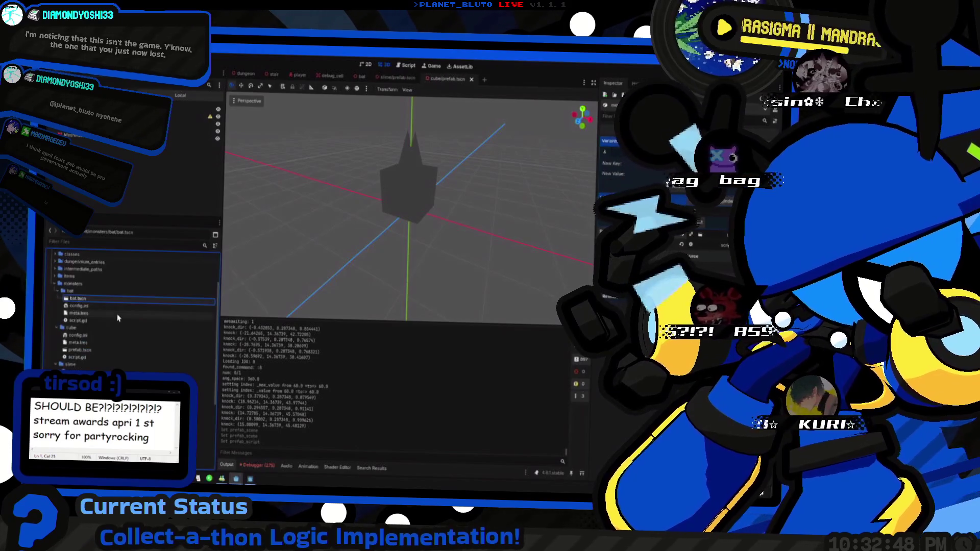
{"action": "left_click", "coordinate": [88, 322]}
{"action": "left_click", "coordinate": [90, 322]}
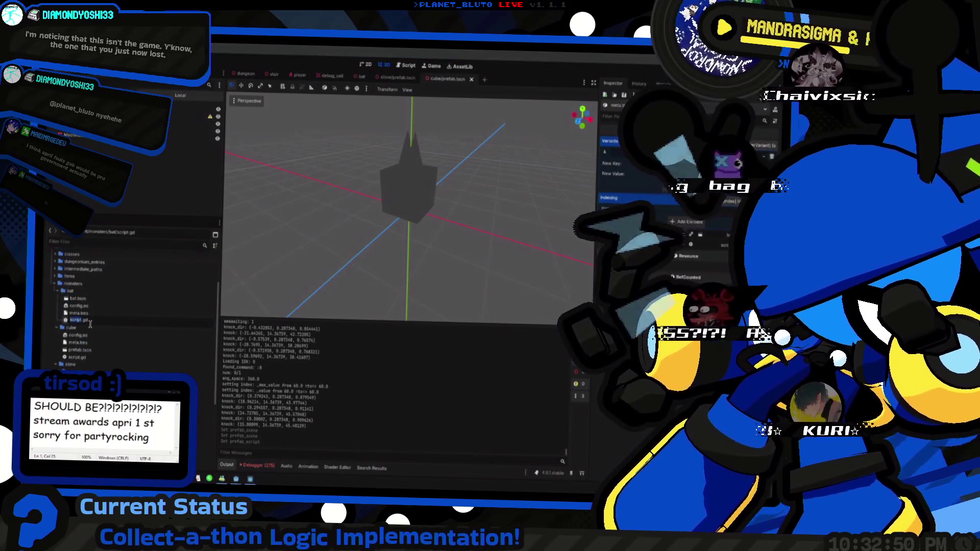
{"action": "key", "text": "Return"}
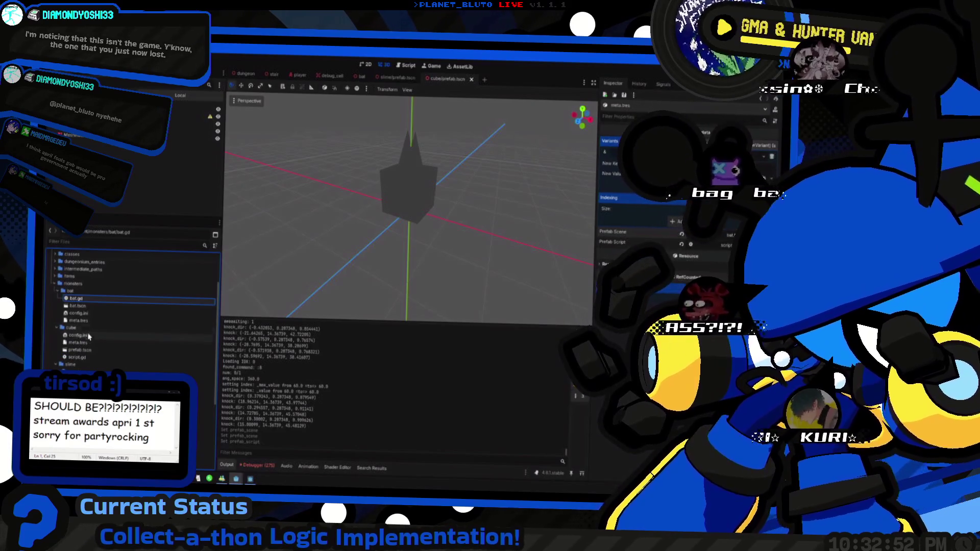
Rename the cube files to cube.tscn and cube.gd, and the slime files to slime.tscn and slime.gd.
{"action": "left_click", "coordinate": [92, 351]}
{"action": "left_click", "coordinate": [93, 351]}
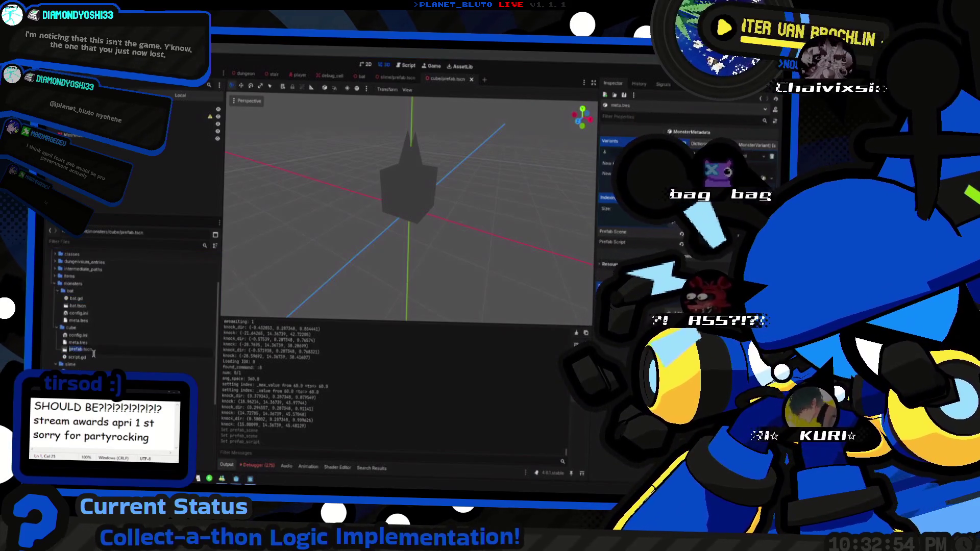
{"action": "key", "text": "Return"}
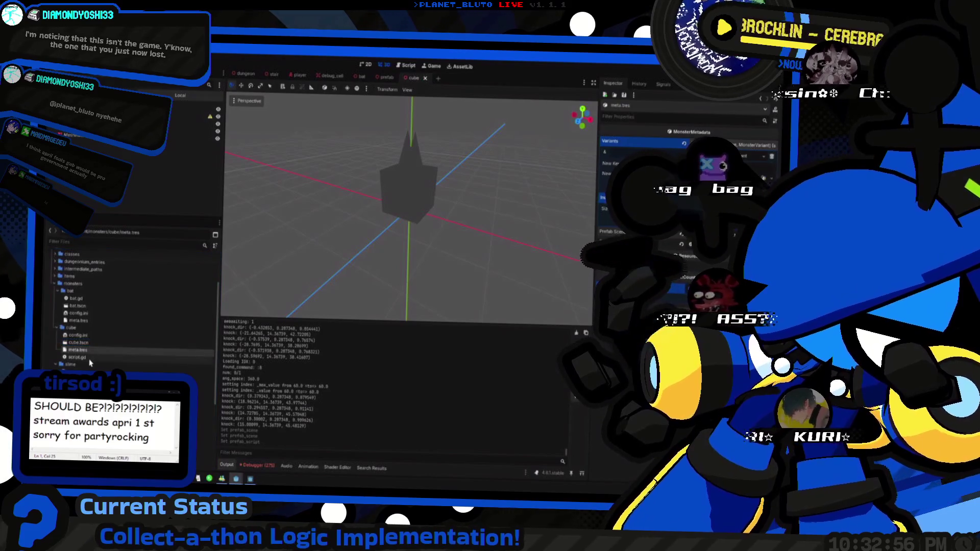
{"action": "left_click", "coordinate": [90, 357]}
{"action": "key", "text": "Return"}
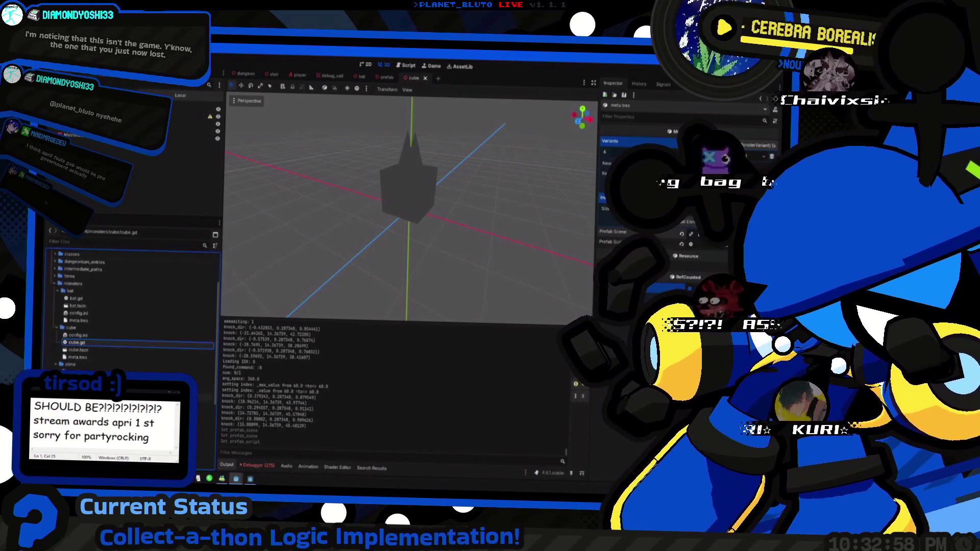
{"action": "type", "text": "slime"}
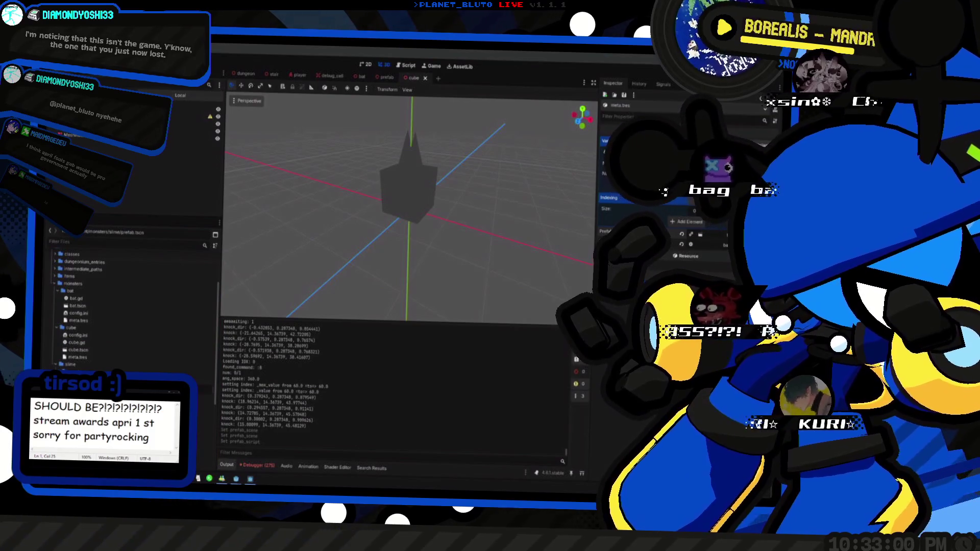
{"action": "key", "text": "Return"}
{"action": "left_click", "coordinate": [89, 387]}
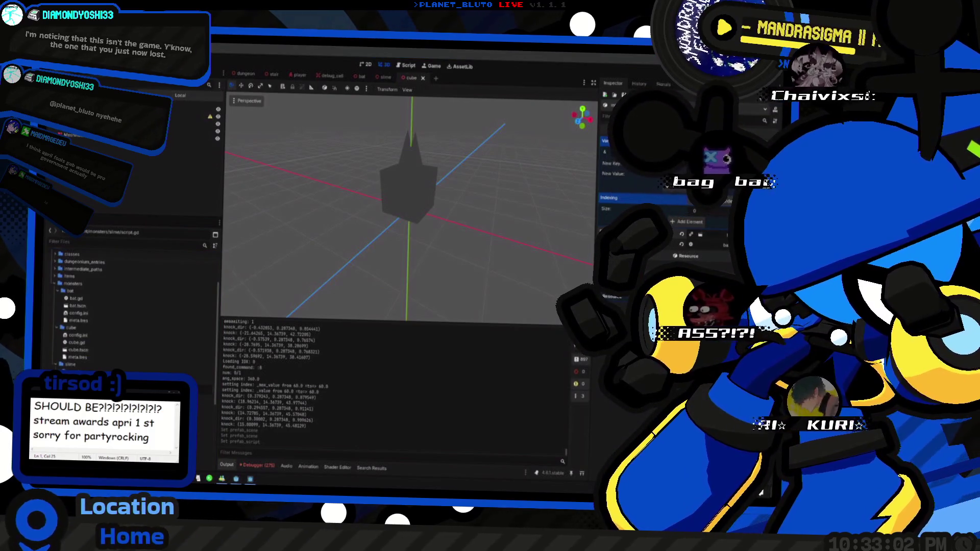
{"action": "key", "text": "Return"}
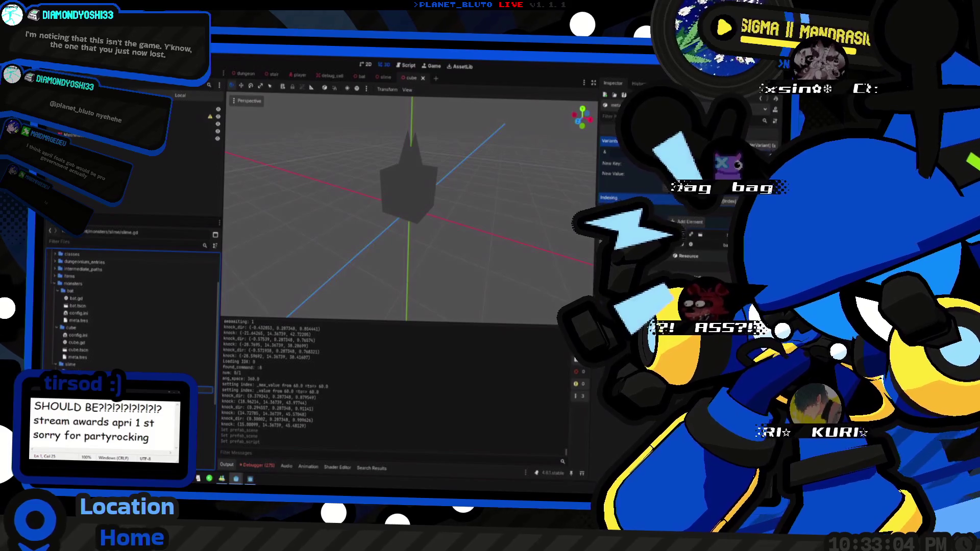
Assign cube.tscn and cube.gd in the cube's meta.tres, check the bat's Variants, then launch.
{"action": "left_click", "coordinate": [82, 357]}
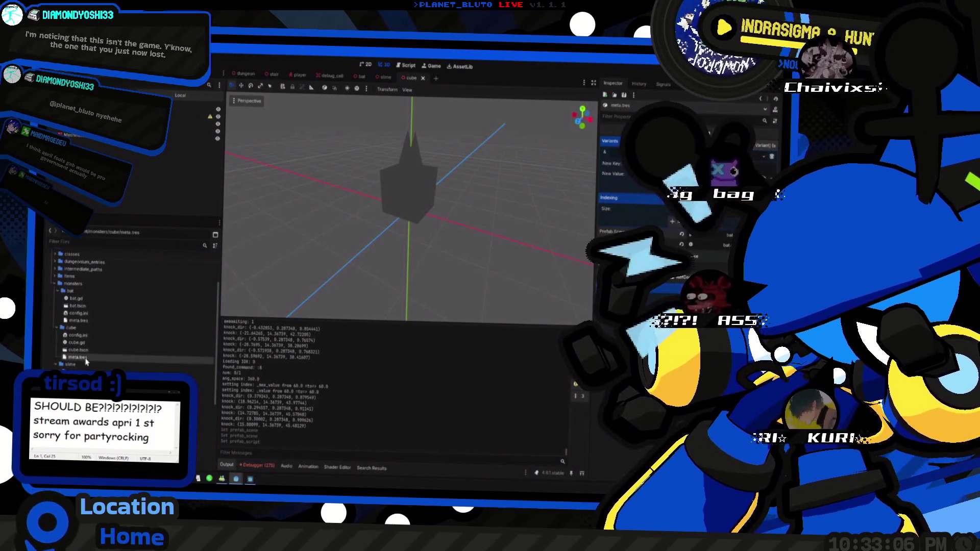
{"action": "mouse_move", "coordinate": [78, 350]}
{"action": "left_mouse_down"}
{"action": "mouse_move", "coordinate": [207, 361]}
{"action": "mouse_move", "coordinate": [689, 235]}
{"action": "mouse_move", "coordinate": [723, 247]}
{"action": "left_mouse_up"}
{"action": "left_click", "coordinate": [76, 343]}
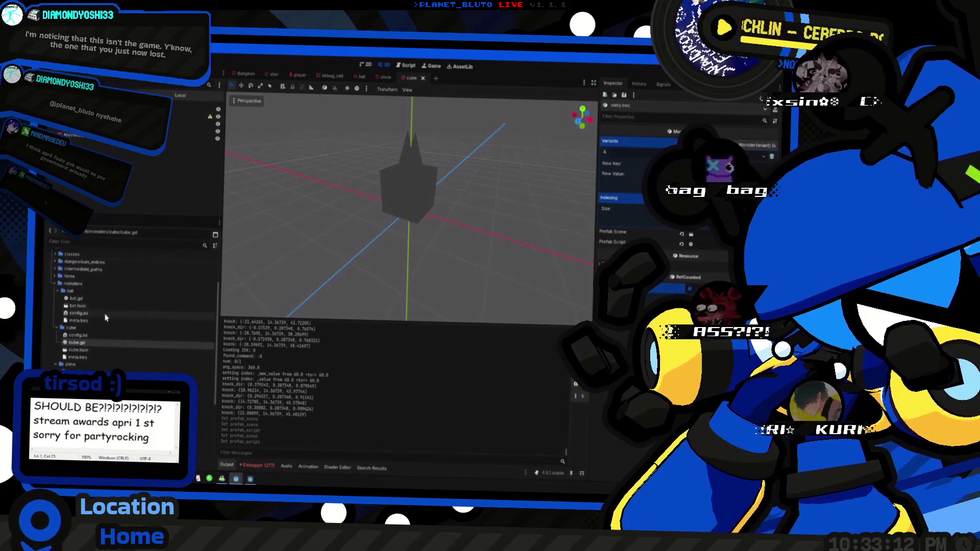
{"action": "left_click", "coordinate": [77, 305]}
{"action": "left_click", "coordinate": [91, 320]}
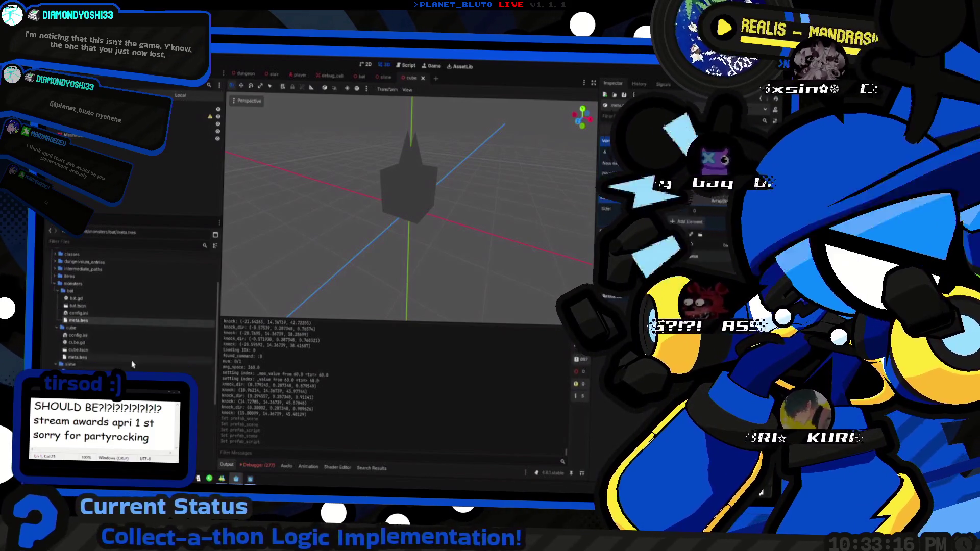
{"action": "left_click", "coordinate": [618, 140]}
{"action": "key", "text": "F5"}
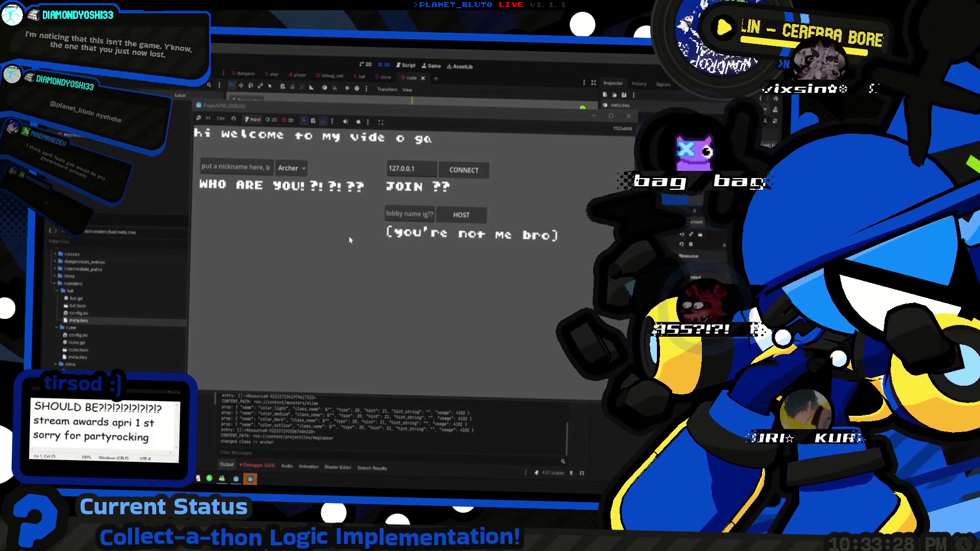
Host a game as Knight, spawn three bats via the dungeon console, and enlarge the window.
{"action": "left_click", "coordinate": [289, 168]}
{"action": "left_click", "coordinate": [286, 196]}
{"action": "left_click", "coordinate": [461, 215]}
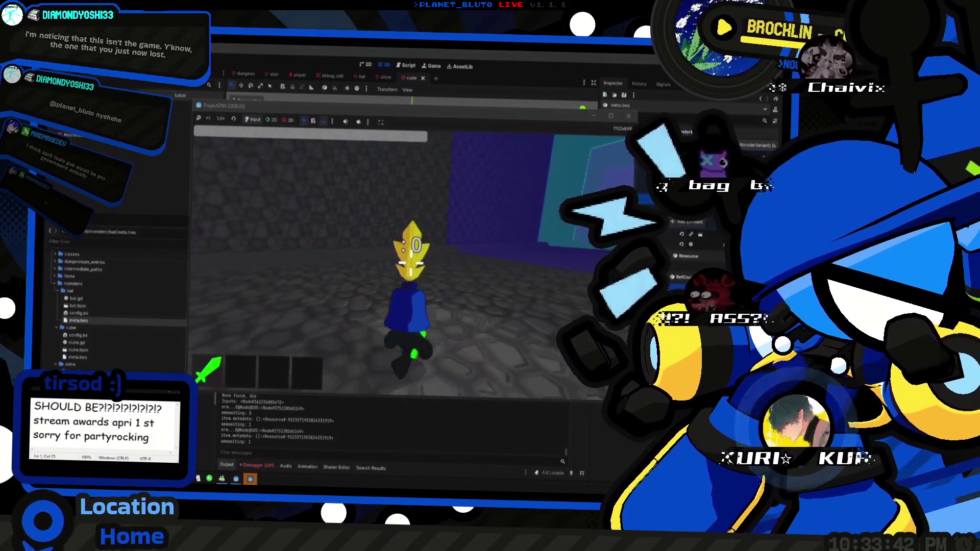
{"action": "key", "text": "grave"}
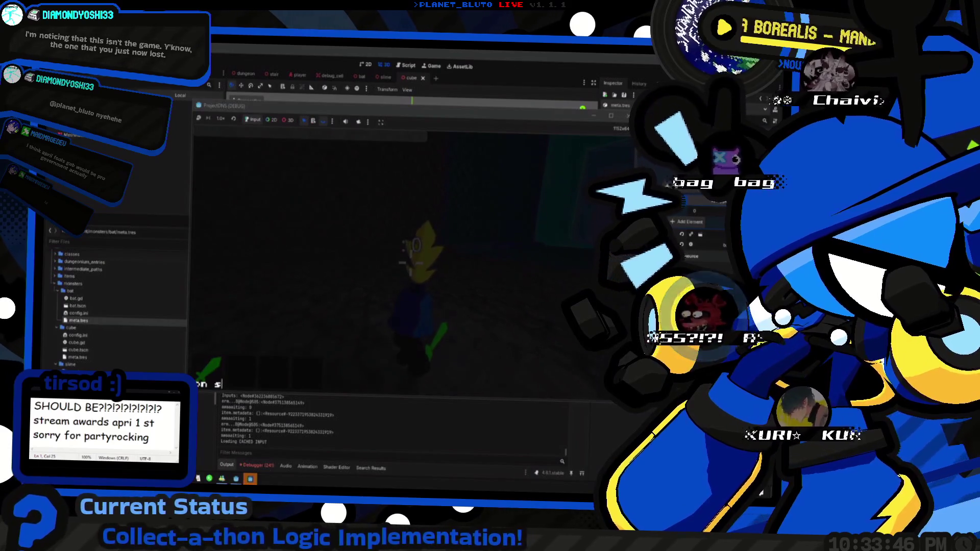
{"action": "key", "text": "Return"}
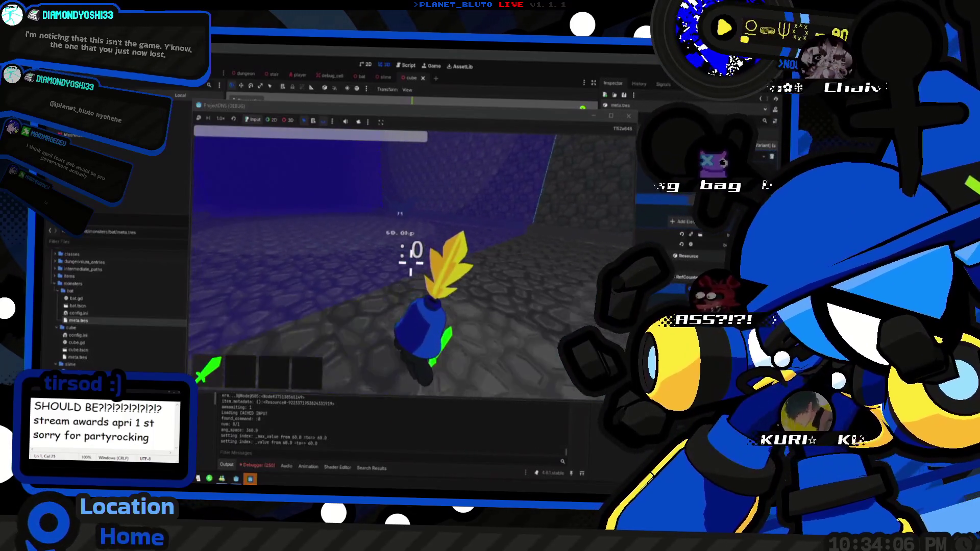
{"action": "left_click", "coordinate": [611, 116]}
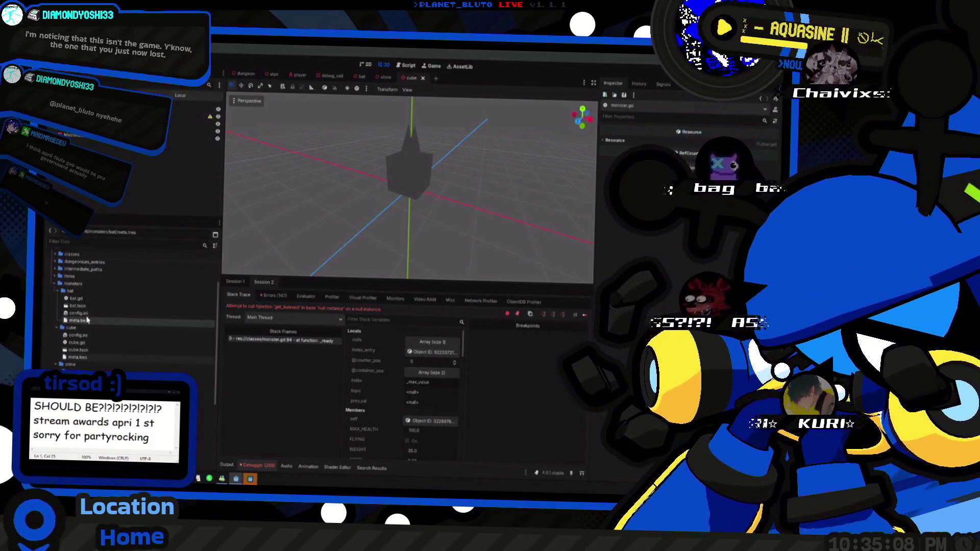
Rename the cube monster folder in the FileSystem dock to '!cube' so it sorts first.
{"action": "left_click", "coordinate": [82, 358]}
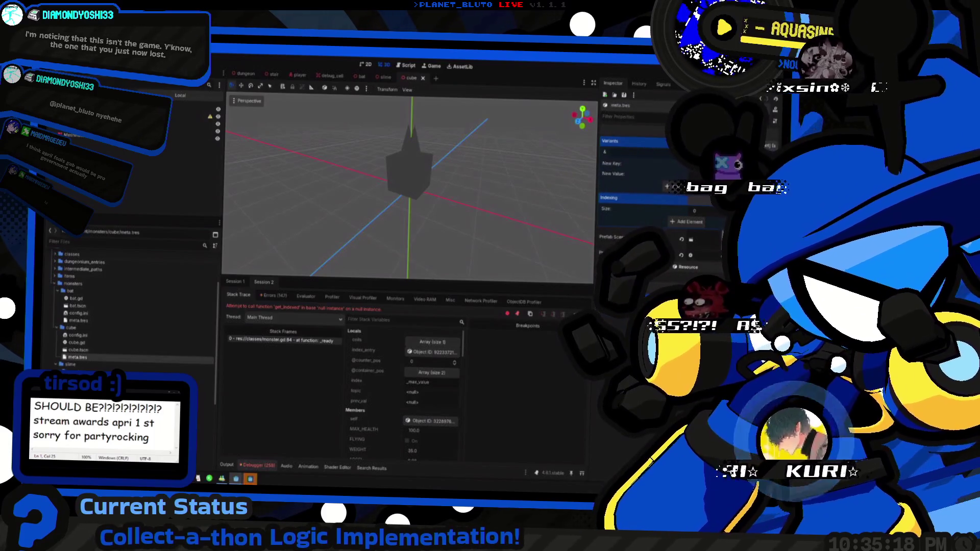
{"action": "left_click", "coordinate": [87, 329]}
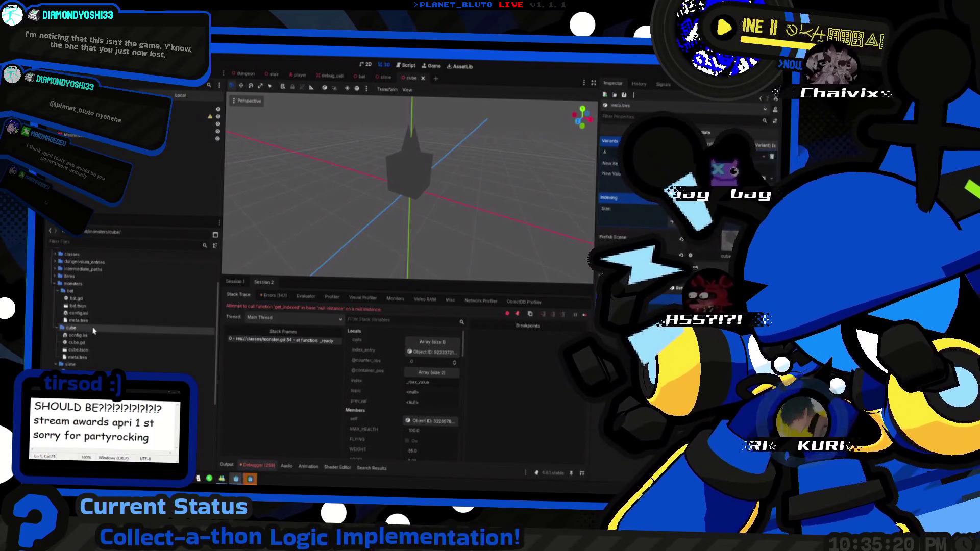
{"action": "key", "text": "F2"}
{"action": "type", "text": "!cube"}
{"action": "key", "text": "Return"}
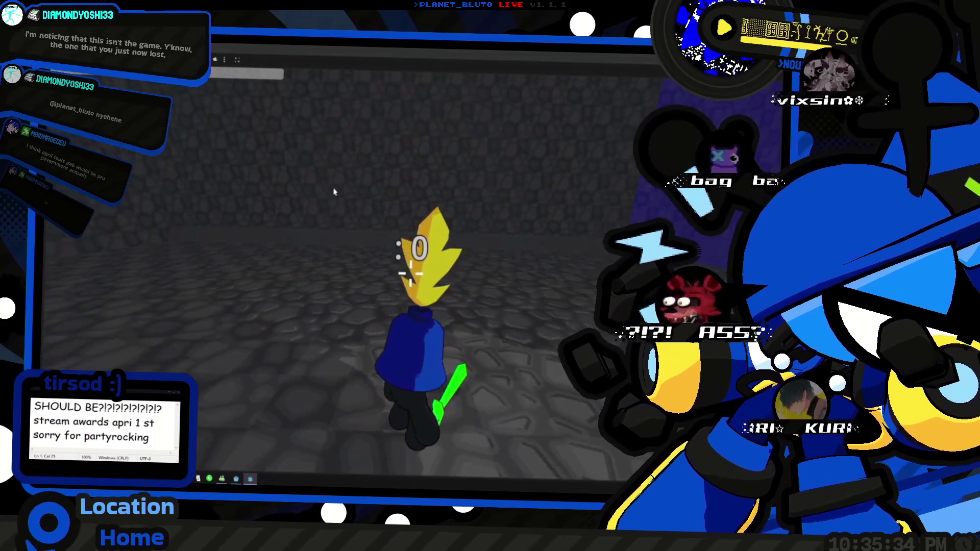
Walk the character through the first corridors past the blue, teal and grey stone walls.
{"action": "key", "text": "w"}
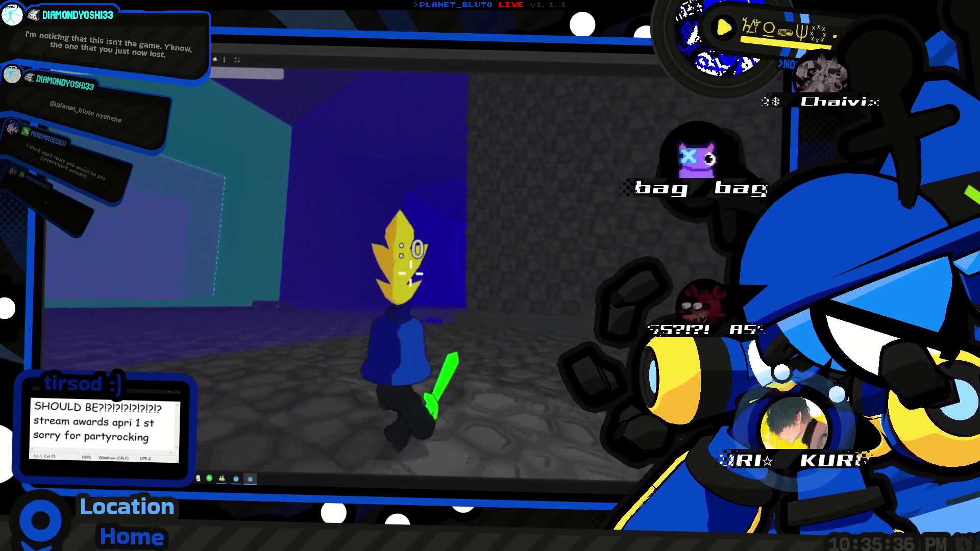
{"action": "key", "text": "w"}
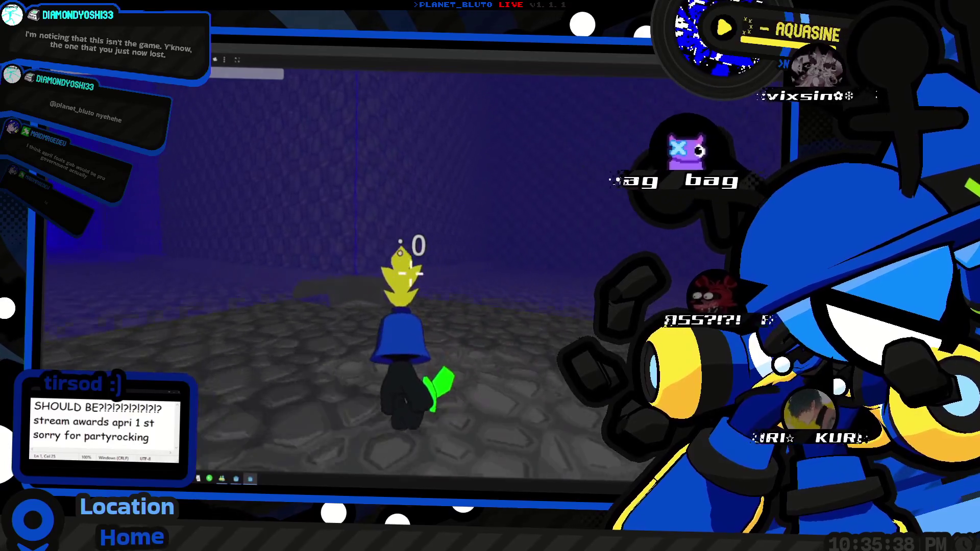
{"action": "key", "text": "w"}
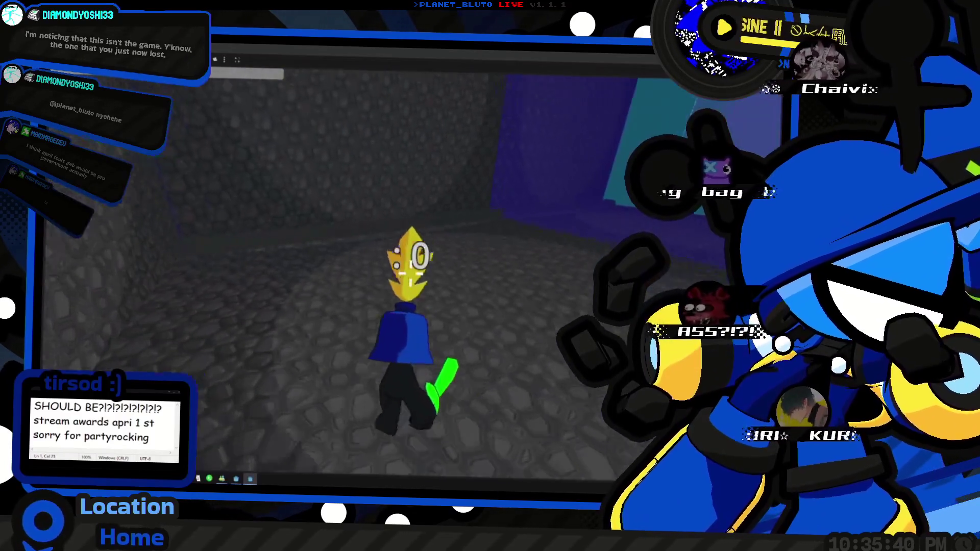
{"action": "key", "text": "w"}
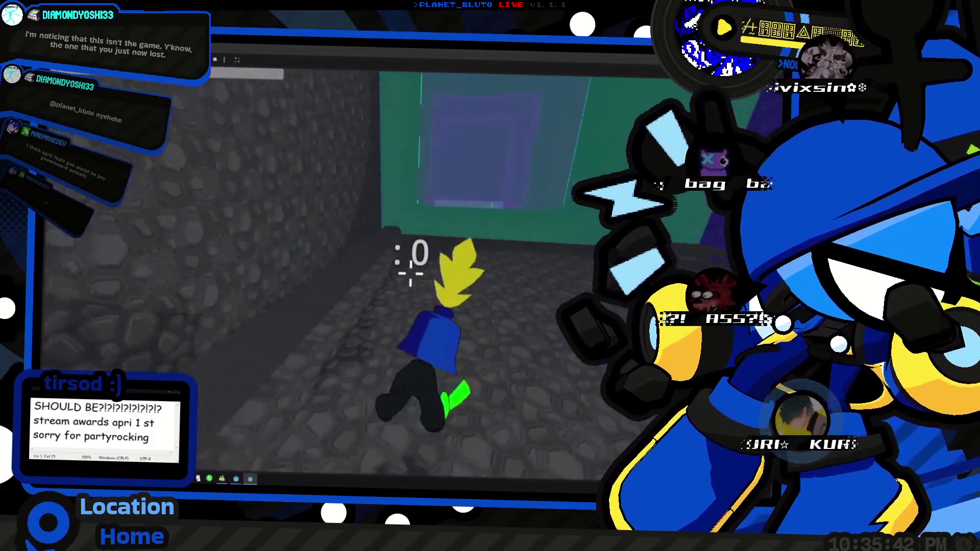
{"action": "key", "text": "w"}
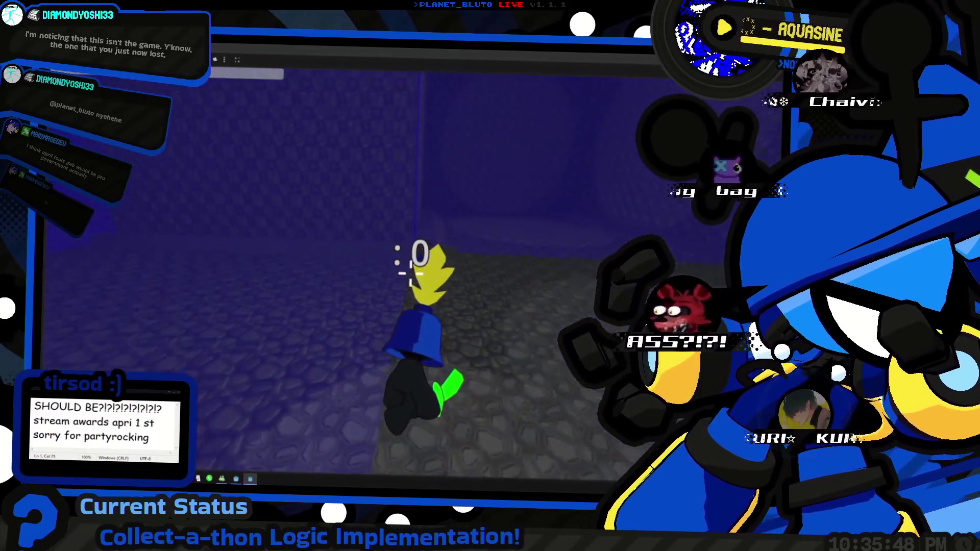
{"action": "key", "text": "w"}
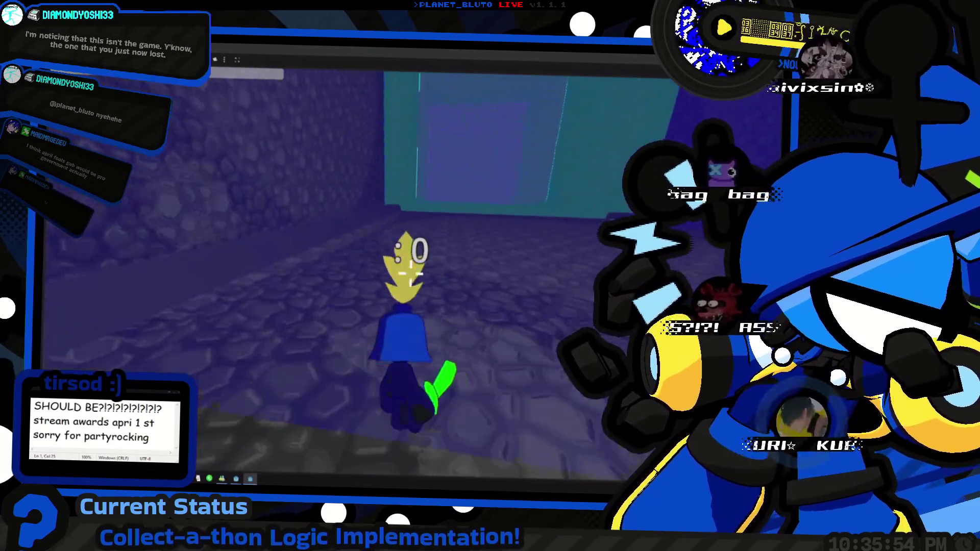
Continue through the purple-lit water and along the cobblestone corridor toward the slime room.
{"action": "key", "text": "w"}
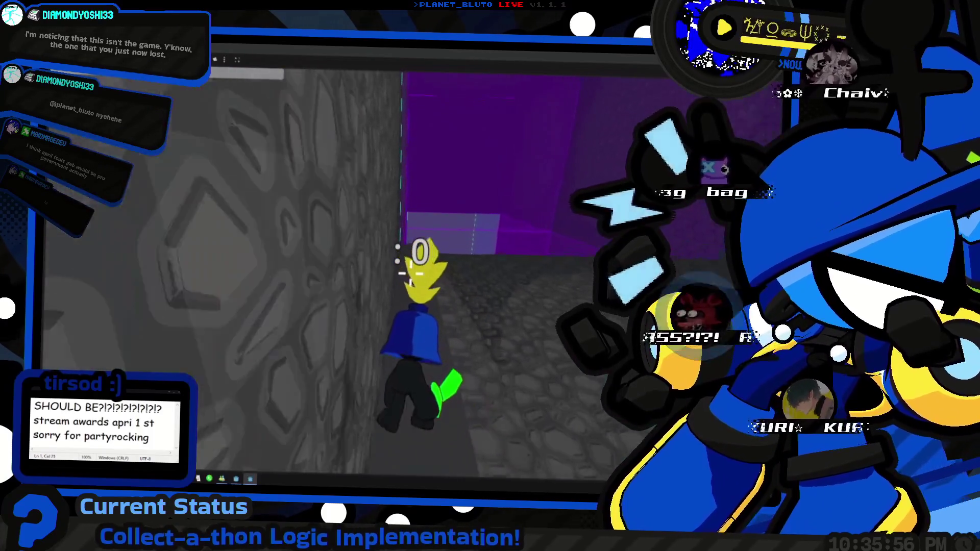
{"action": "key", "text": "w"}
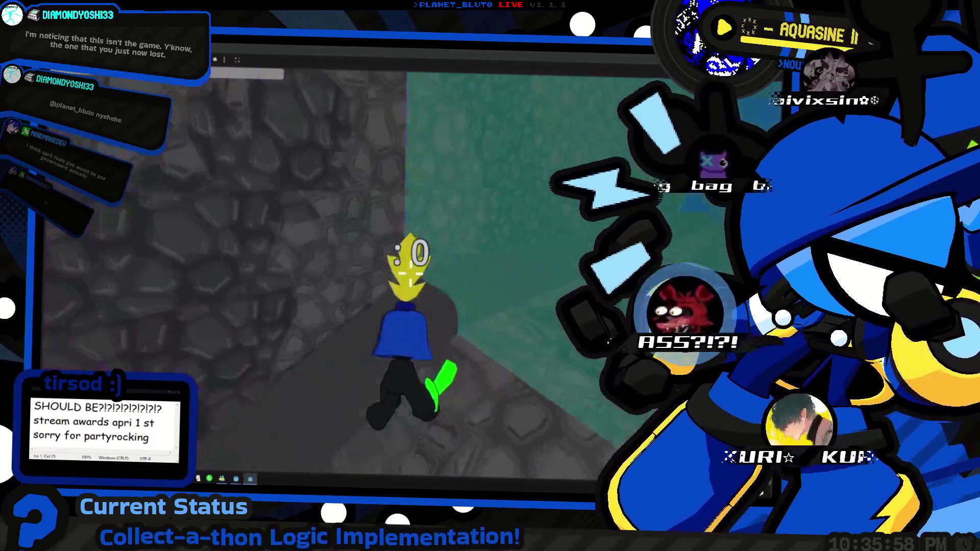
{"action": "key", "text": "w"}
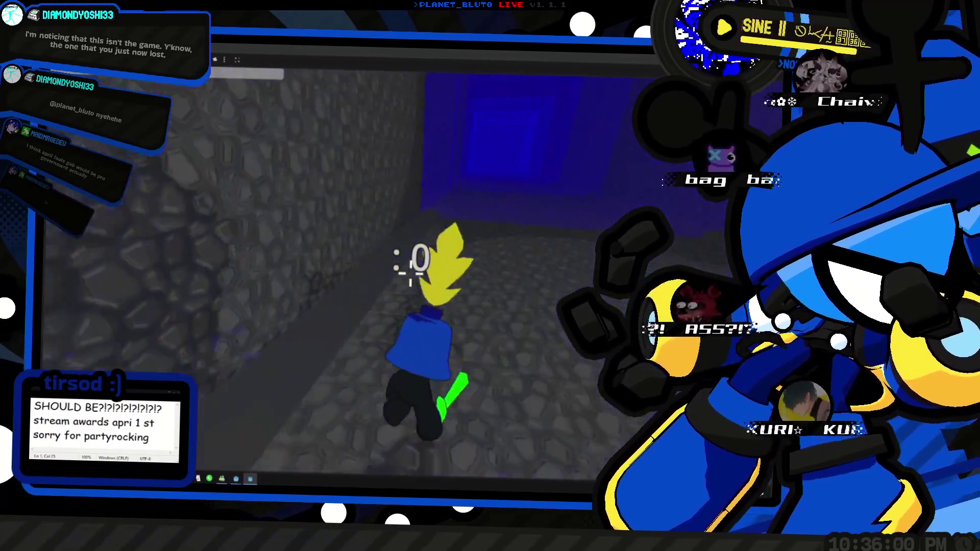
{"action": "key", "text": "w"}
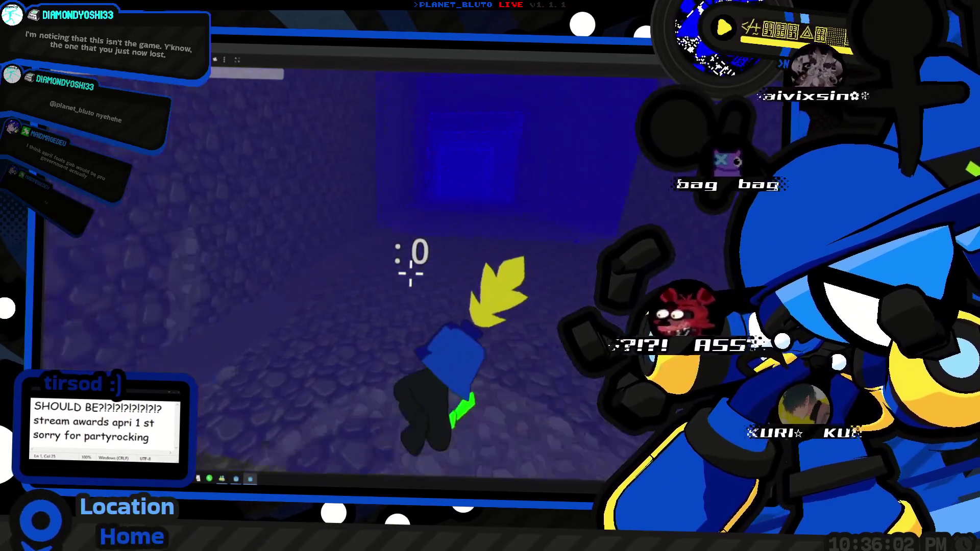
{"action": "key", "text": "w"}
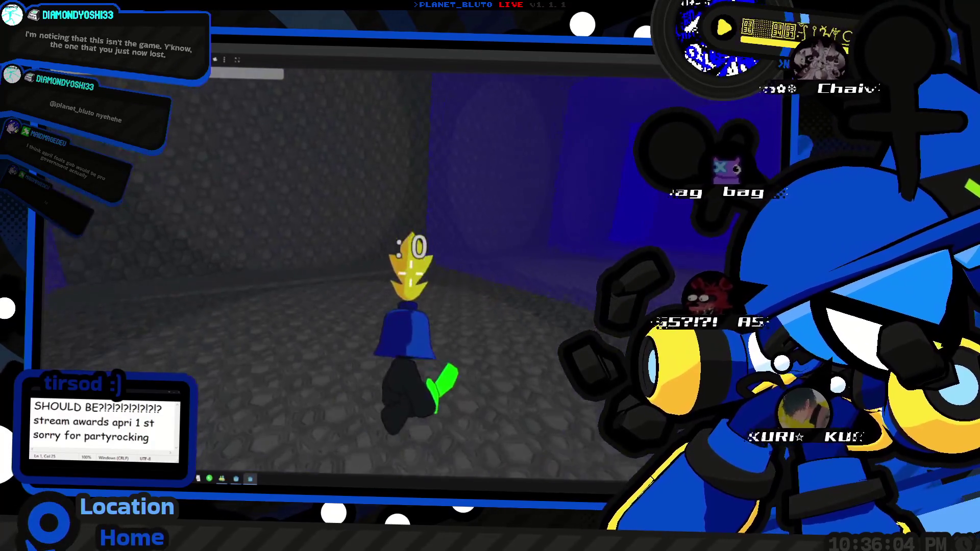
{"action": "key", "text": "w"}
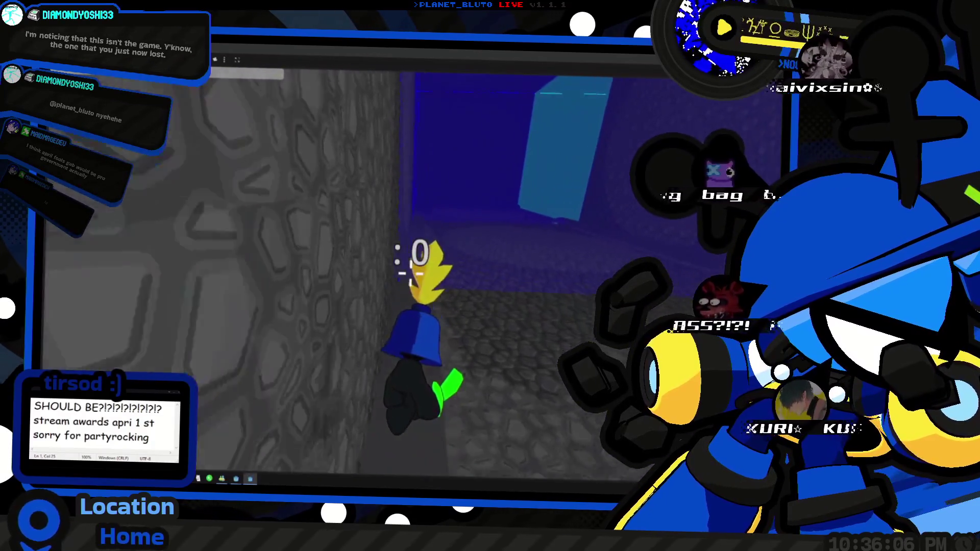
{"action": "key", "text": "w"}
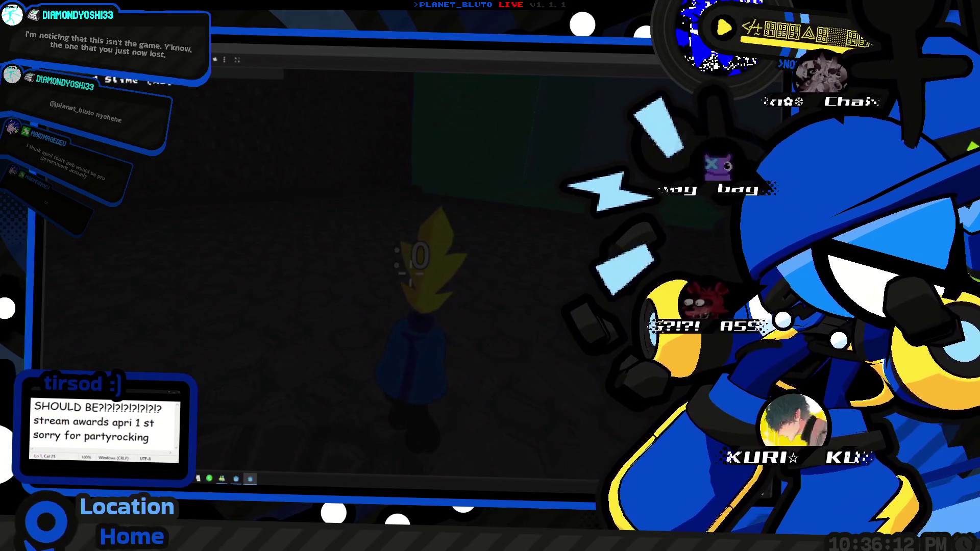
Approach the green slimes and strike them repeatedly, cutting them from 60.0hp to 20.0hp.
{"action": "key", "text": "w"}
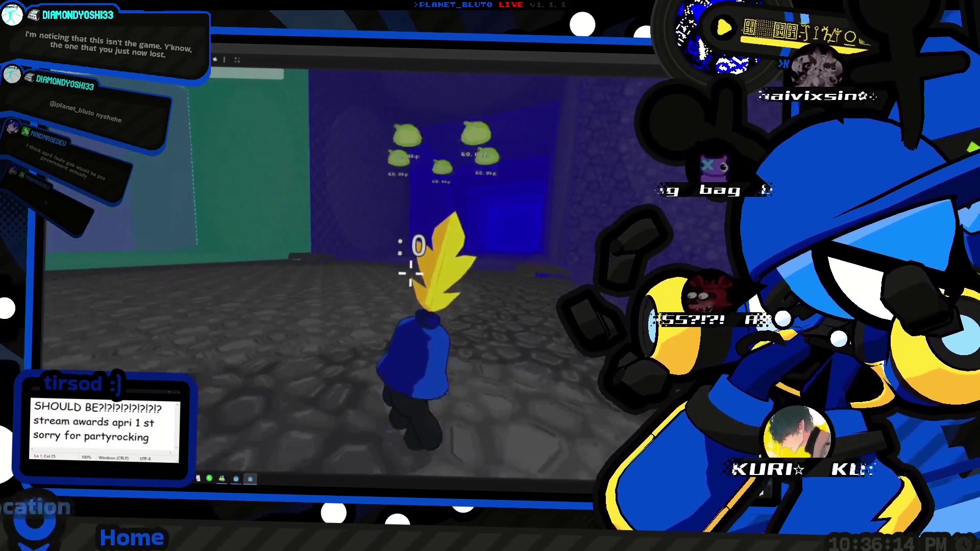
{"action": "key", "text": "w"}
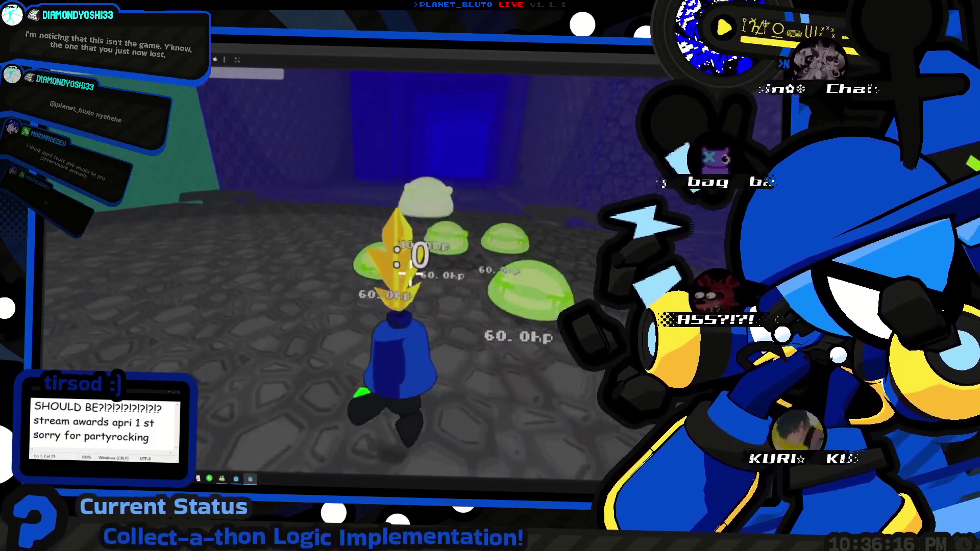
{"action": "left_click", "coordinate": [408, 262]}
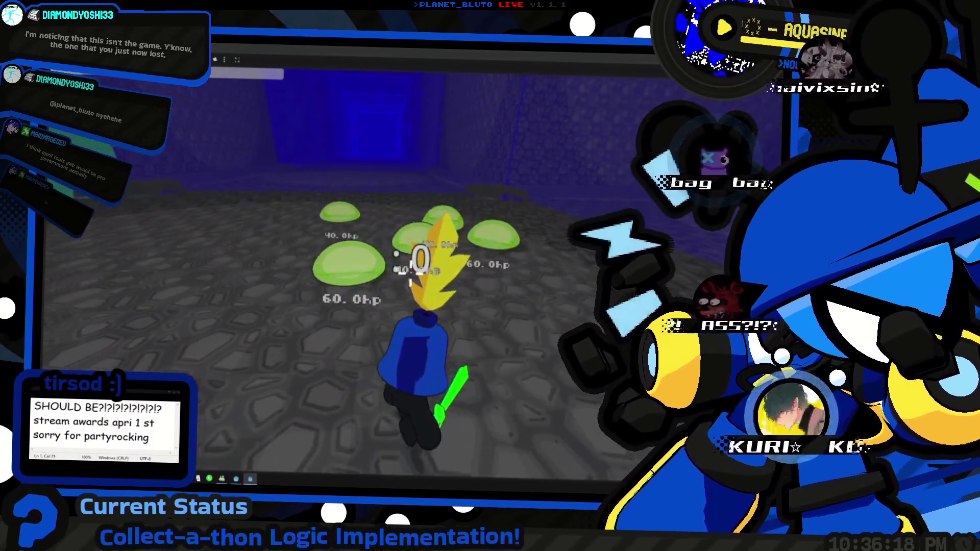
{"action": "left_click", "coordinate": [409, 263]}
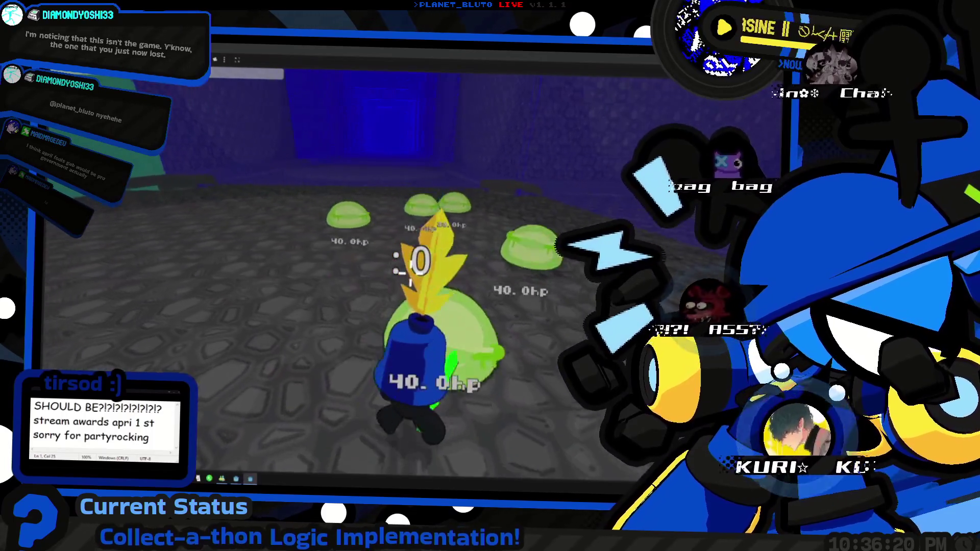
{"action": "left_click", "coordinate": [419, 263]}
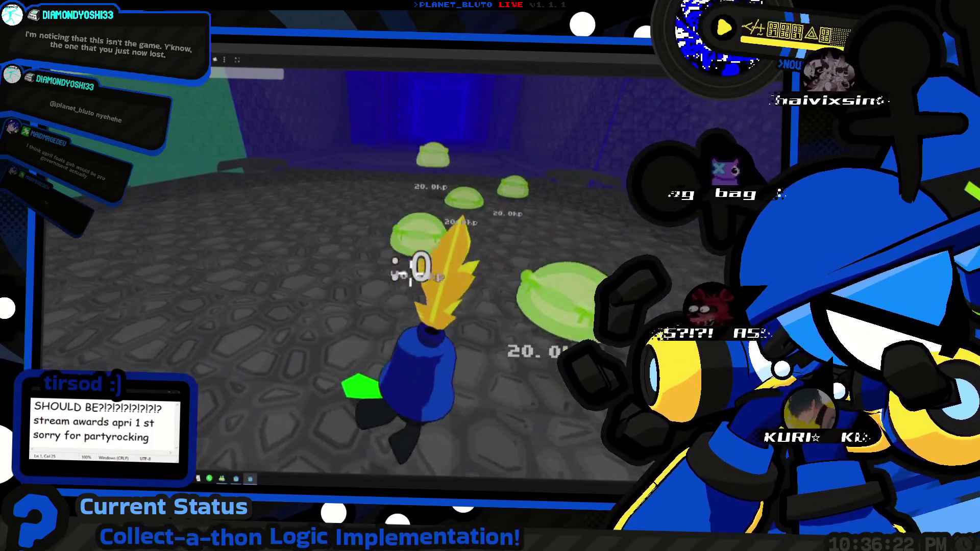
{"action": "left_click", "coordinate": [408, 268]}
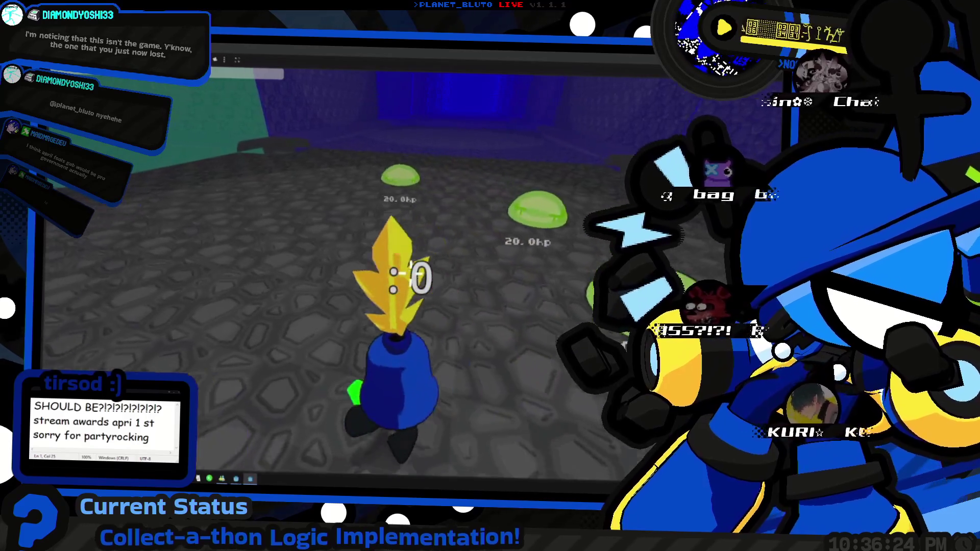
{"action": "left_click", "coordinate": [410, 276]}
{"action": "left_click", "coordinate": [411, 268]}
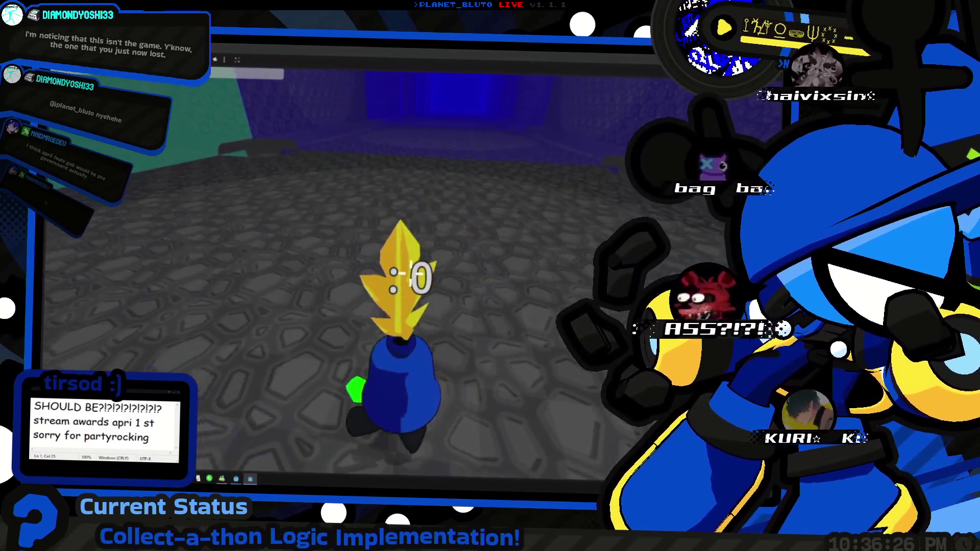
Cross the grey stone floor and the blue corridor into the next room of 60.0hp slimes.
{"action": "key", "text": "w"}
{"action": "key", "text": "w"}
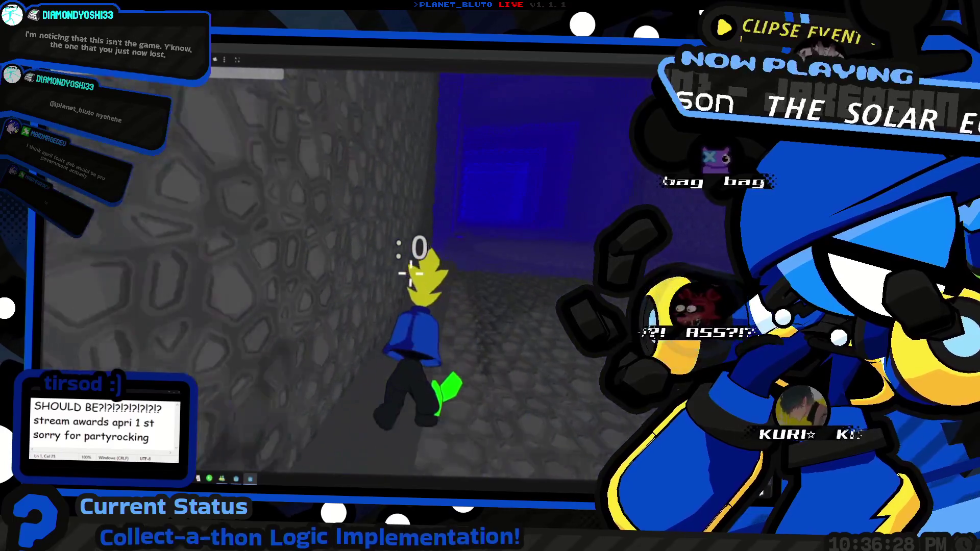
{"action": "key", "text": "w"}
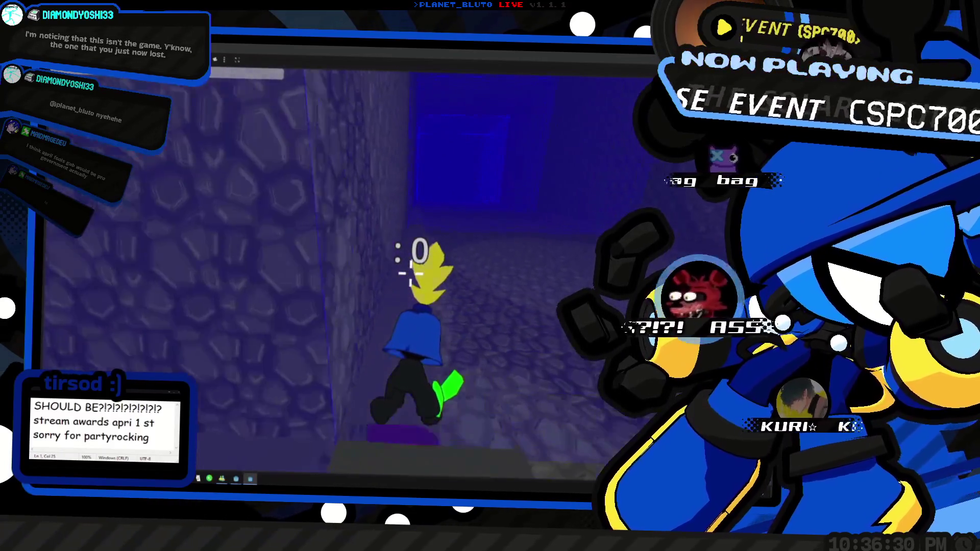
{"action": "key", "text": "w"}
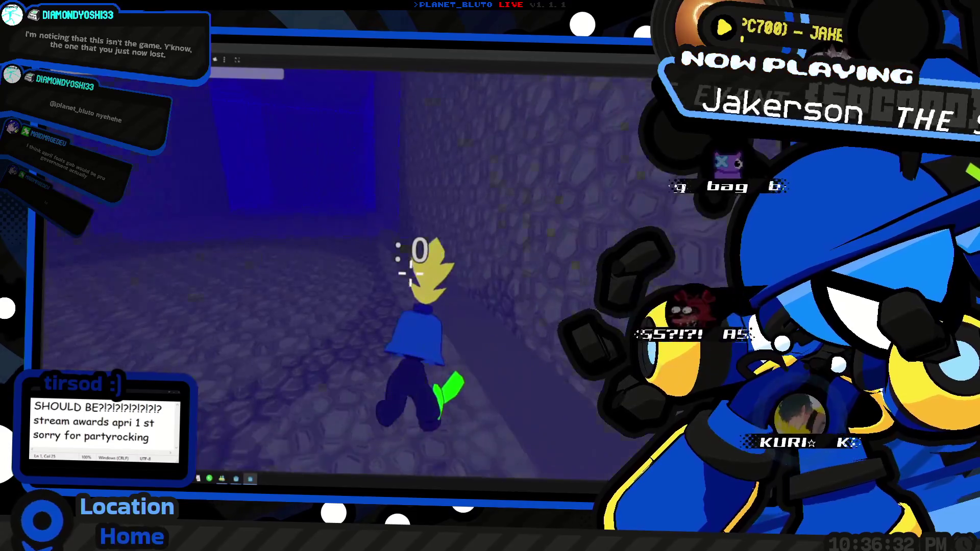
{"action": "key", "text": "w"}
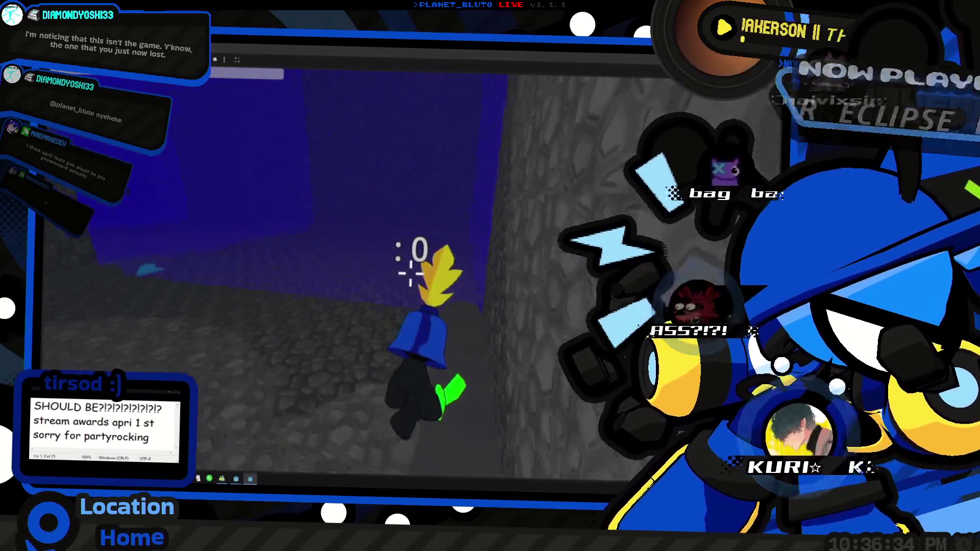
{"action": "key", "text": "w"}
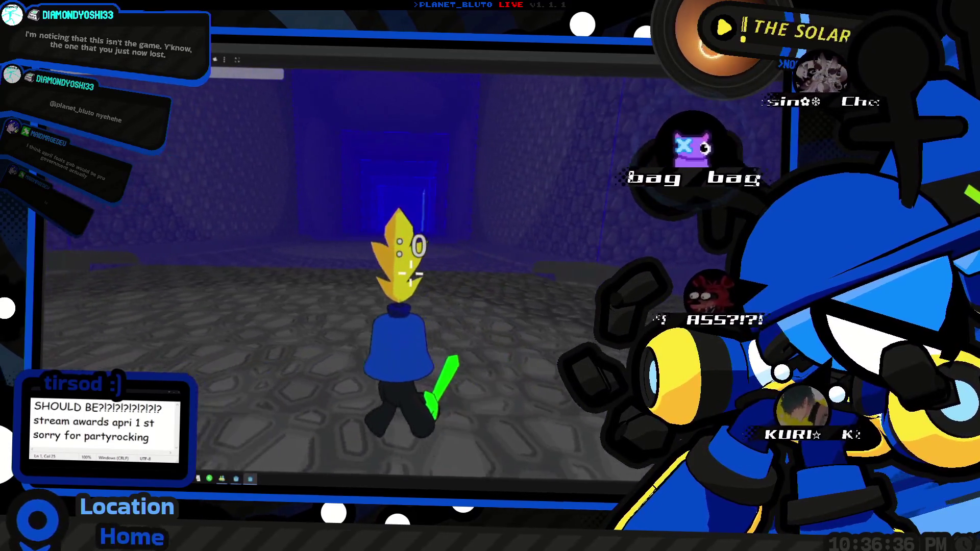
{"action": "key", "text": "w"}
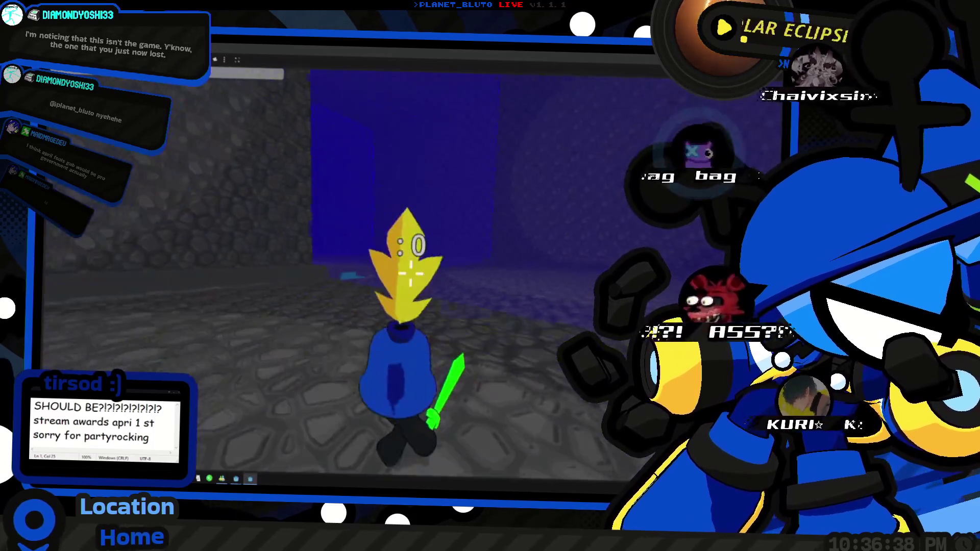
{"action": "key", "text": "w"}
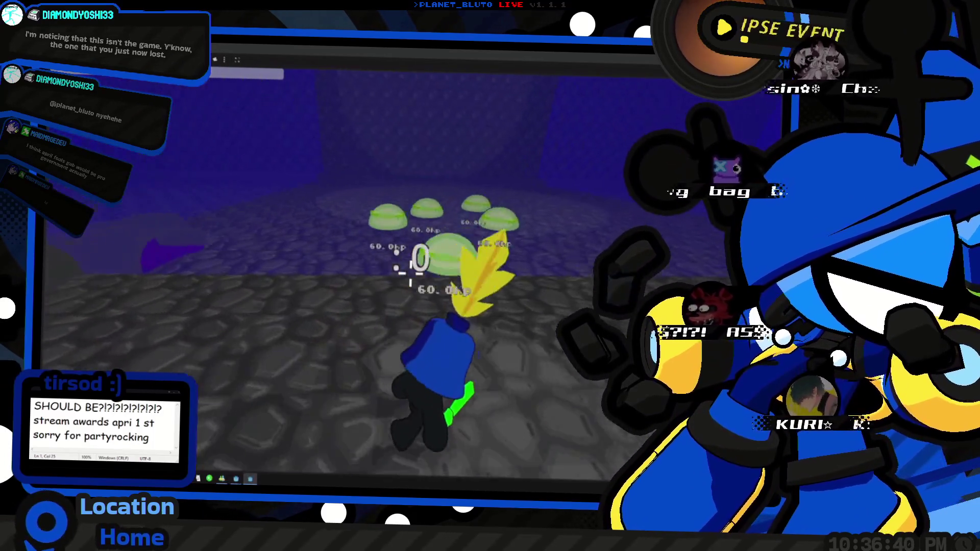
{"action": "key", "text": "w"}
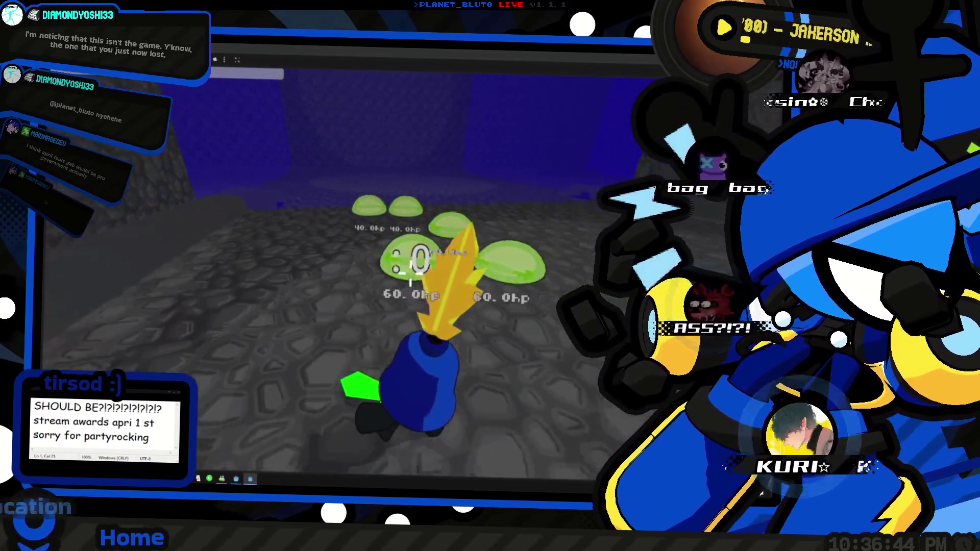
Move in among the second slime group and hit two slimes down to 20hp.
{"action": "key", "text": "w"}
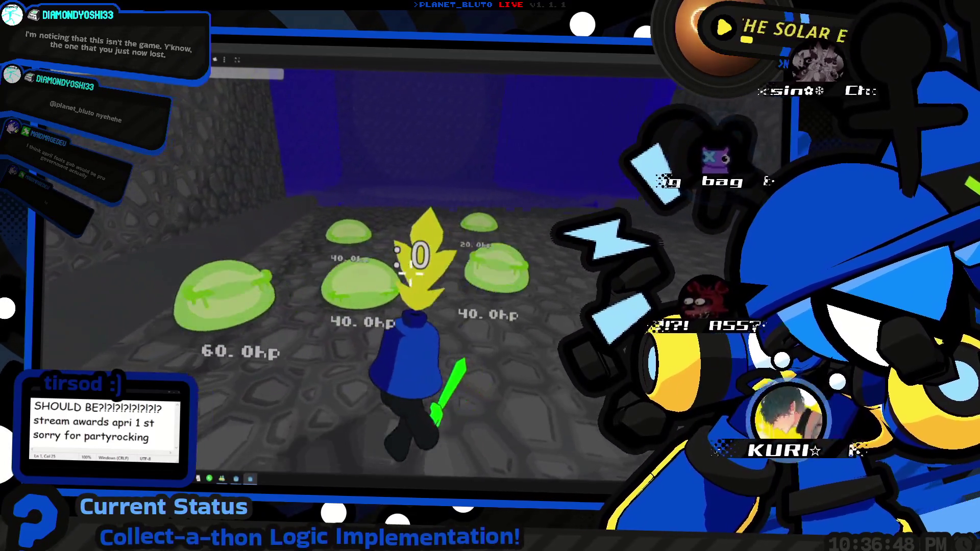
{"action": "left_click", "coordinate": [411, 274]}
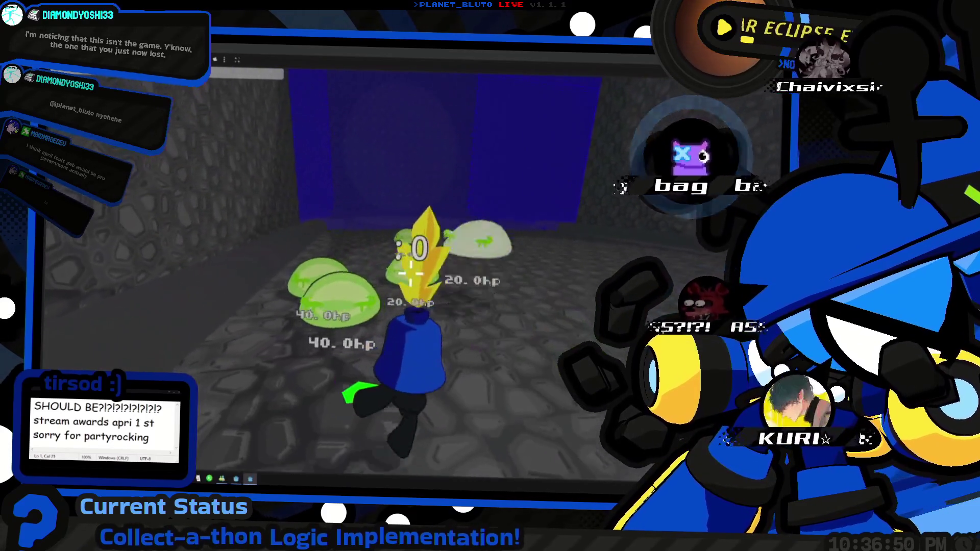
{"action": "key", "text": "w"}
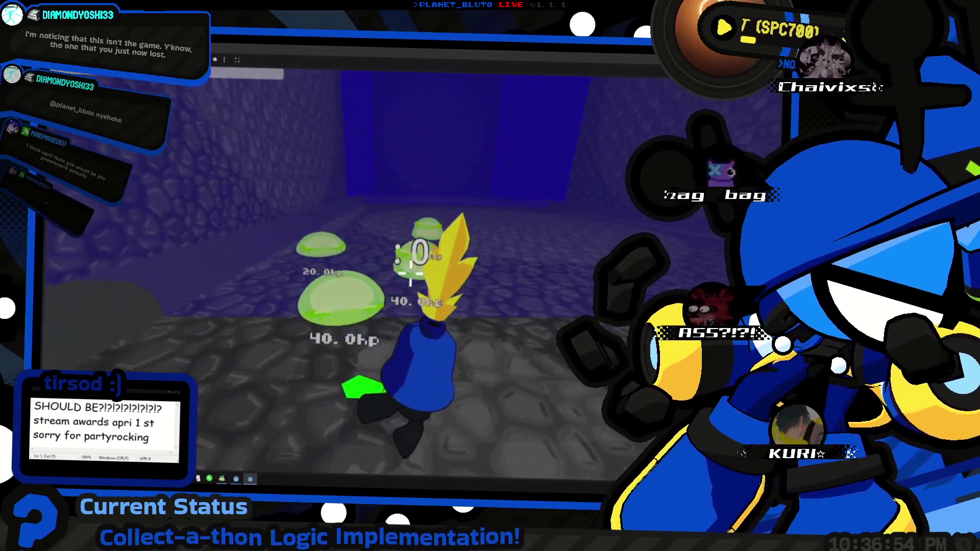
{"action": "key", "text": "w"}
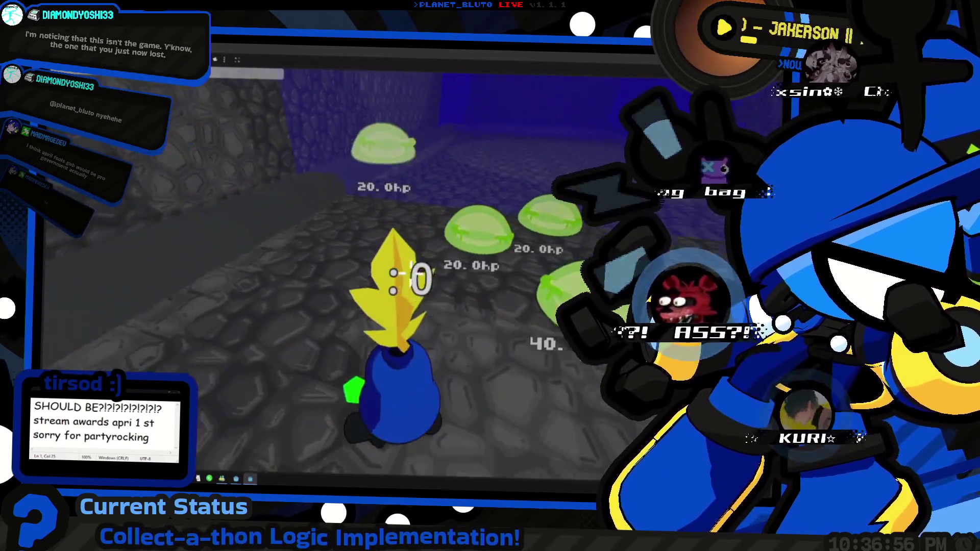
Turn away from the big slime and move past the group to face the teal doorway.
{"action": "key", "text": "w"}
{"action": "key", "text": "w"}
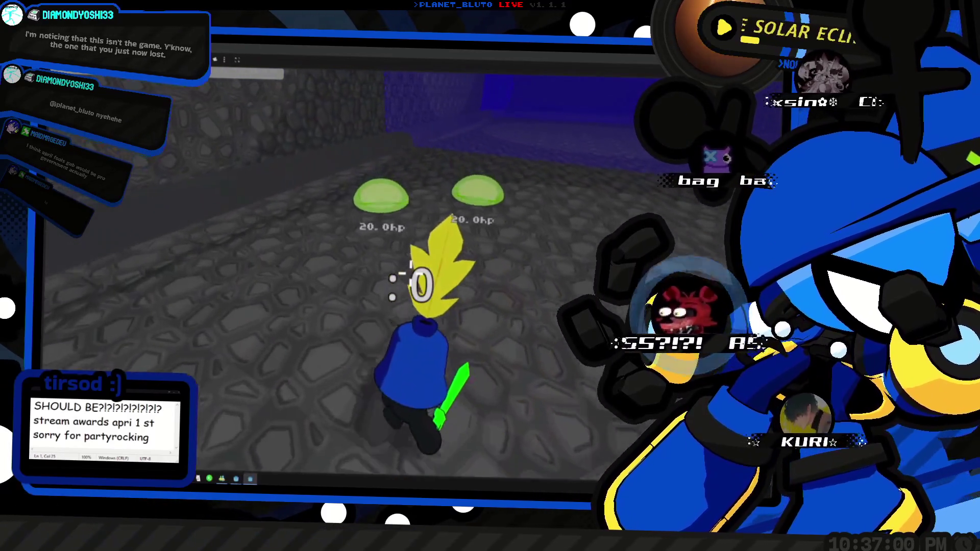
{"action": "key", "text": "w"}
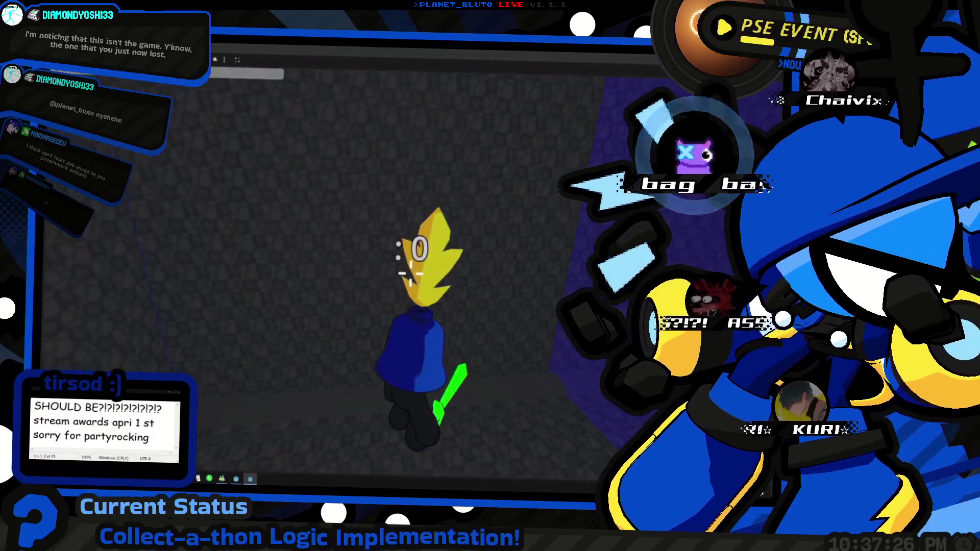
{"action": "key", "text": "w"}
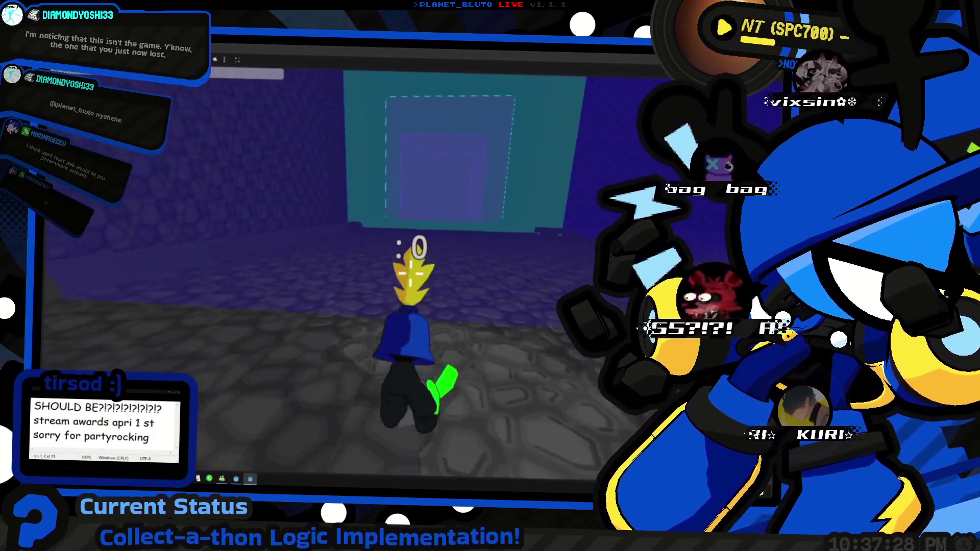
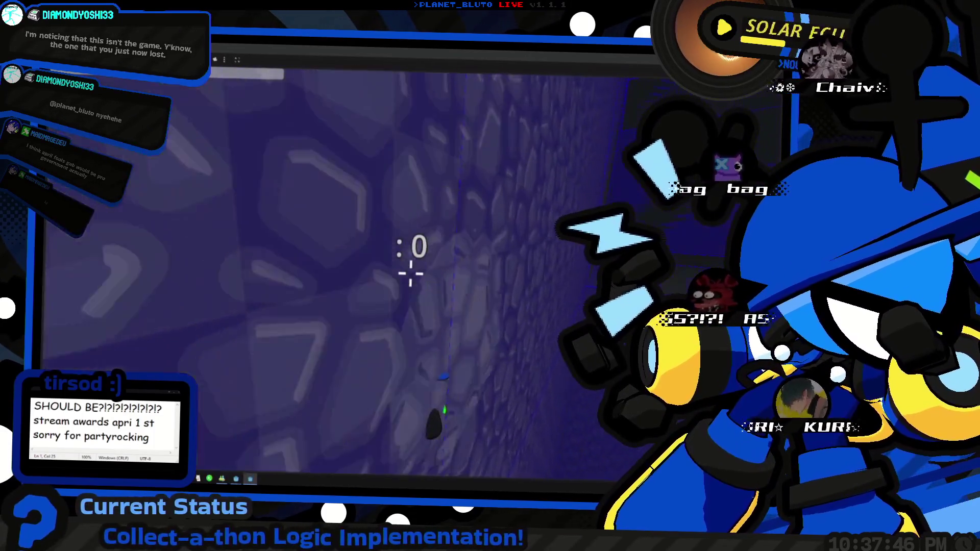
Walk the character along the stone corridor and across the dark floor toward the blue wall.
{"action": "scroll", "coordinate": [410, 274], "scroll_direction": "down", "scroll_amount": 3}
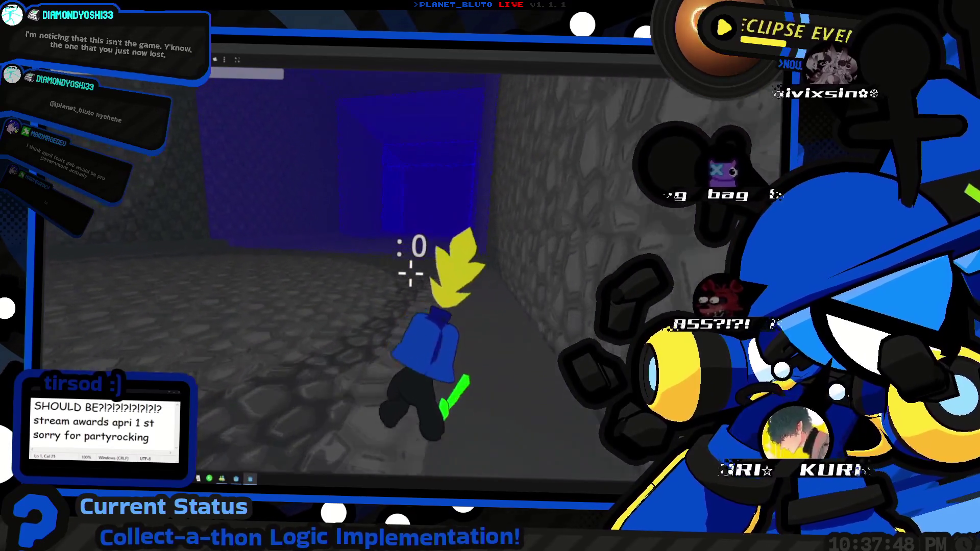
{"action": "scroll", "coordinate": [411, 274], "scroll_direction": "up", "scroll_amount": 3}
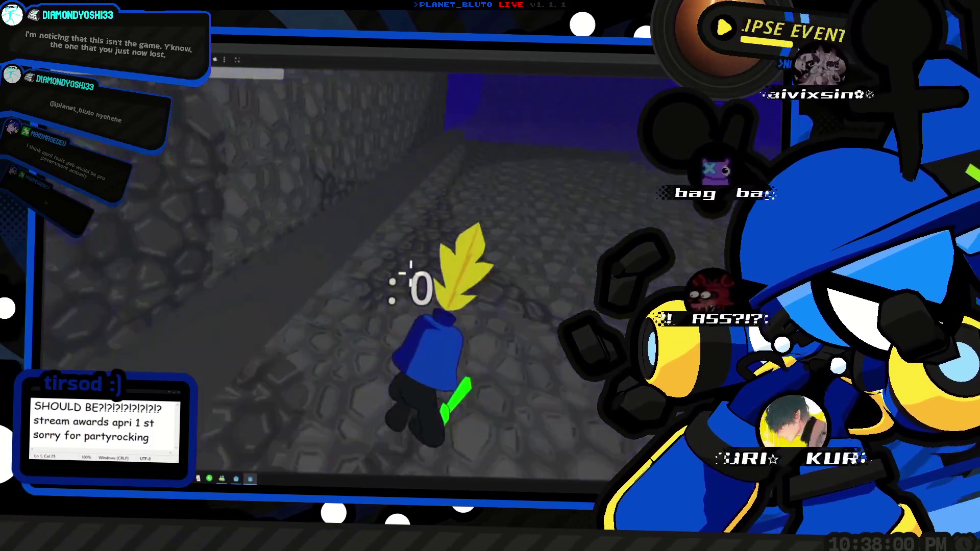
{"action": "key", "text": "w"}
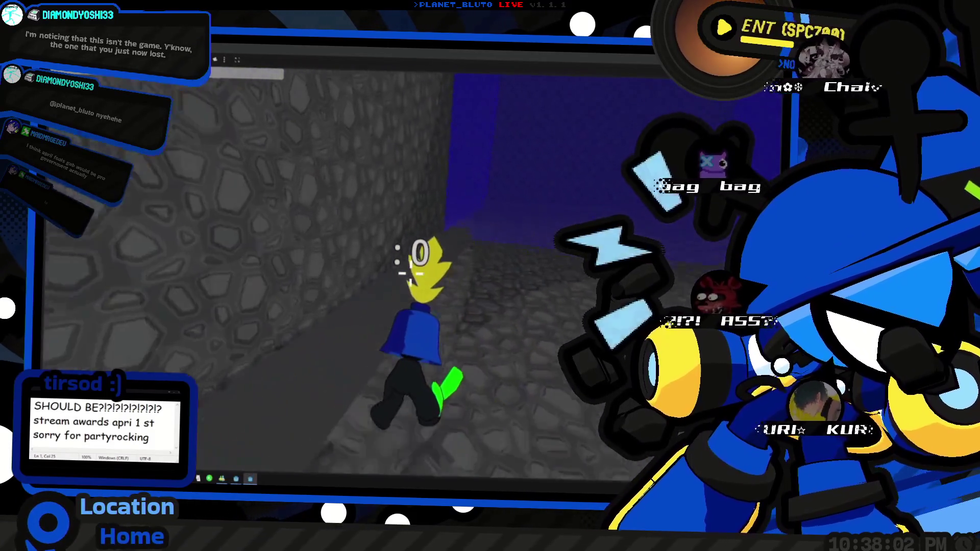
{"action": "key", "text": "w"}
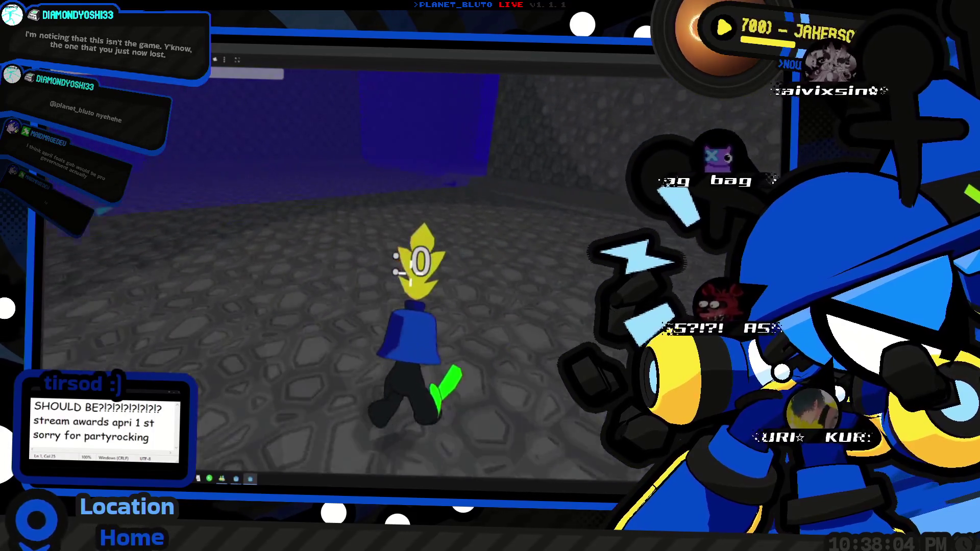
{"action": "key", "text": "w"}
{"action": "key", "text": "w"}
Walk past the glowing cyan block, through the purple-walled room, up to the green block.
{"action": "key", "text": "w"}
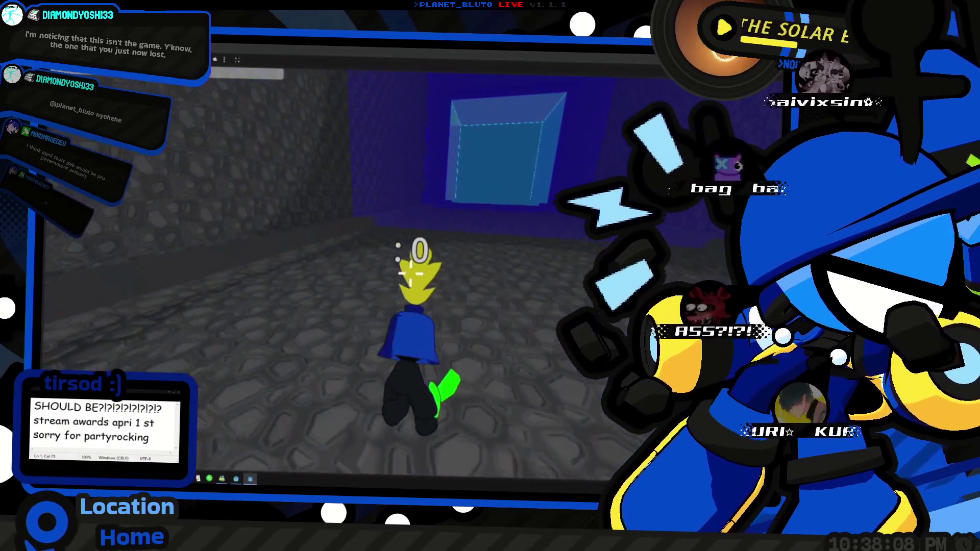
{"action": "key", "text": "w"}
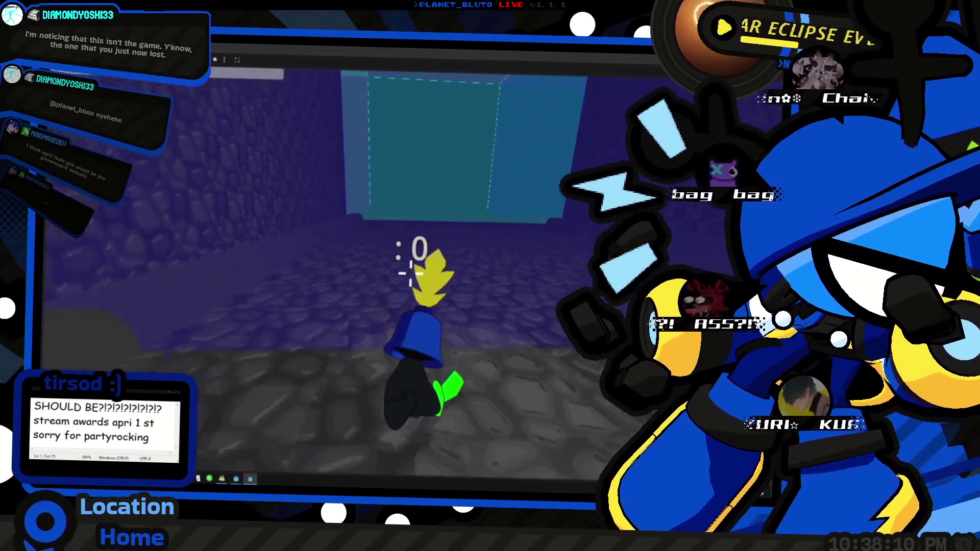
{"action": "key", "text": "w"}
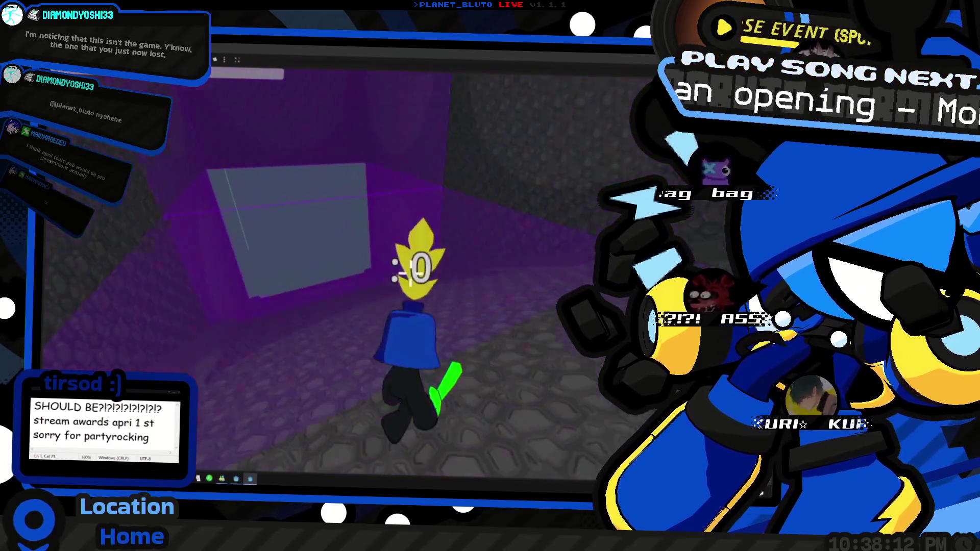
{"action": "key", "text": "w"}
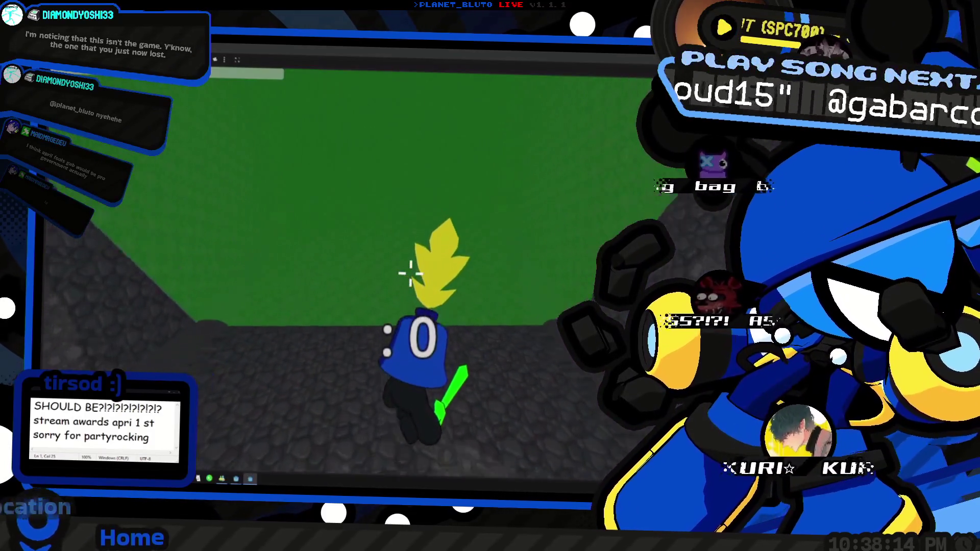
{"action": "key", "text": "w"}
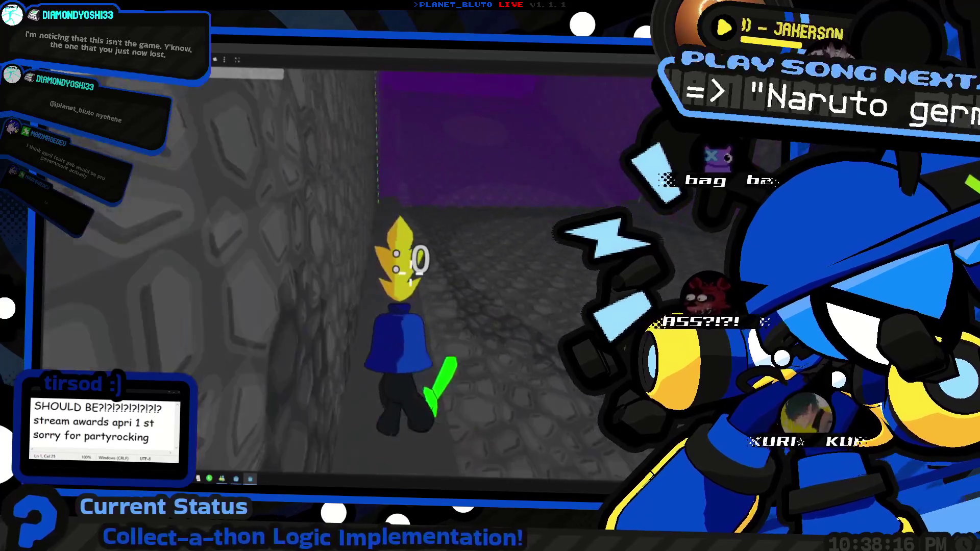
Walk down the grey stone corridor into the room with the blue wall panel.
{"action": "key", "text": "w"}
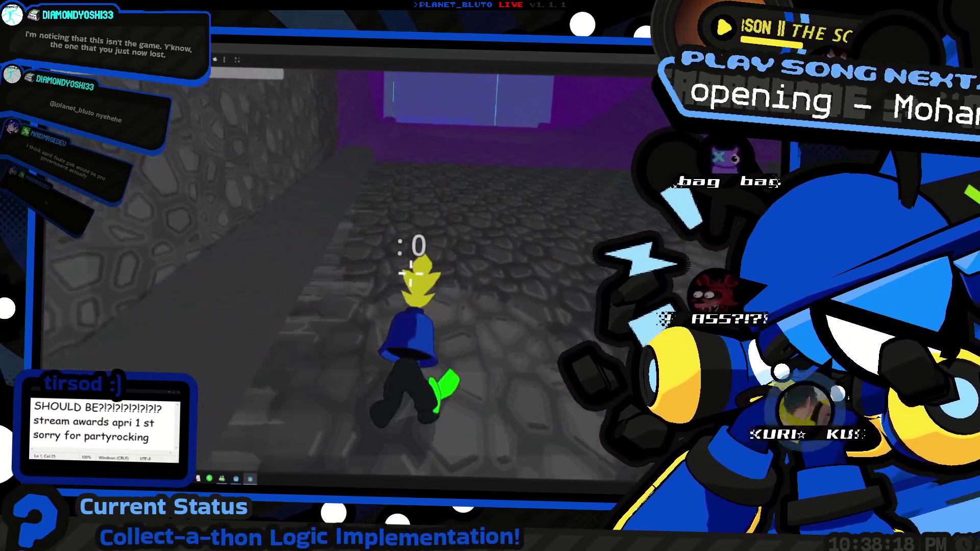
{"action": "key", "text": "w"}
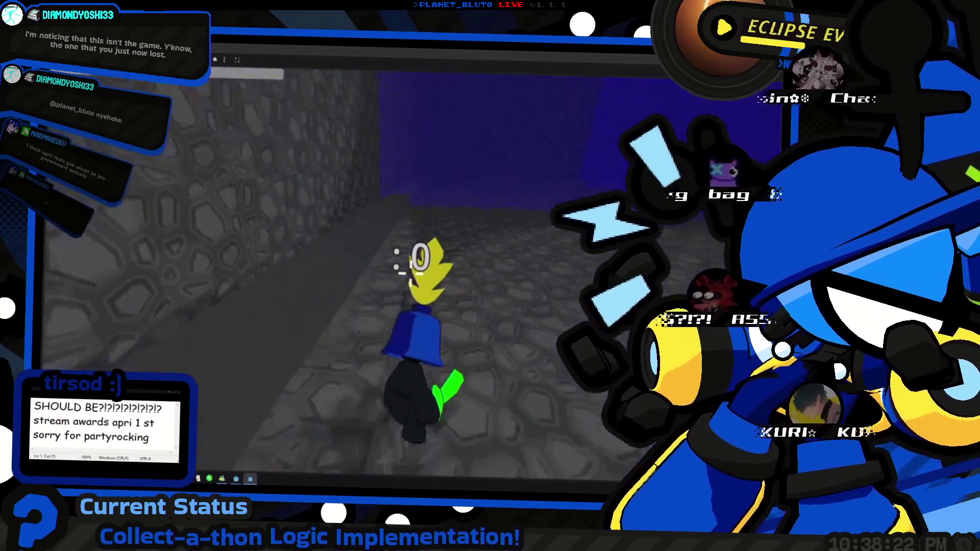
{"action": "key", "text": "w"}
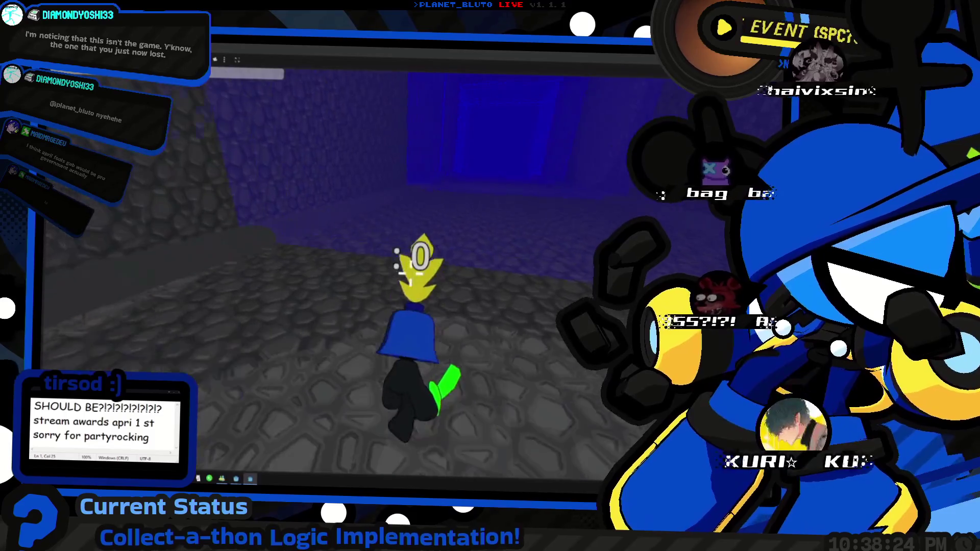
{"action": "key", "text": "w"}
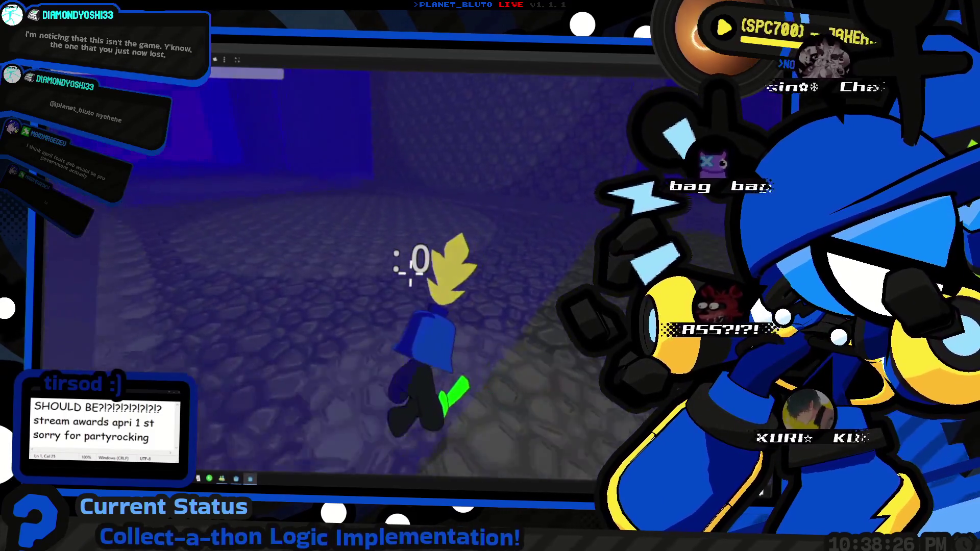
{"action": "key", "text": "w"}
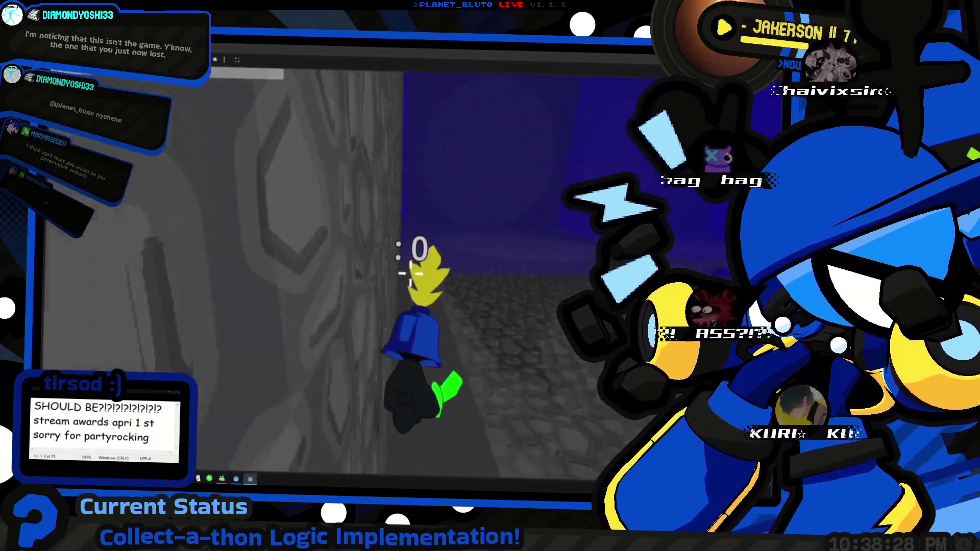
{"action": "key", "text": "w"}
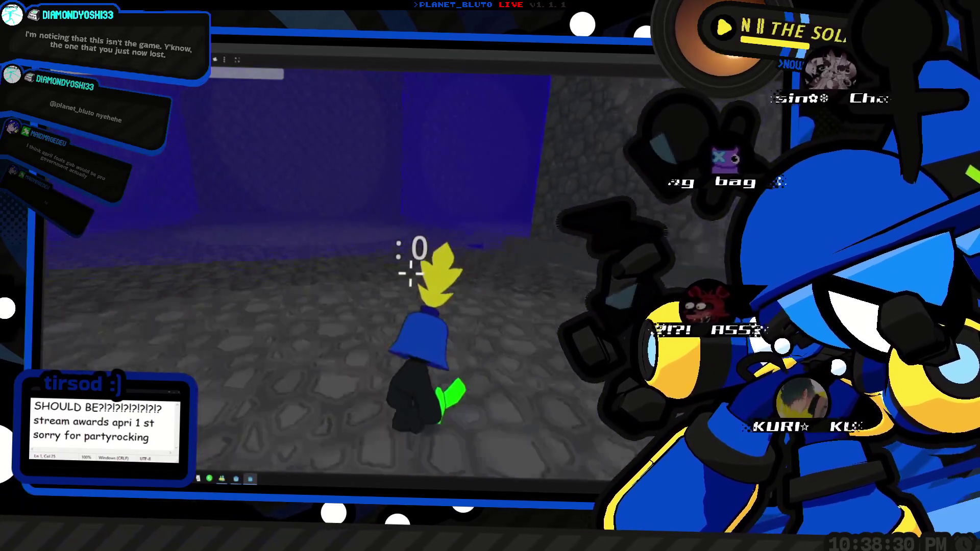
Walk the character up against the blue room's wall, then back into the cobblestone room.
{"action": "key", "text": "w"}
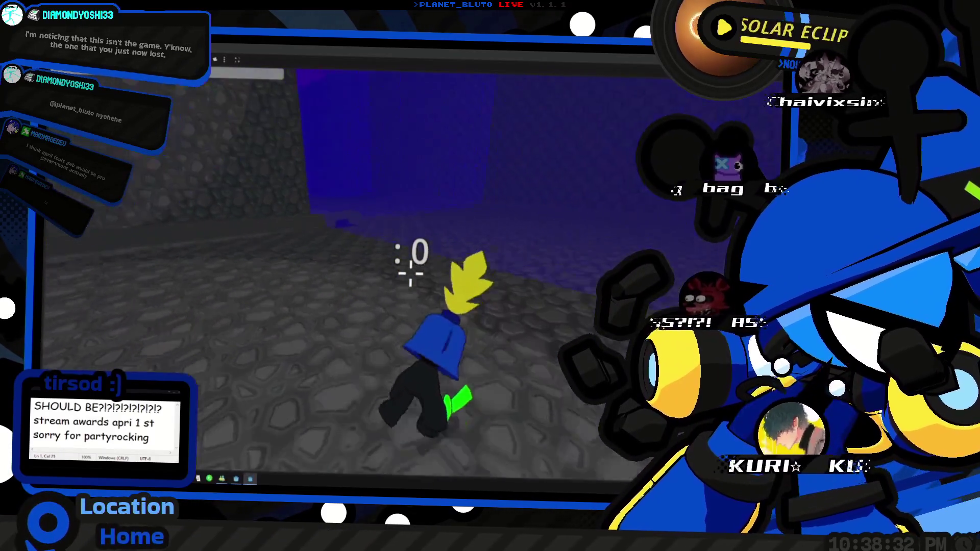
{"action": "key", "text": "w"}
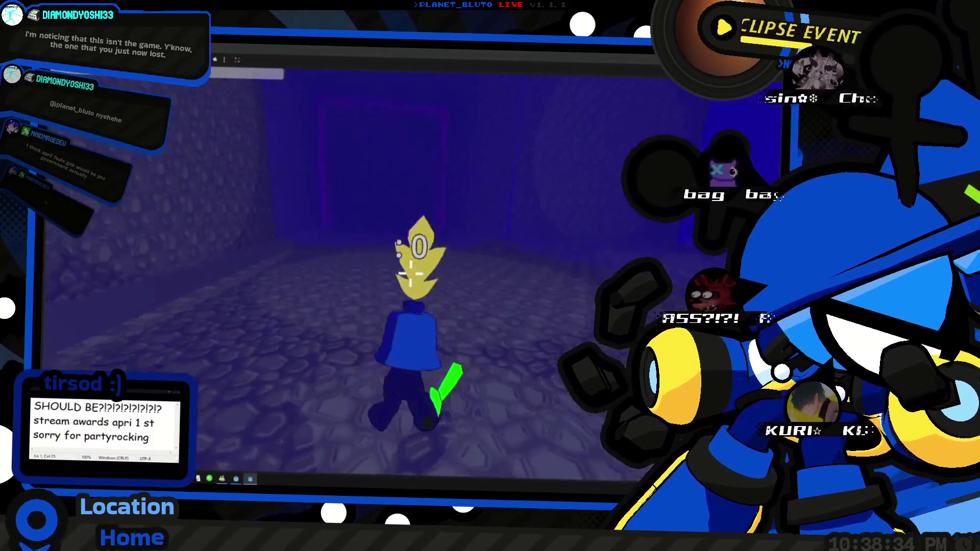
{"action": "key", "text": "w"}
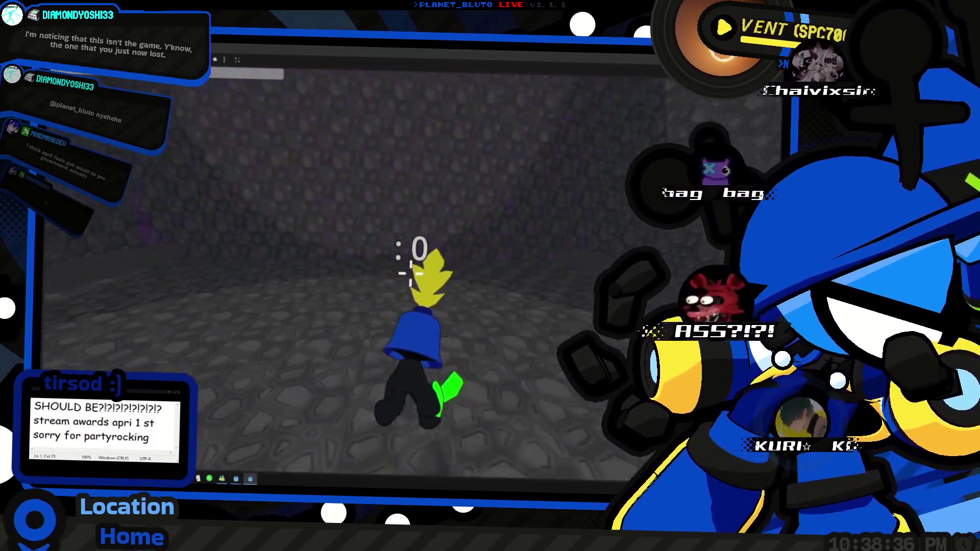
{"action": "key", "text": "w"}
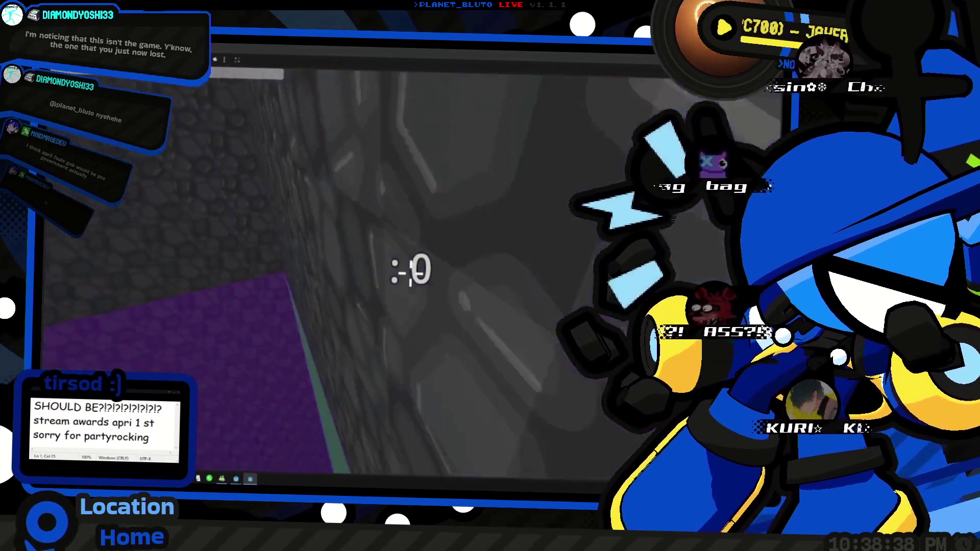
{"action": "key", "text": "w"}
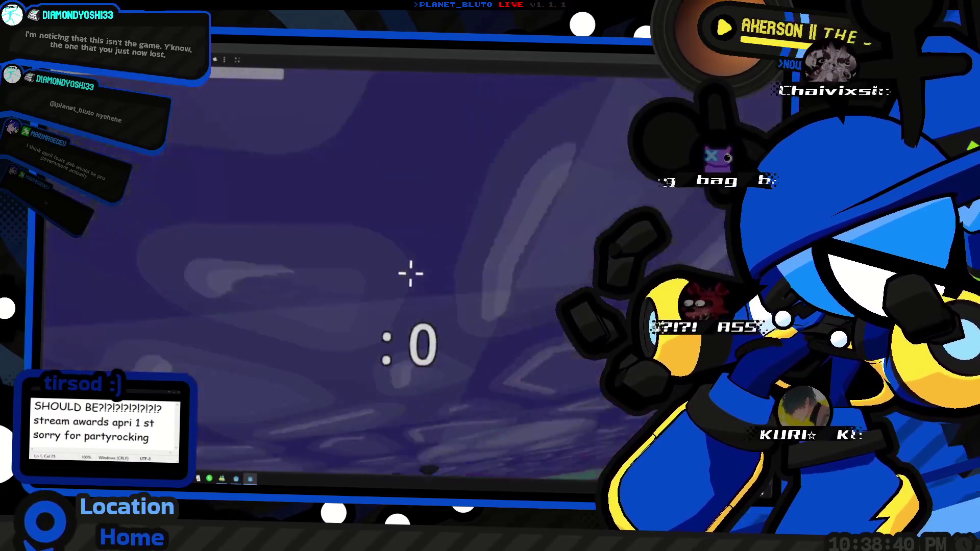
Walk past the purple-lit back wall and doorway, then turn into the blue-lit corridor.
{"action": "key", "text": "w"}
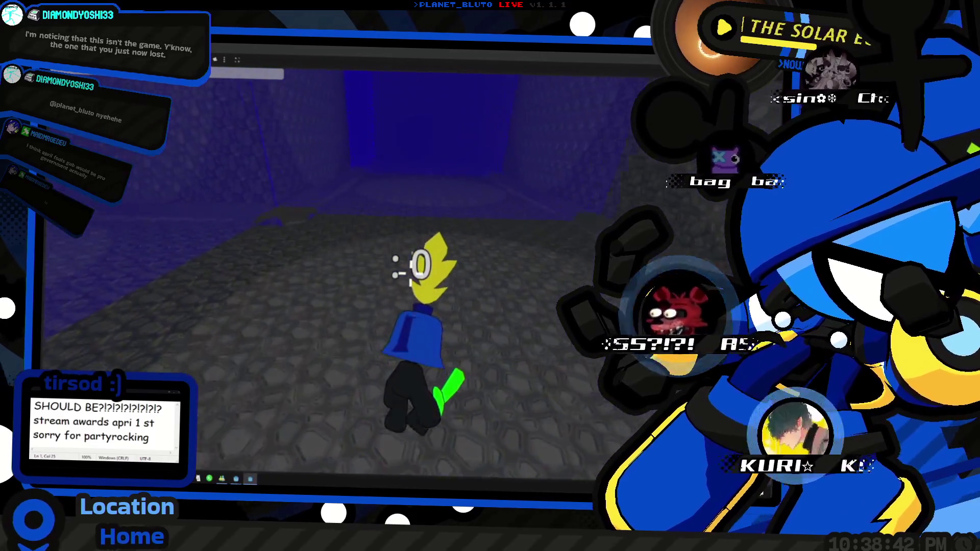
{"action": "key", "text": "w"}
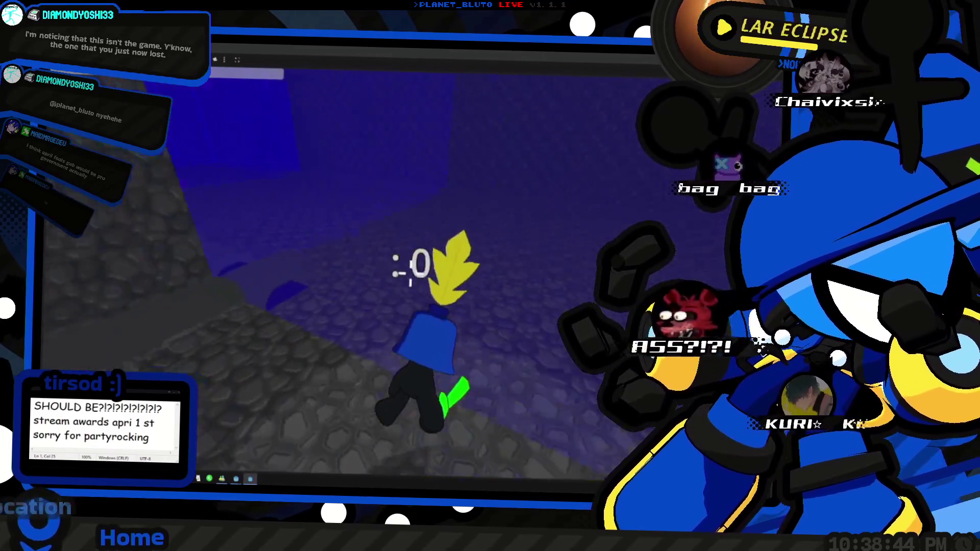
{"action": "key", "text": "w"}
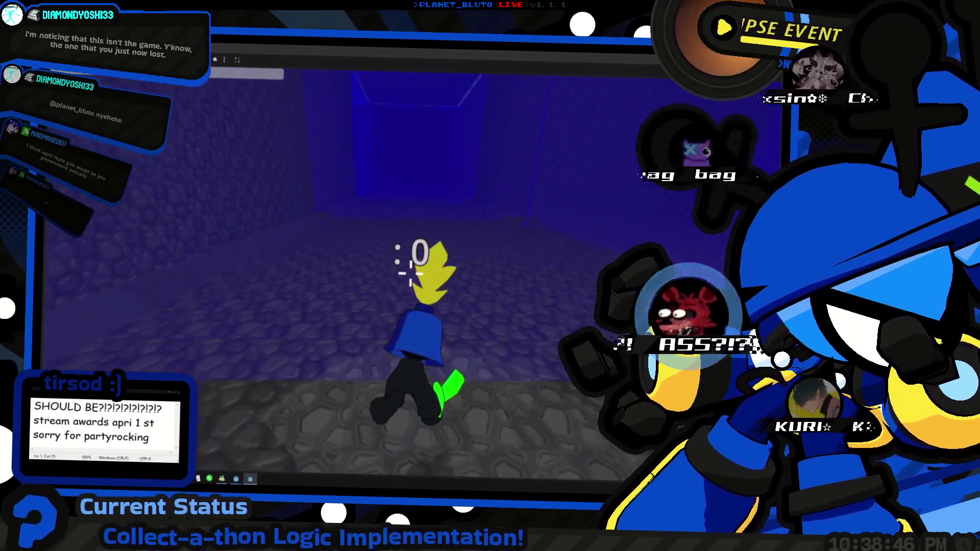
{"action": "key", "text": "w"}
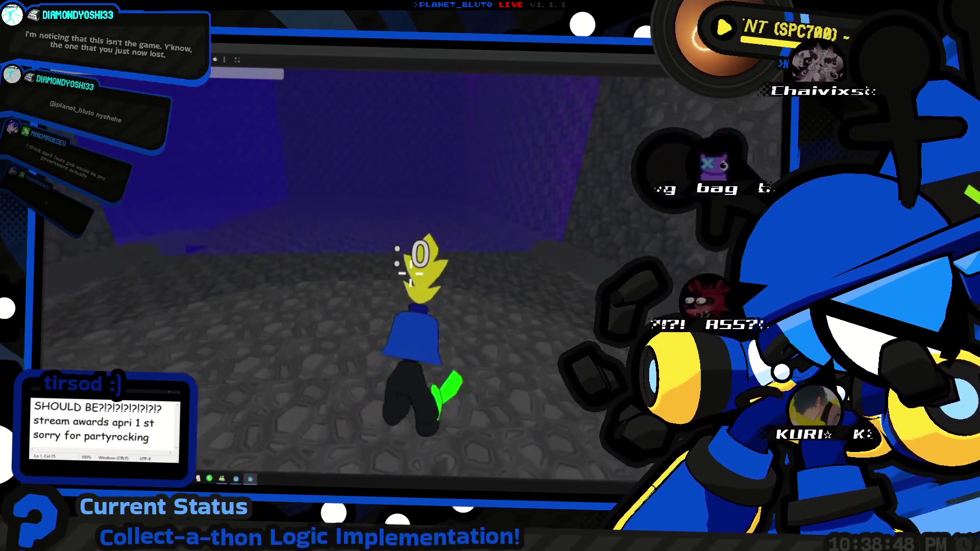
{"action": "key", "text": "w"}
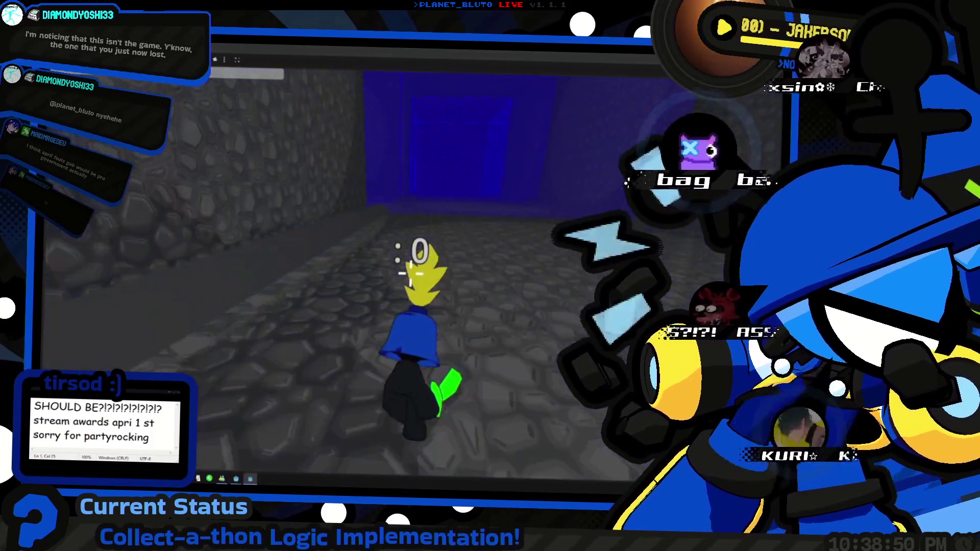
{"action": "key", "text": "w"}
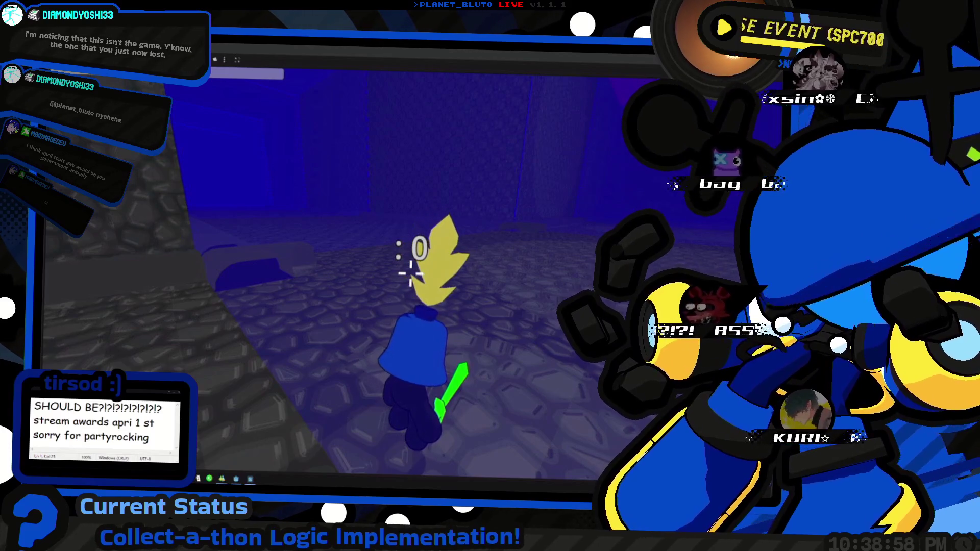
Walk beside the stone wall down the corridor and into the blue-lit doorway.
{"action": "key", "text": "w"}
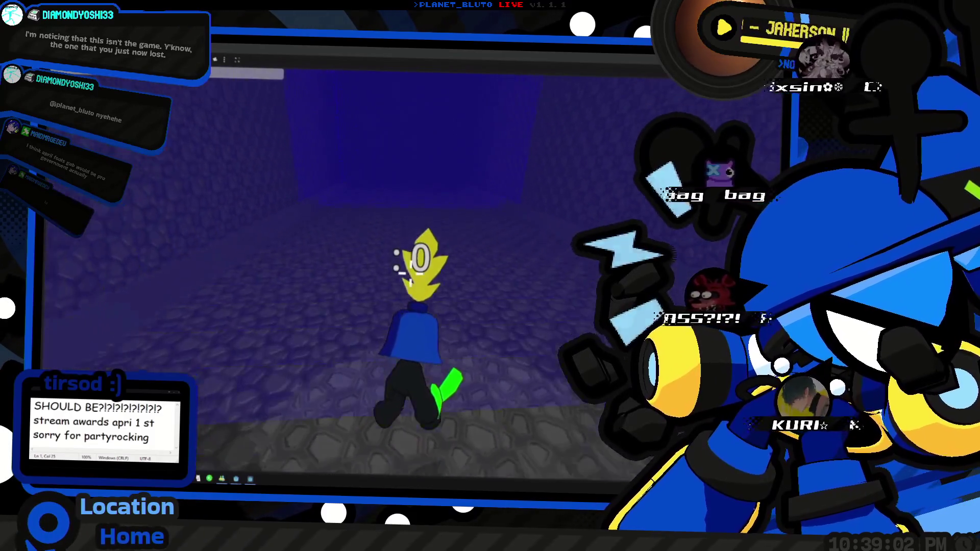
{"action": "key", "text": "w"}
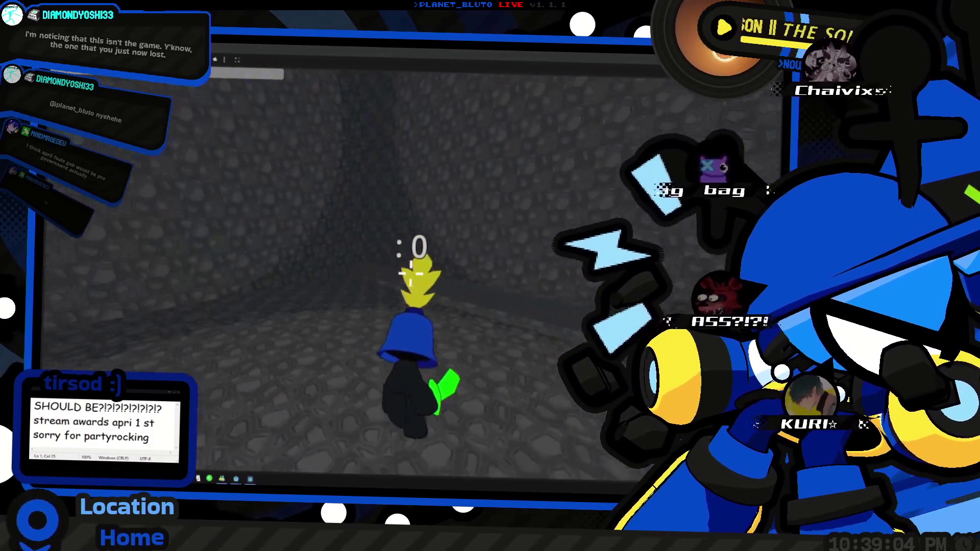
{"action": "key", "text": "w"}
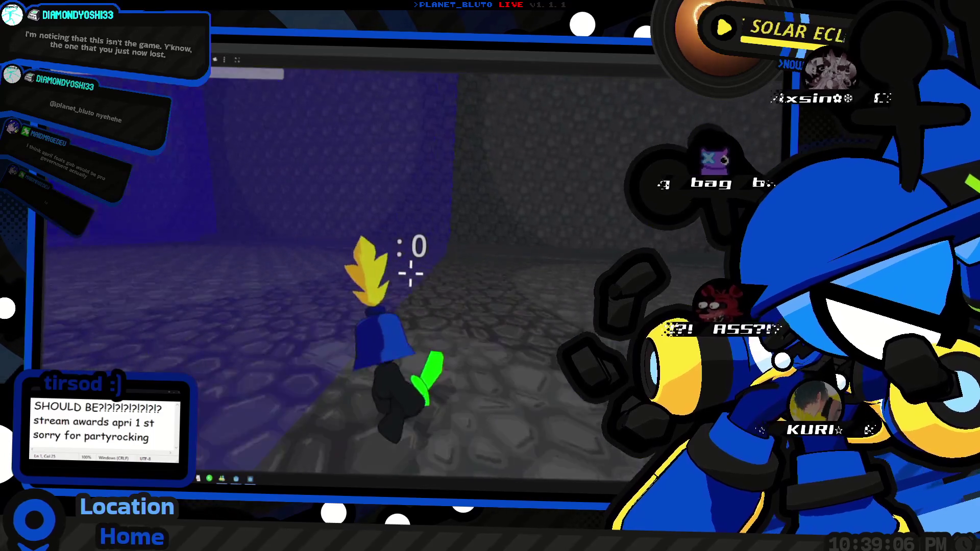
{"action": "key", "text": "w"}
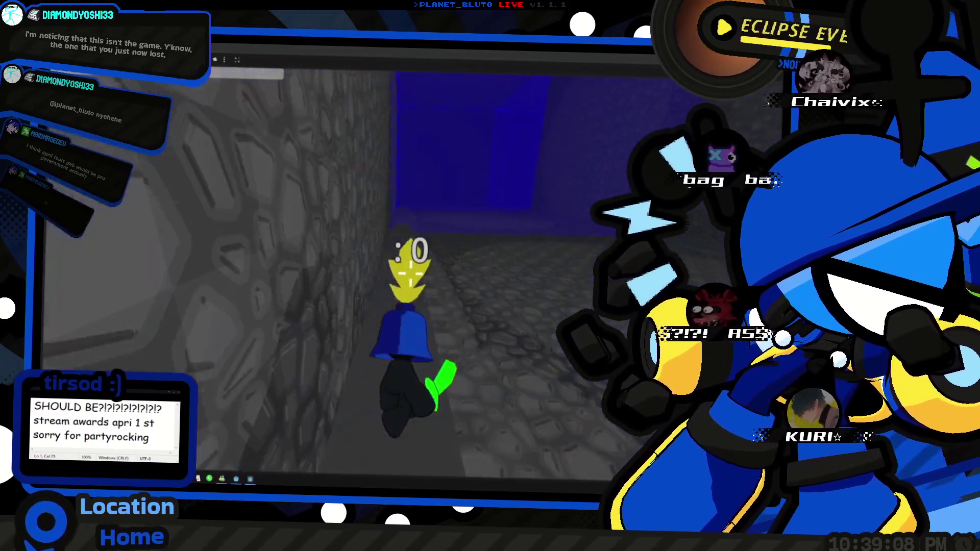
{"action": "key", "text": "w"}
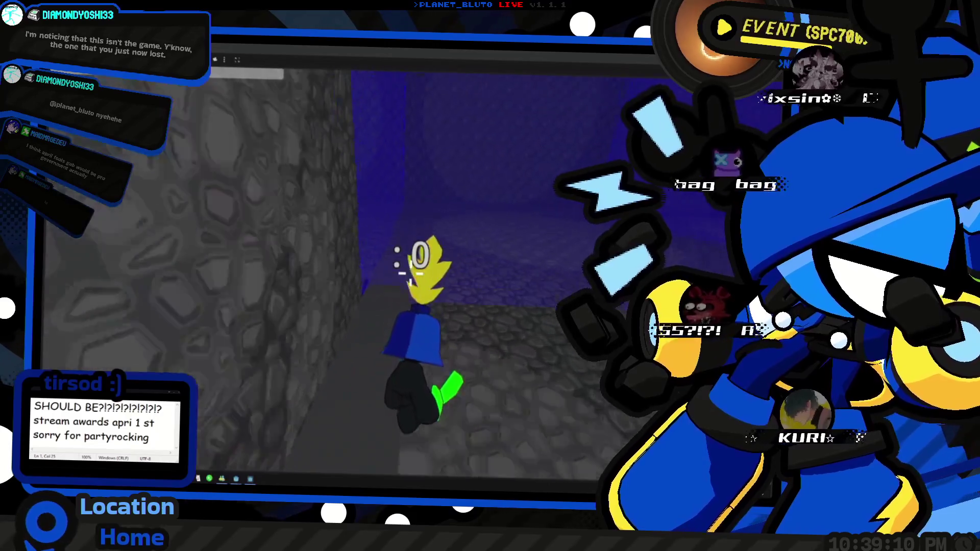
{"action": "key", "text": "w"}
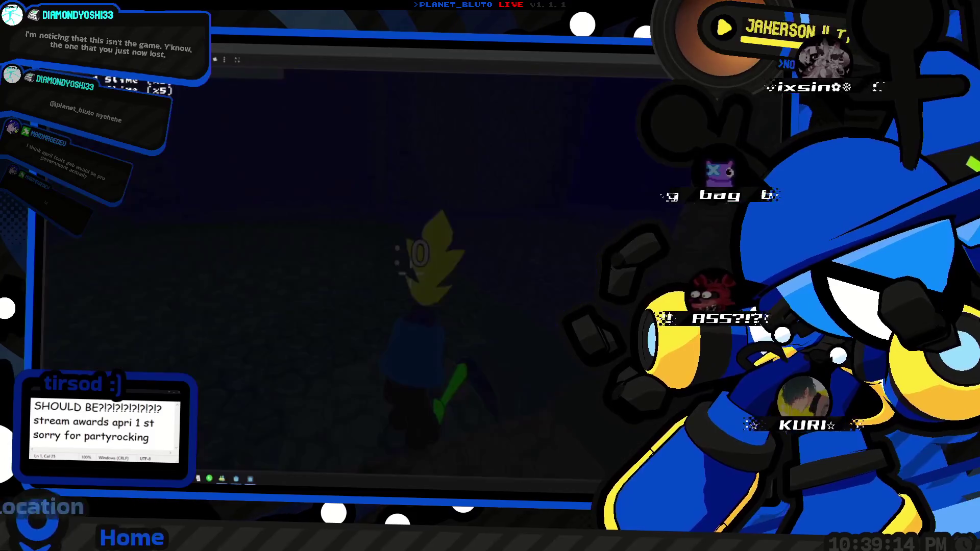
Run the character down the stone corridor as it comes into view.
{"action": "key", "text": "w"}
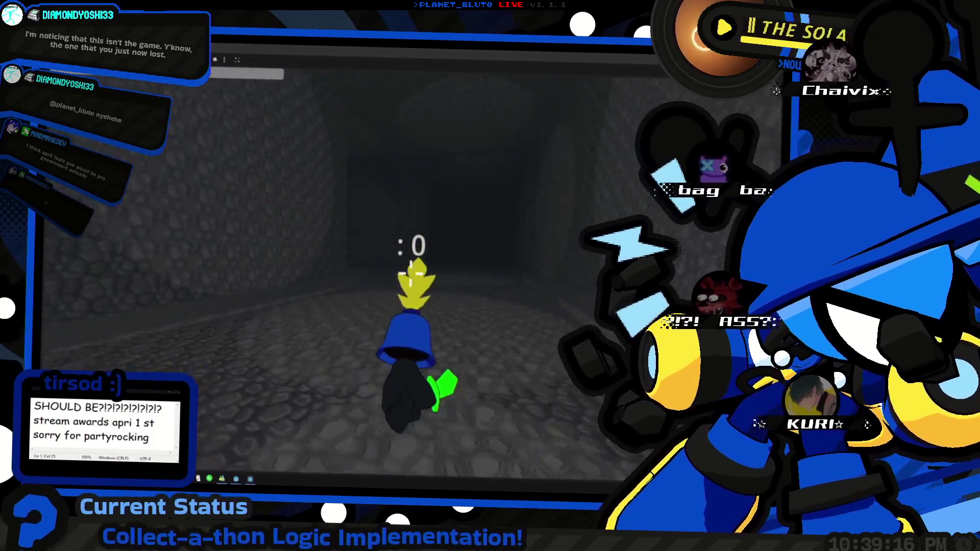
{"action": "key", "text": "w"}
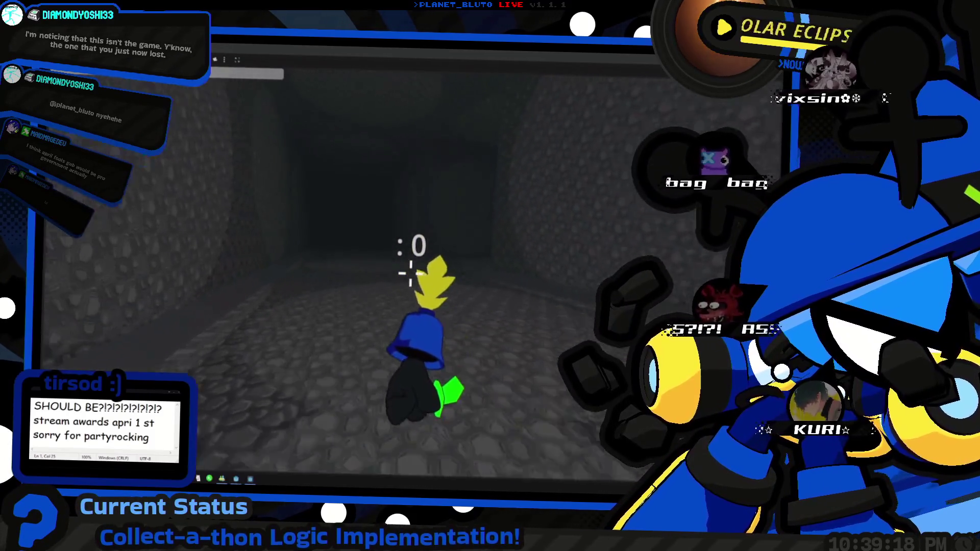
{"action": "key", "text": "w"}
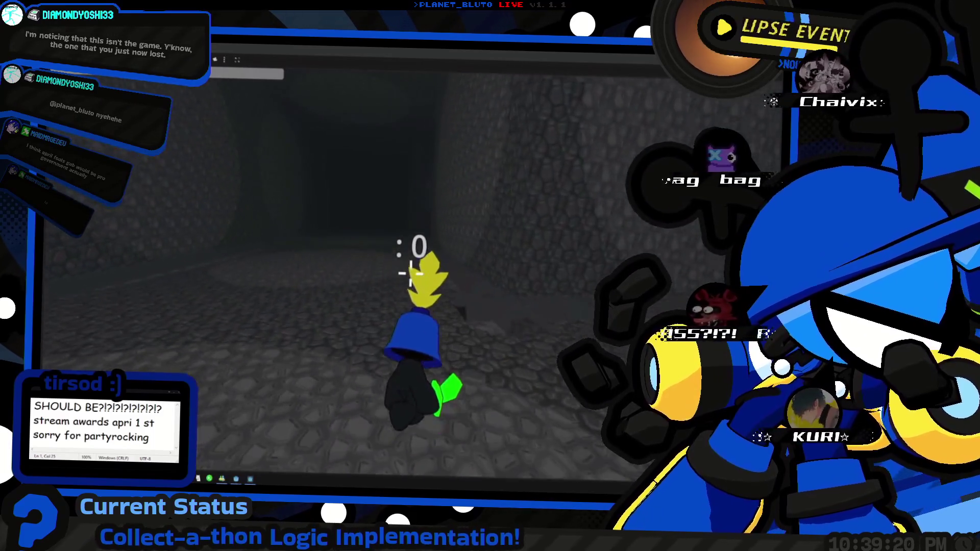
{"action": "key", "text": "w"}
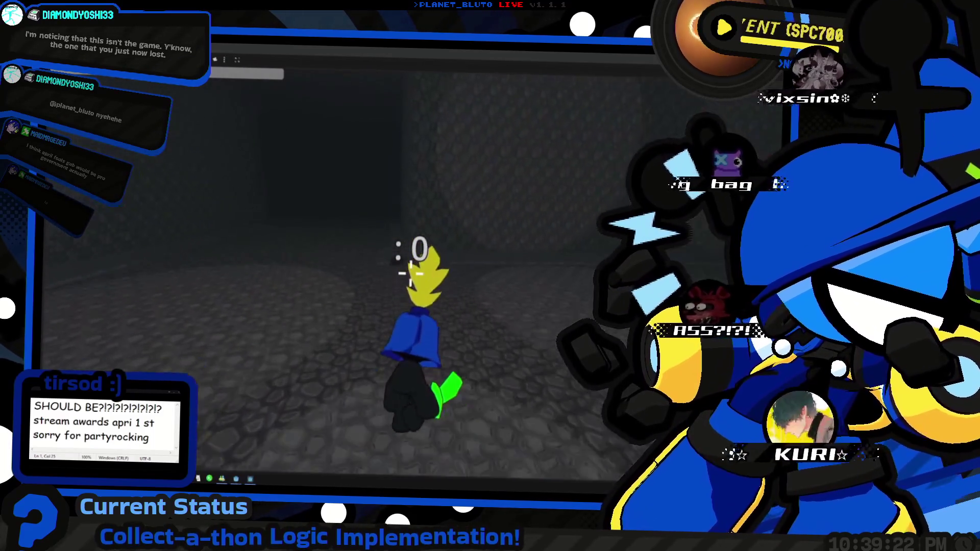
{"action": "key", "text": "w"}
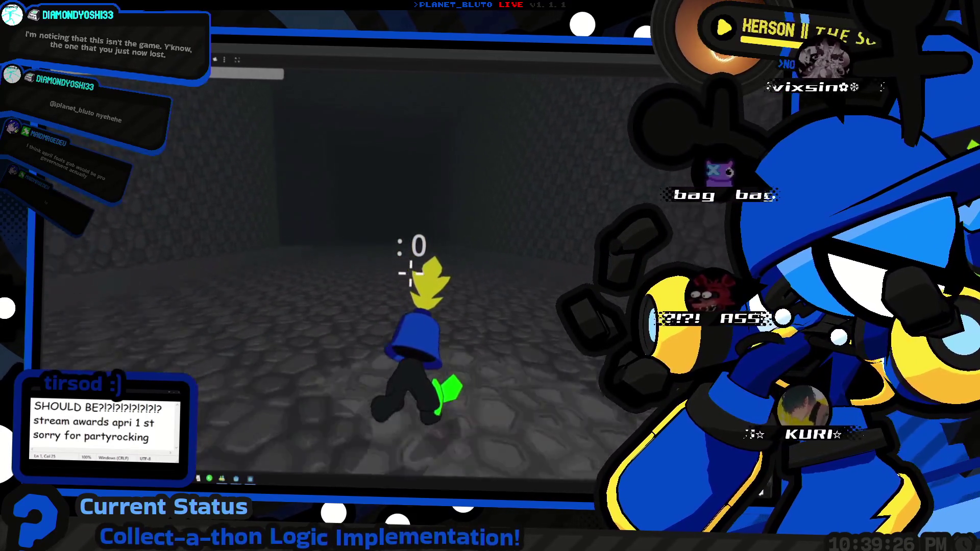
Resume running across the stone floor and further down the corridor.
{"action": "key", "text": "w"}
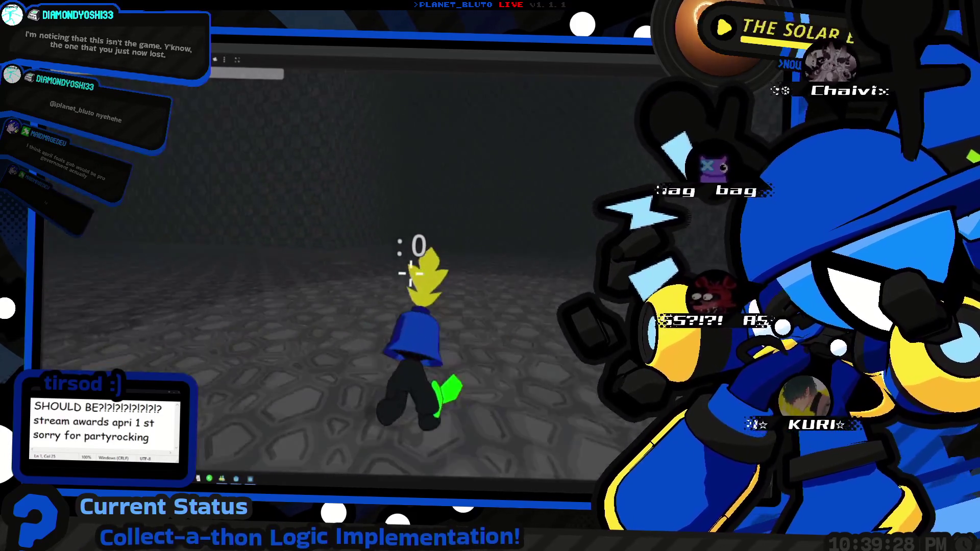
{"action": "key", "text": "w"}
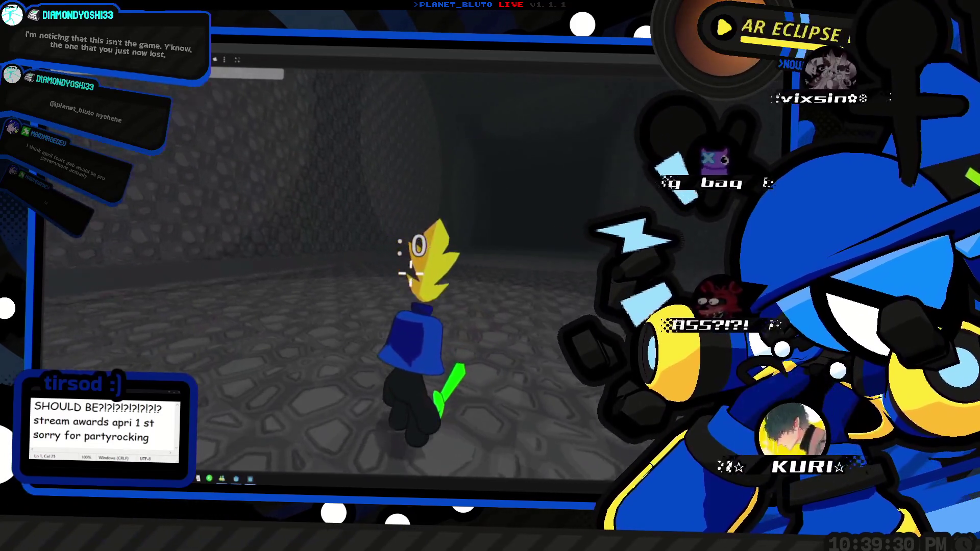
{"action": "key", "text": "w"}
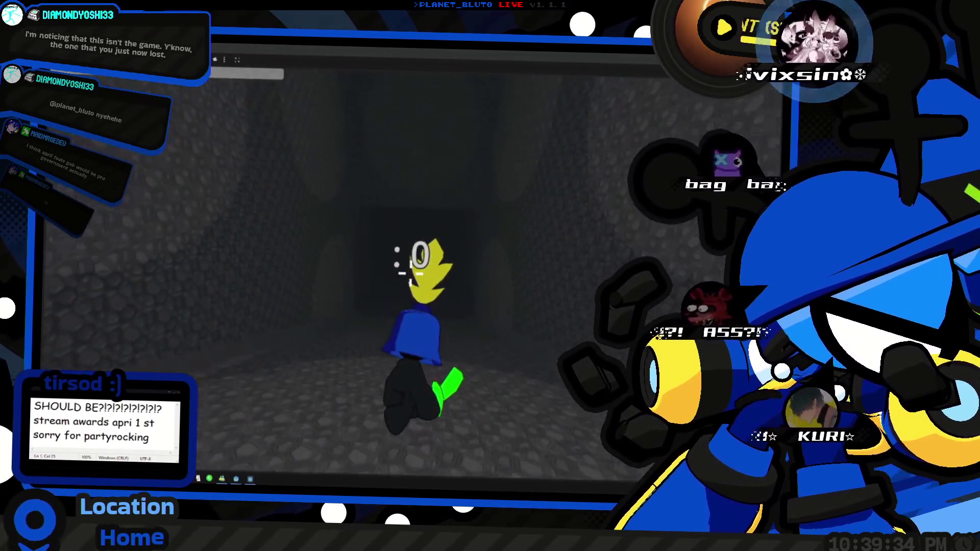
{"action": "key", "text": "w"}
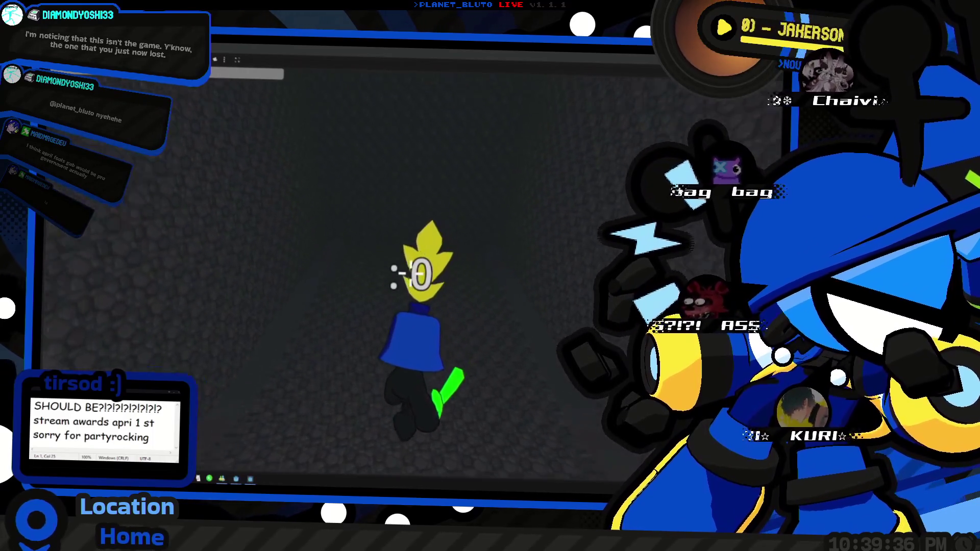
{"action": "key", "text": "w"}
{"action": "key", "text": "w"}
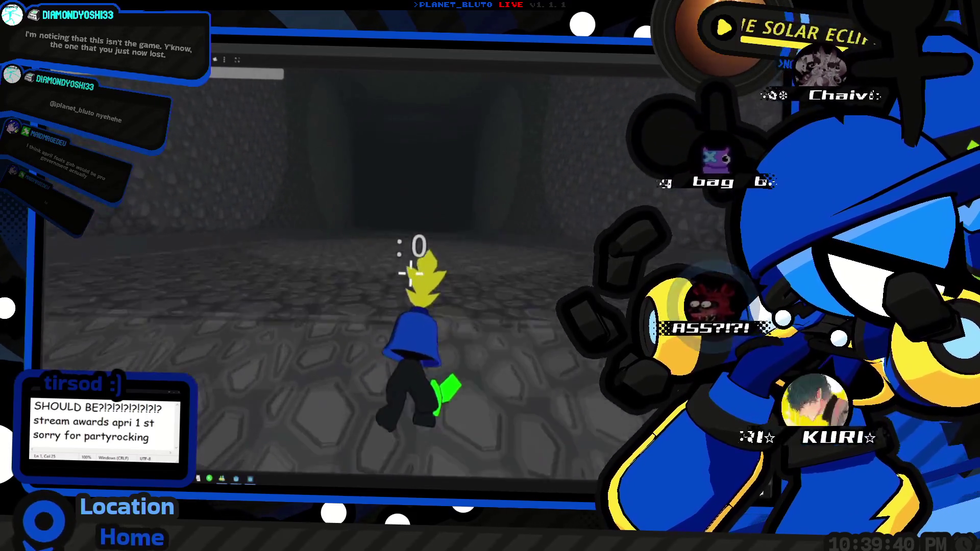
{"action": "key", "text": "w"}
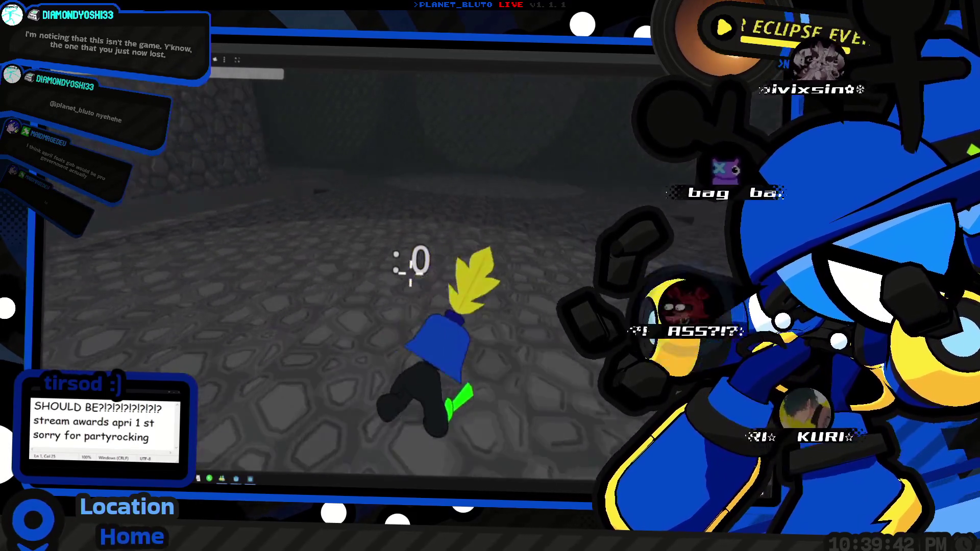
{"action": "key", "text": "w"}
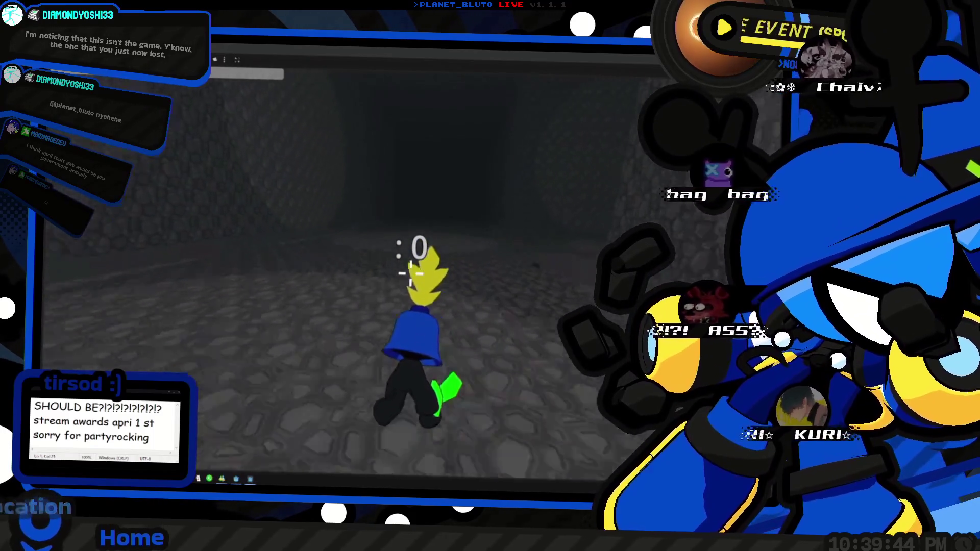
Run through the stone room, turning left and right into another corridor.
{"action": "key", "text": "w"}
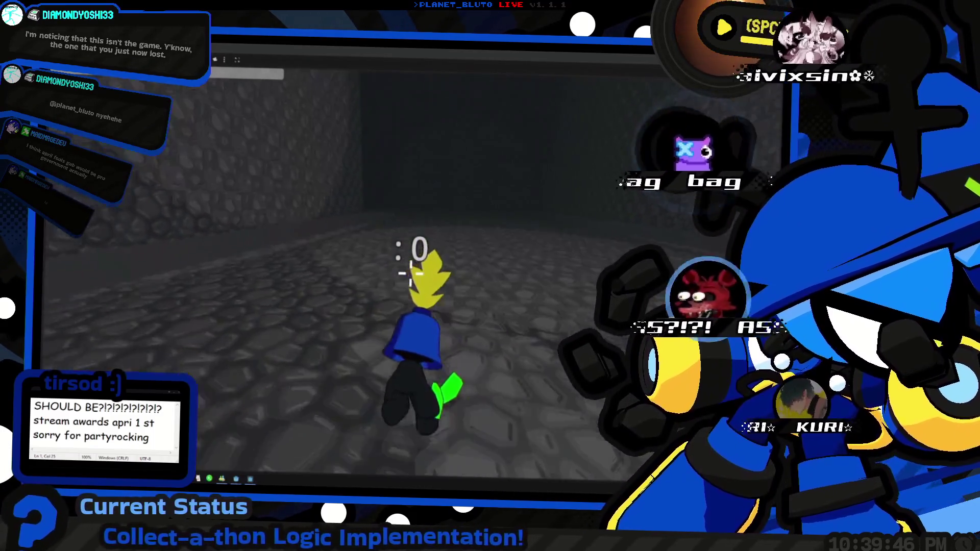
{"action": "key", "text": "w"}
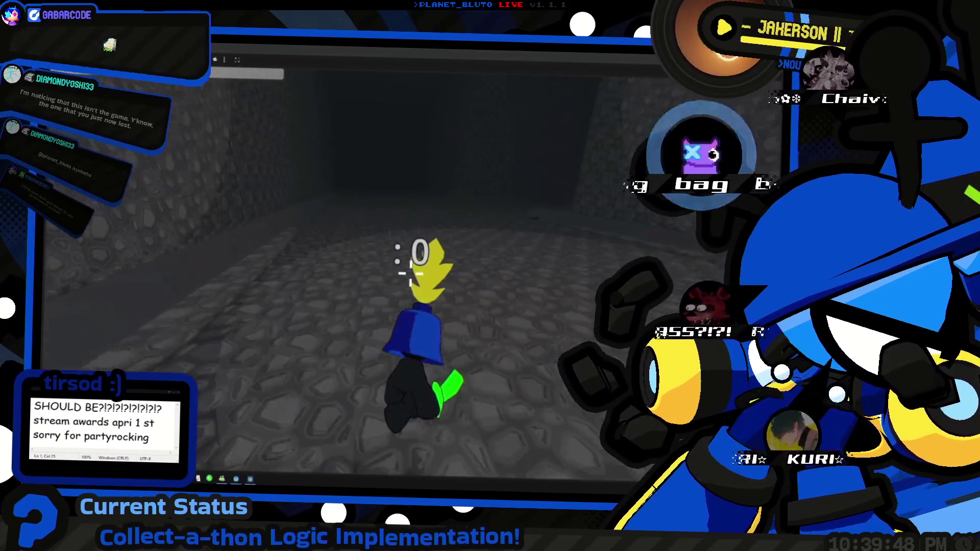
{"action": "key", "text": "w"}
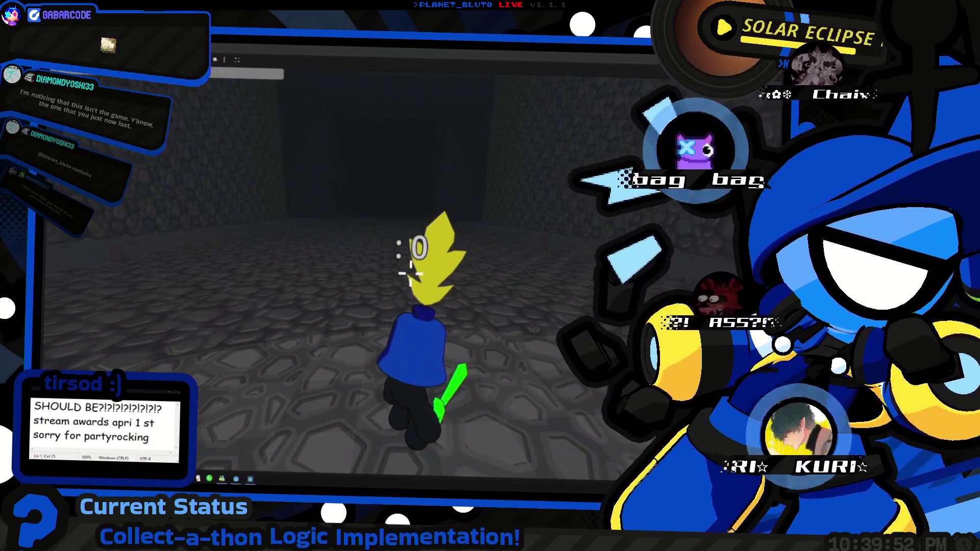
{"action": "key", "text": "w"}
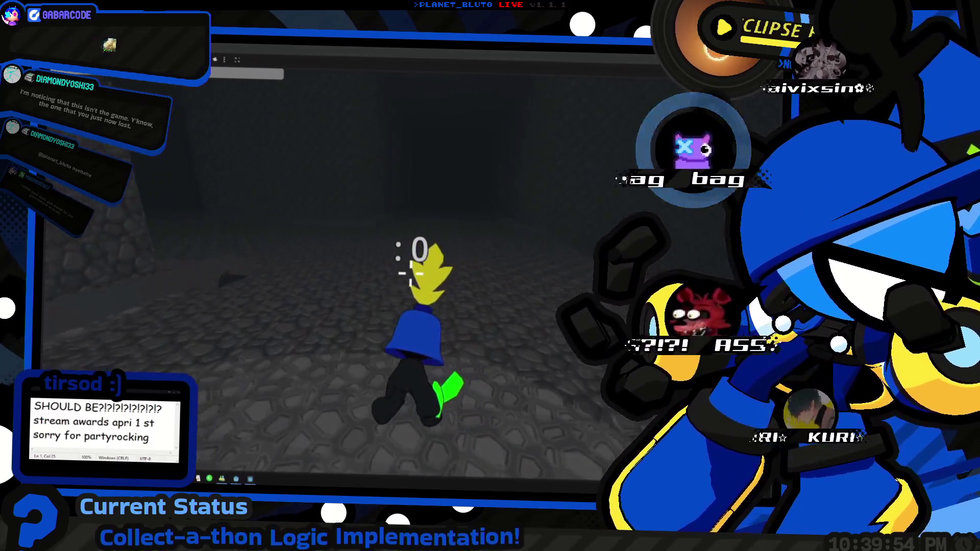
{"action": "key", "text": "w"}
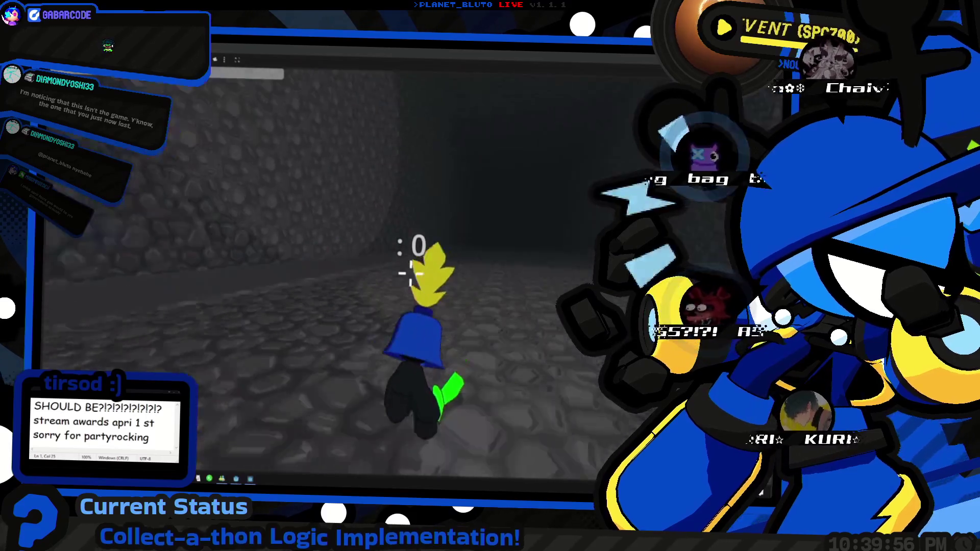
{"action": "key", "text": "w"}
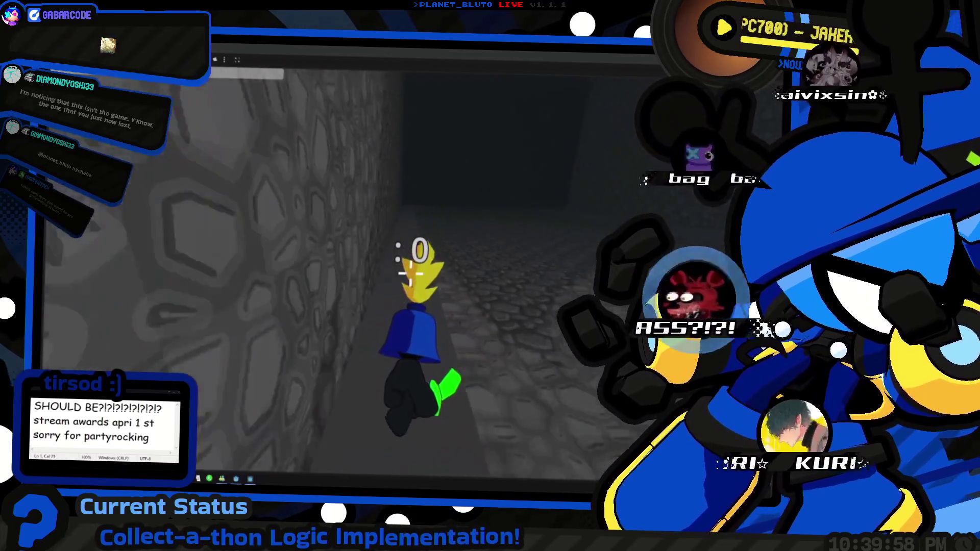
{"action": "key", "text": "w"}
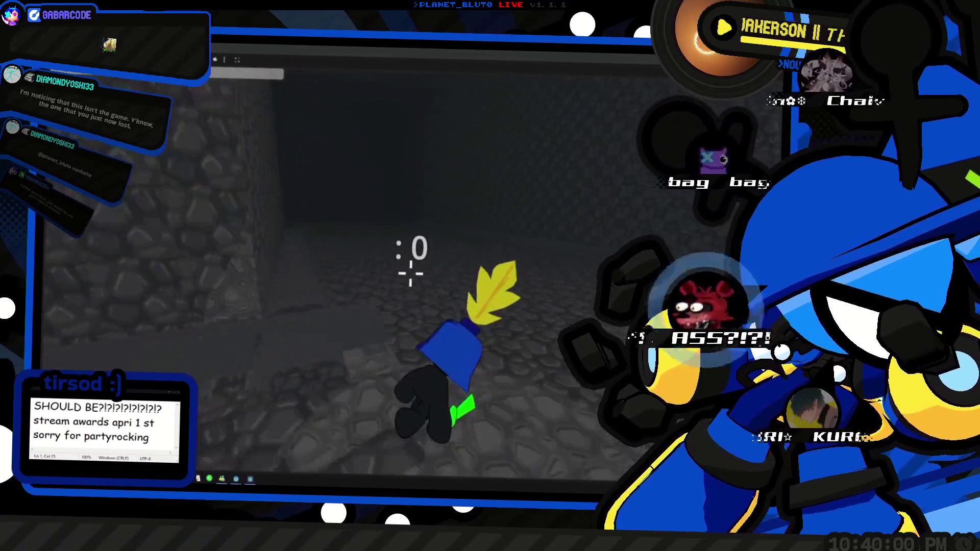
Run along the next corridor through the stone area, then turn the character right.
{"action": "key", "text": "w"}
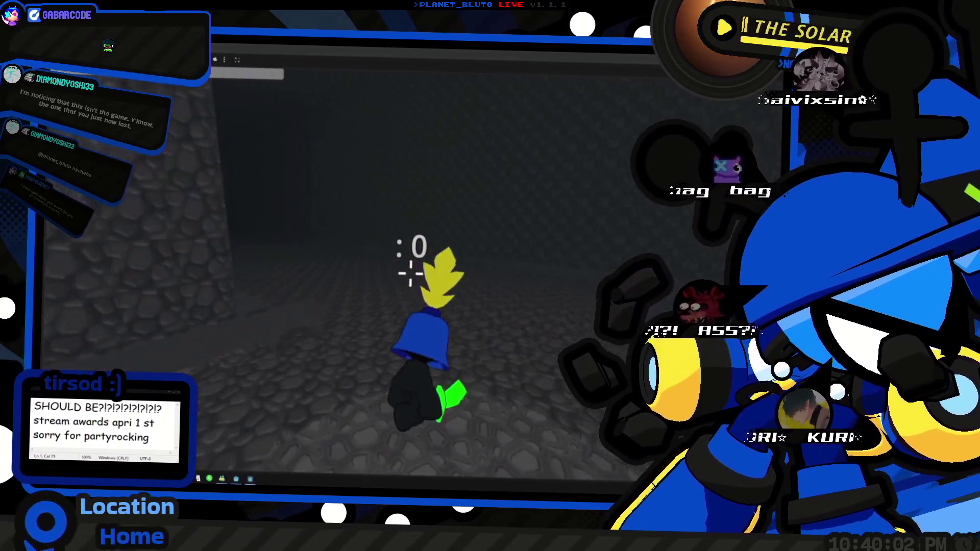
{"action": "key", "text": "w"}
{"action": "key", "text": "w"}
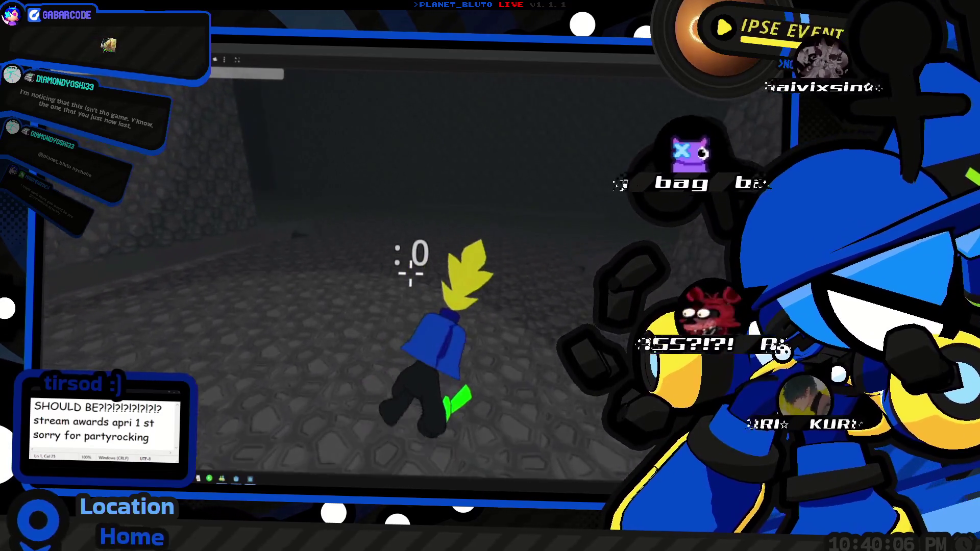
{"action": "key", "text": "w"}
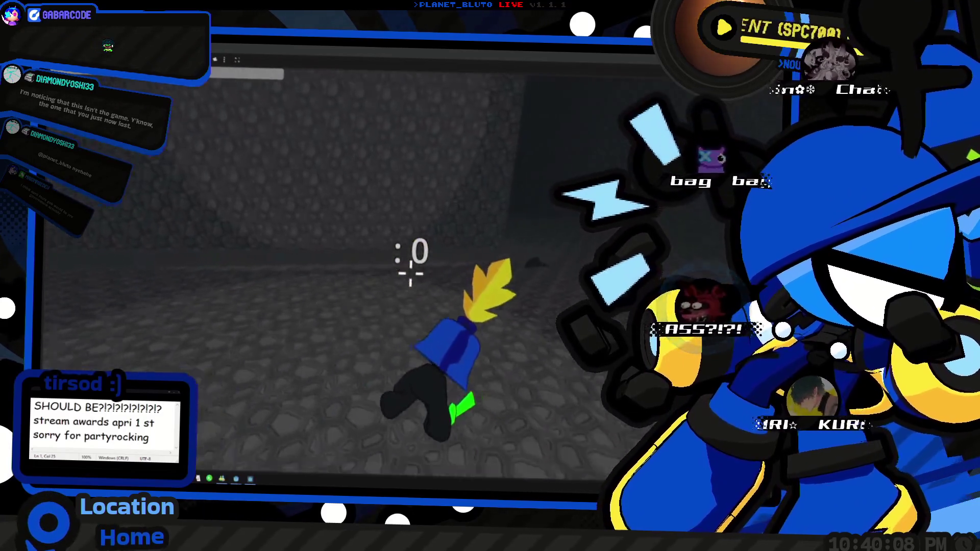
{"action": "key", "text": "w"}
{"action": "key", "text": "d"}
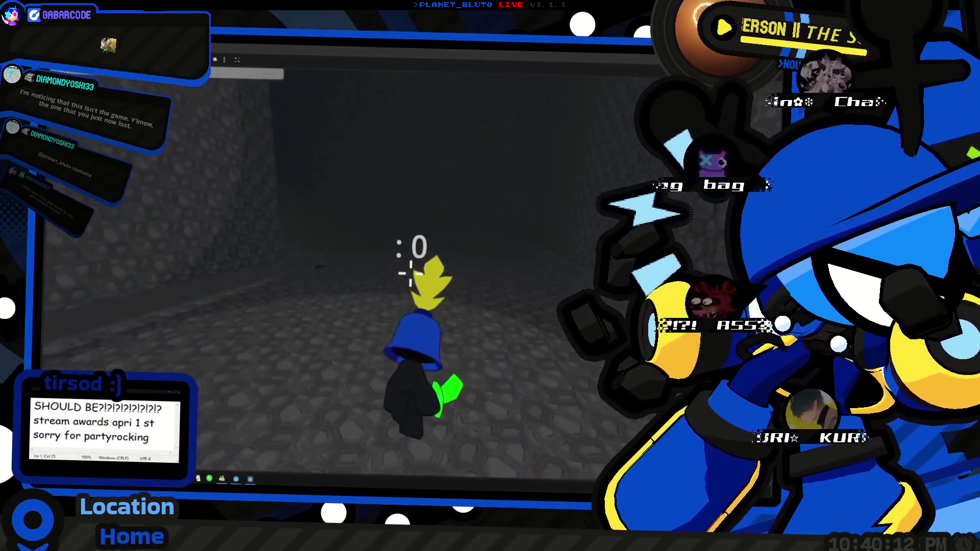
Walk deeper into the cave toward its far end wall.
{"action": "key", "text": "w"}
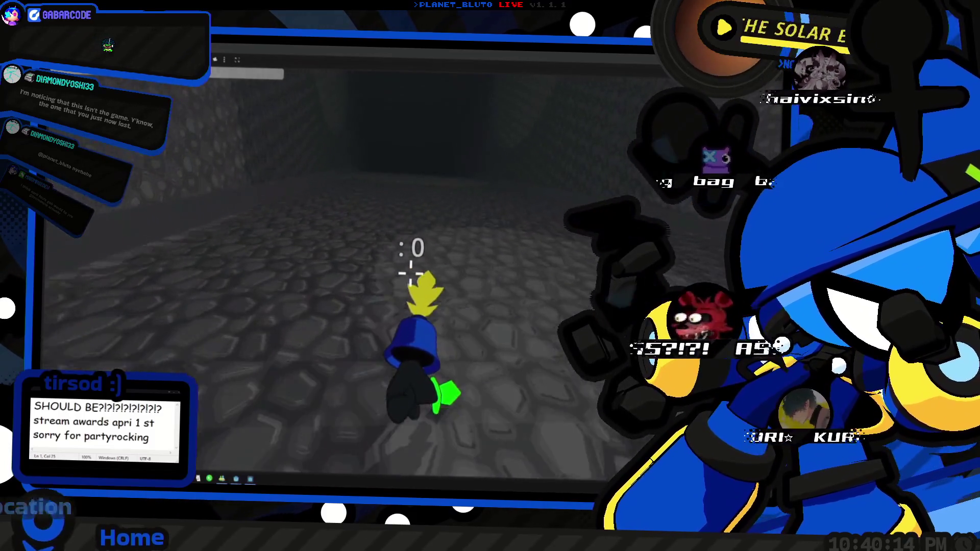
{"action": "key", "text": "w"}
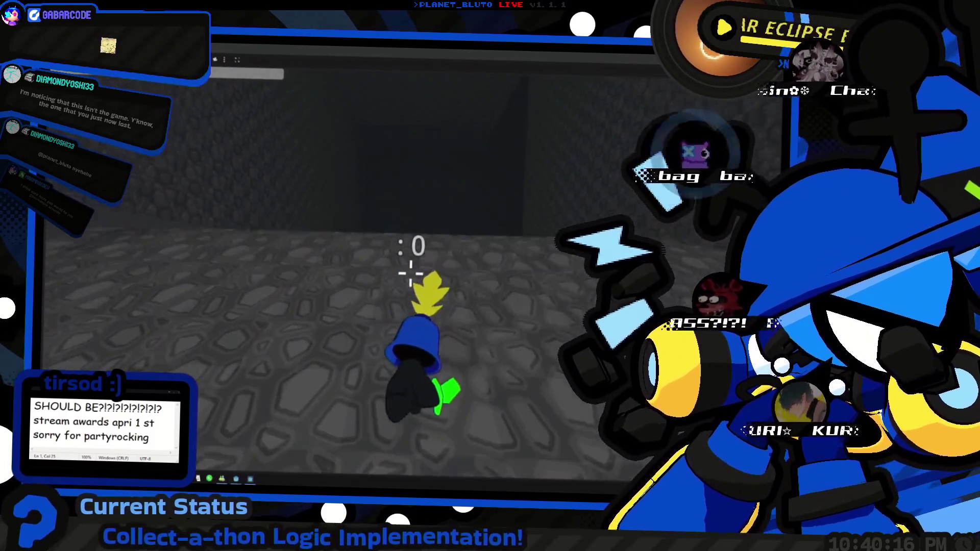
{"action": "key", "text": "w"}
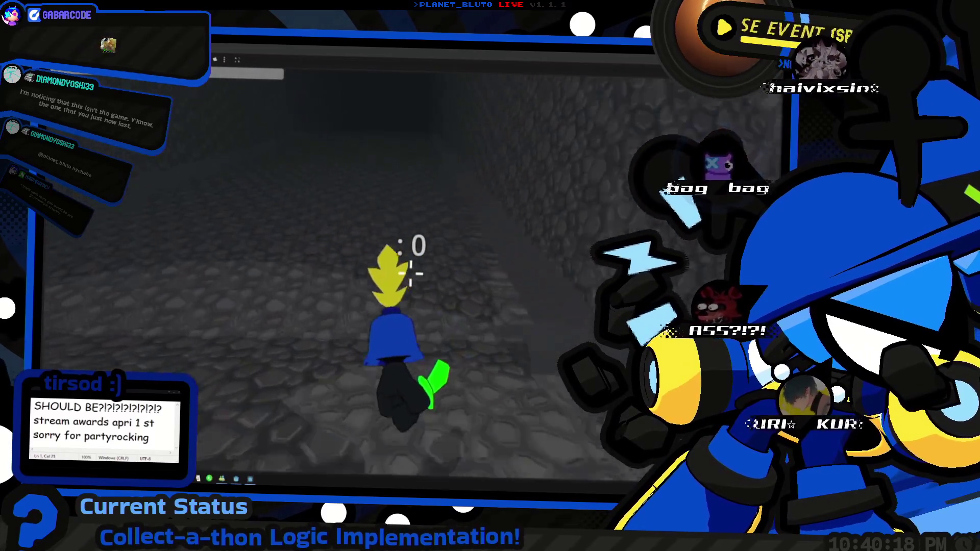
{"action": "key", "text": "w"}
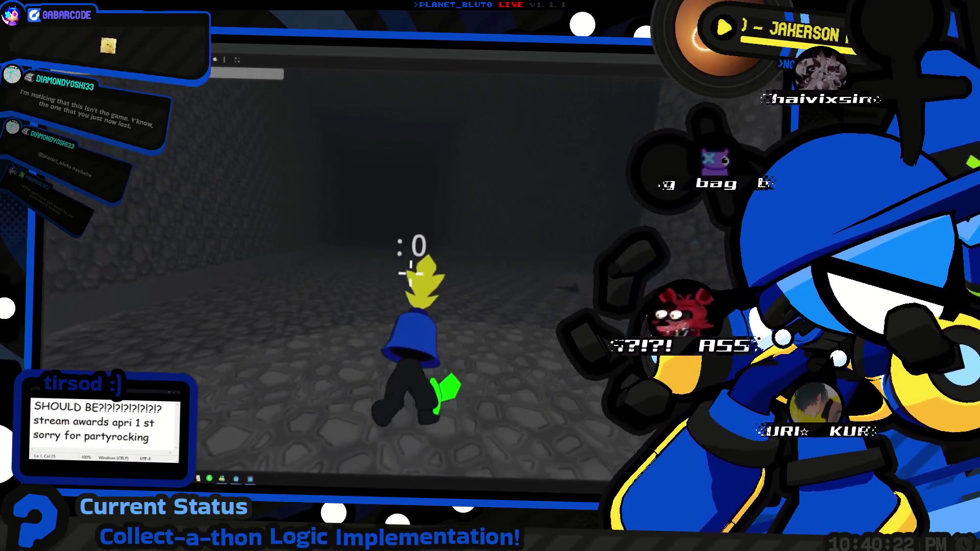
{"action": "key", "text": "w"}
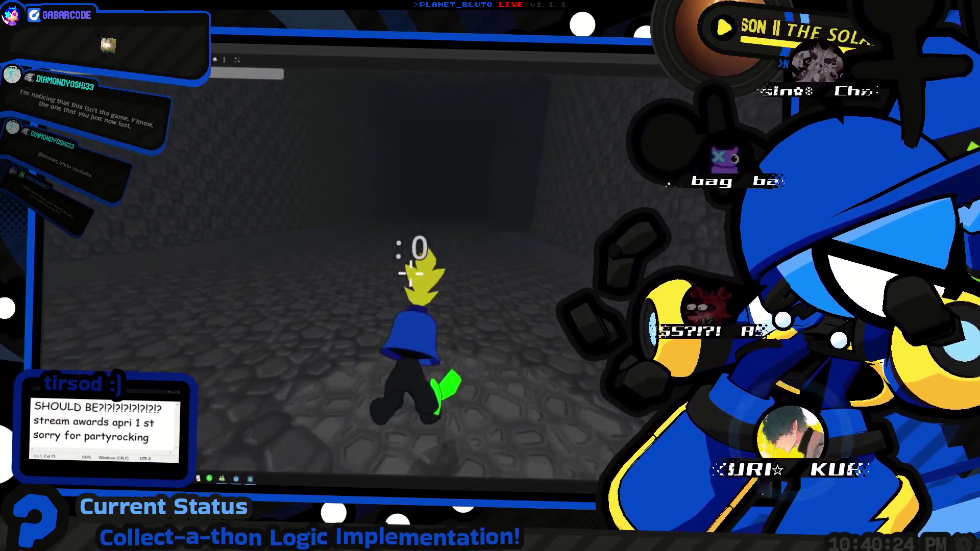
{"action": "key", "text": "w"}
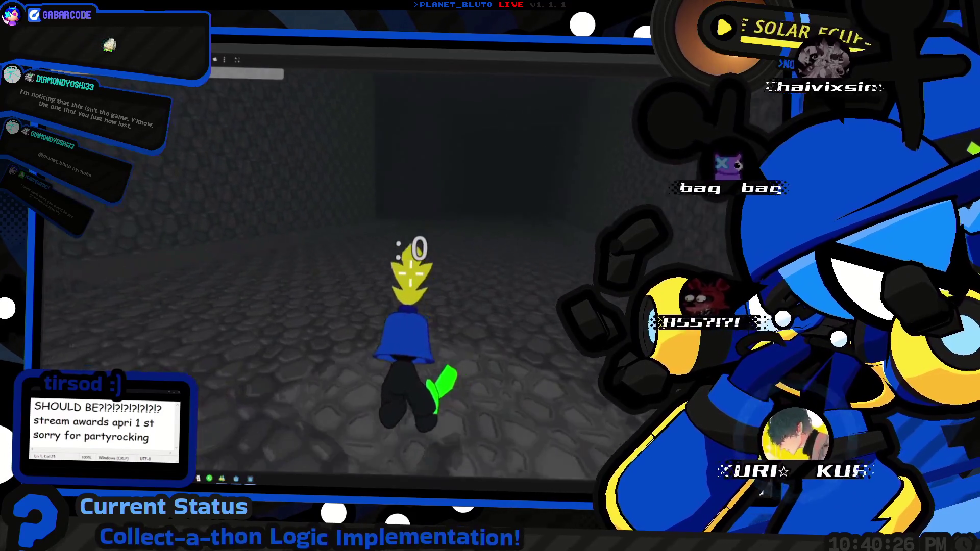
Walk toward the far cave wall, moving along the left stone wall.
{"action": "key", "text": "w"}
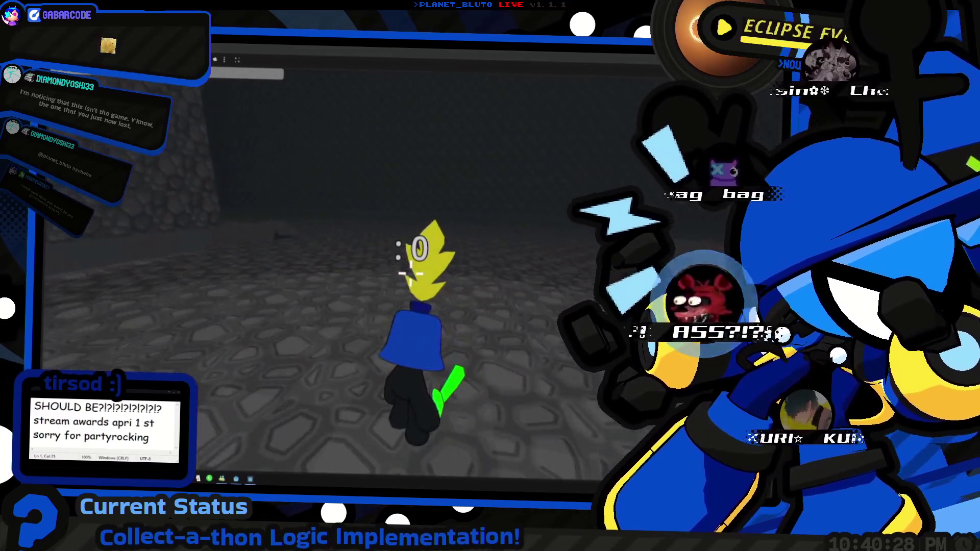
{"action": "key", "text": "w"}
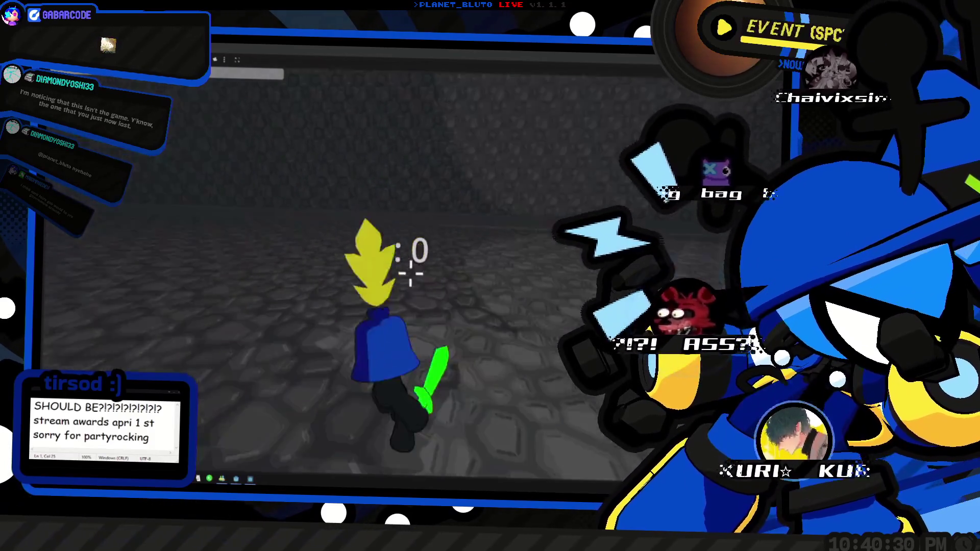
{"action": "key", "text": "w"}
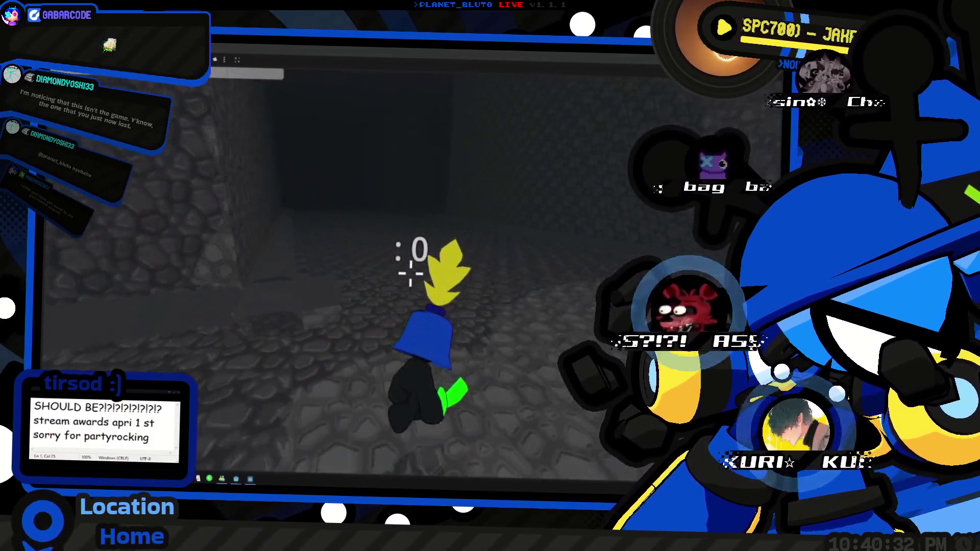
{"action": "key", "text": "w"}
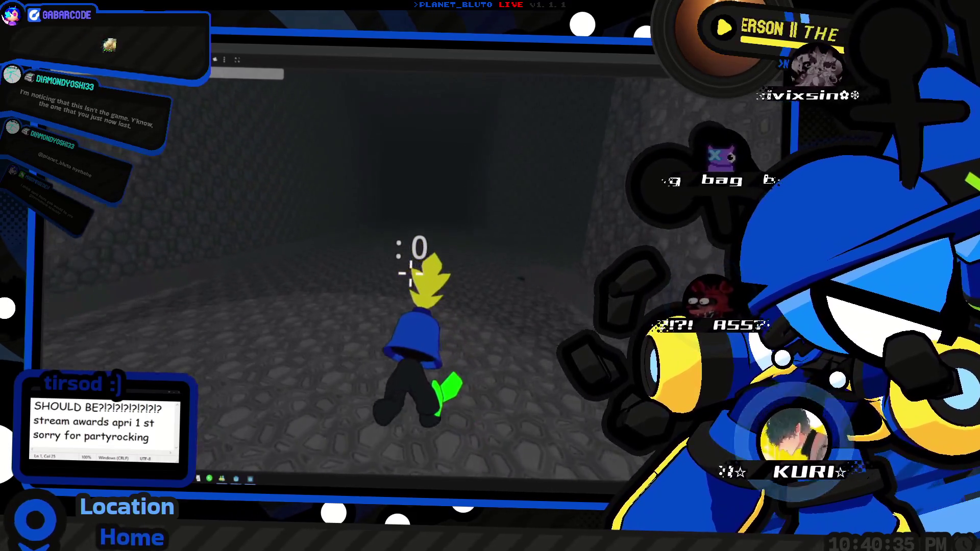
{"action": "key", "text": "w"}
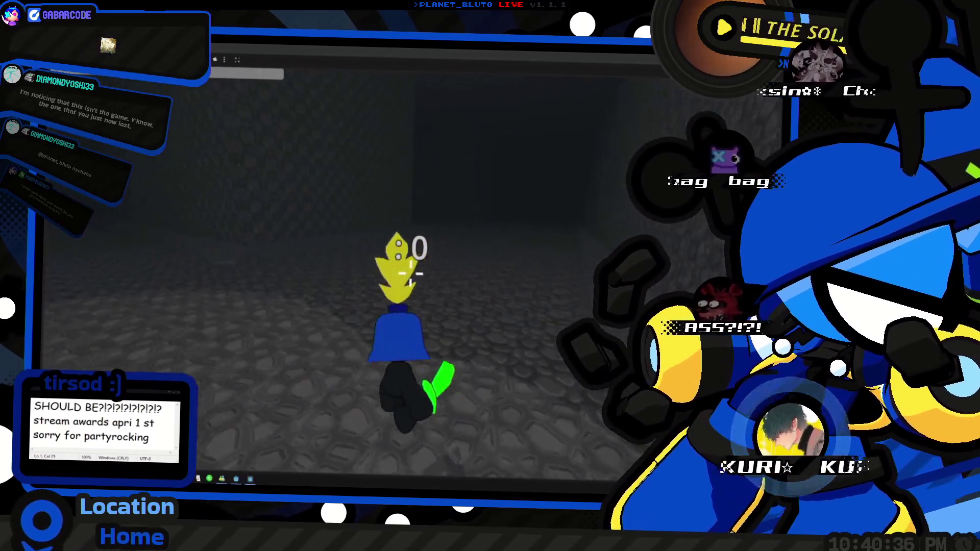
{"action": "key", "text": "w"}
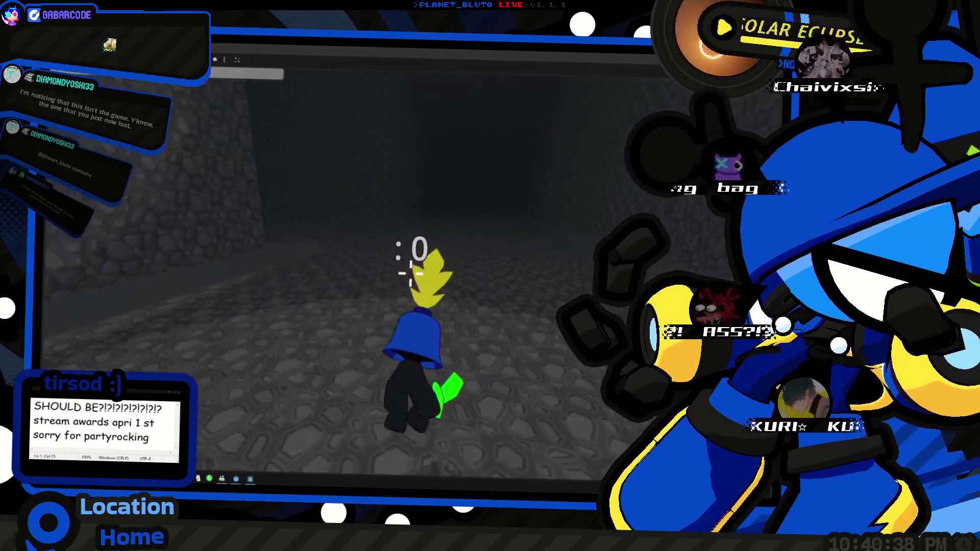
{"action": "key", "text": "w"}
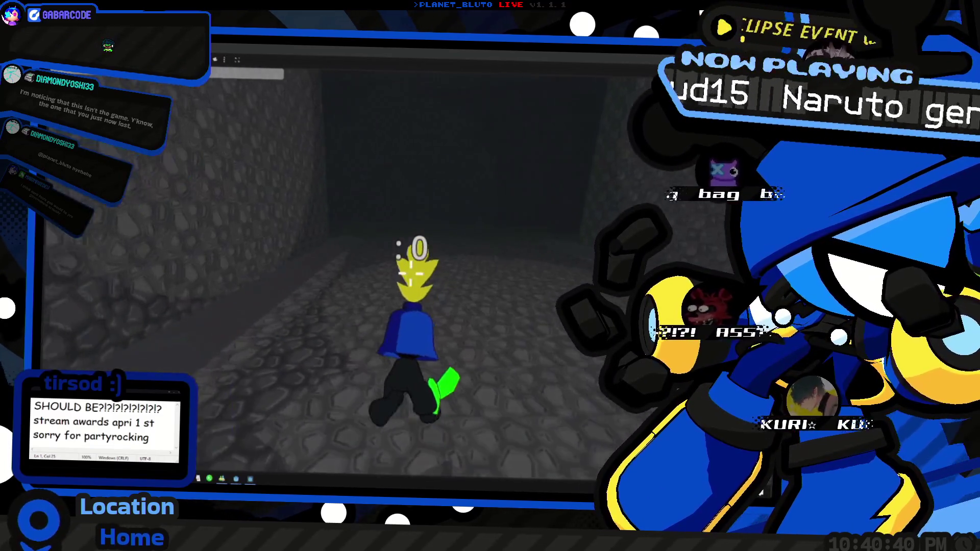
{"action": "key", "text": "w"}
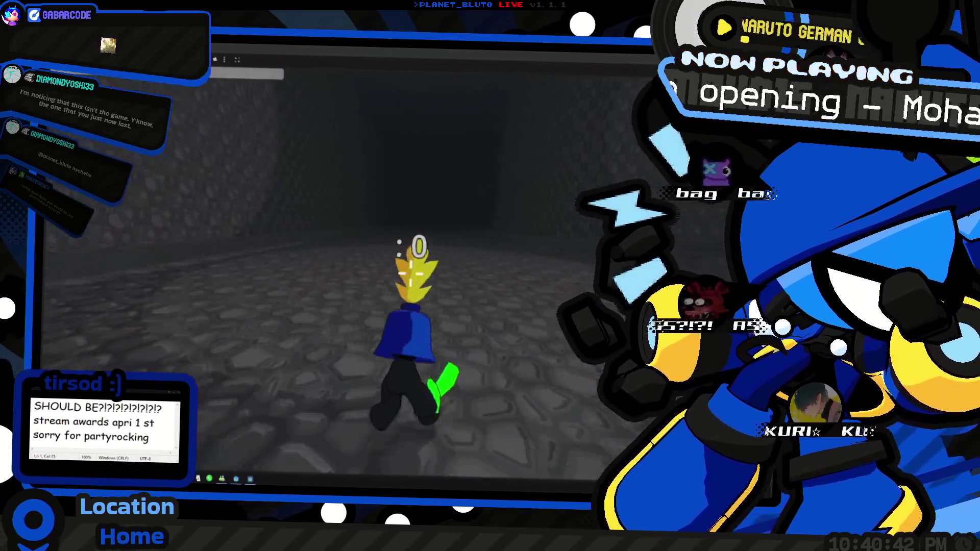
{"action": "key", "text": "w"}
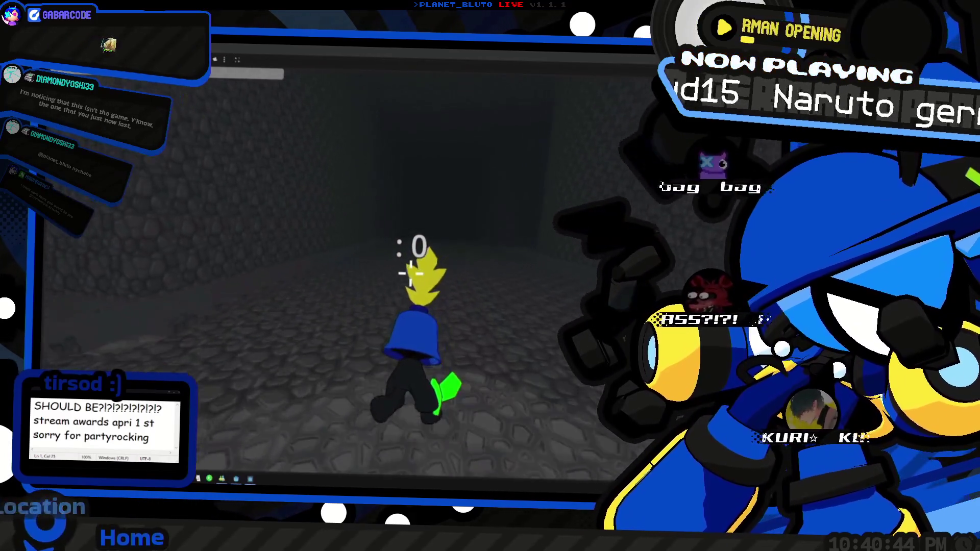
Turn into the cave corridor and walk down its centre.
{"action": "key", "text": "w"}
{"action": "key", "text": "w"}
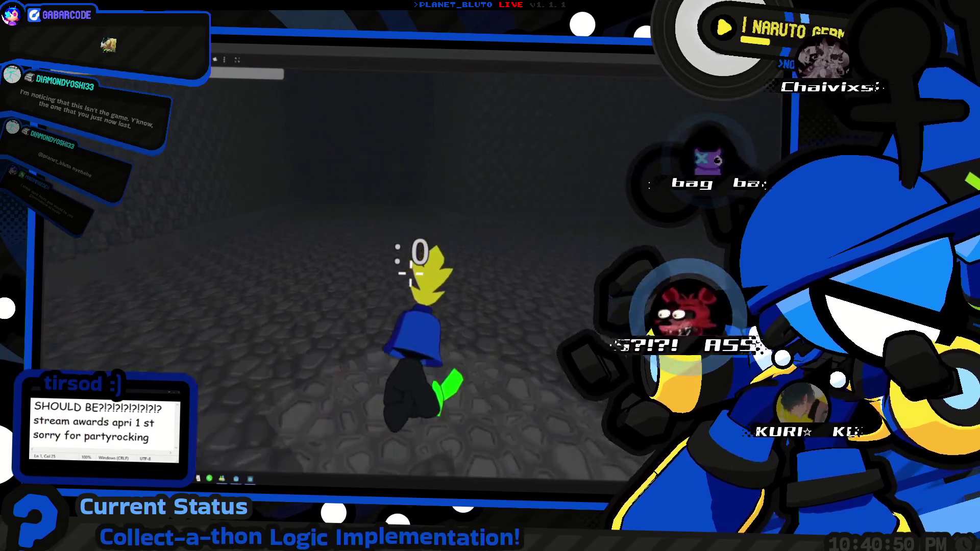
{"action": "key", "text": "w"}
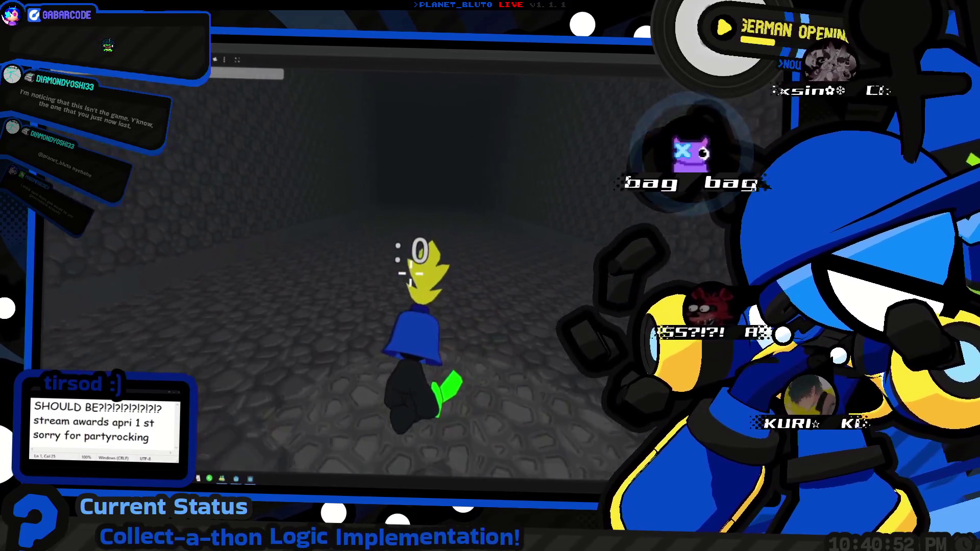
{"action": "key", "text": "w"}
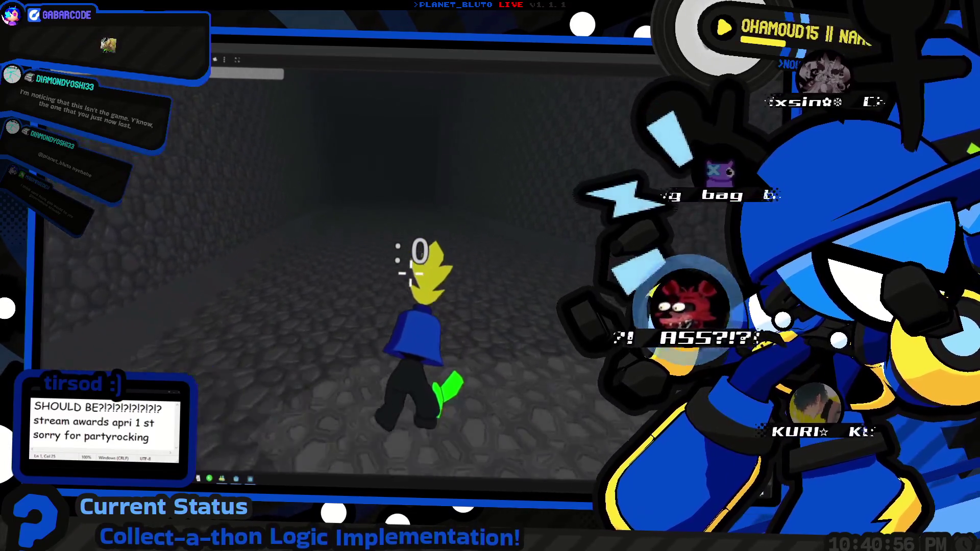
{"action": "key", "text": "w"}
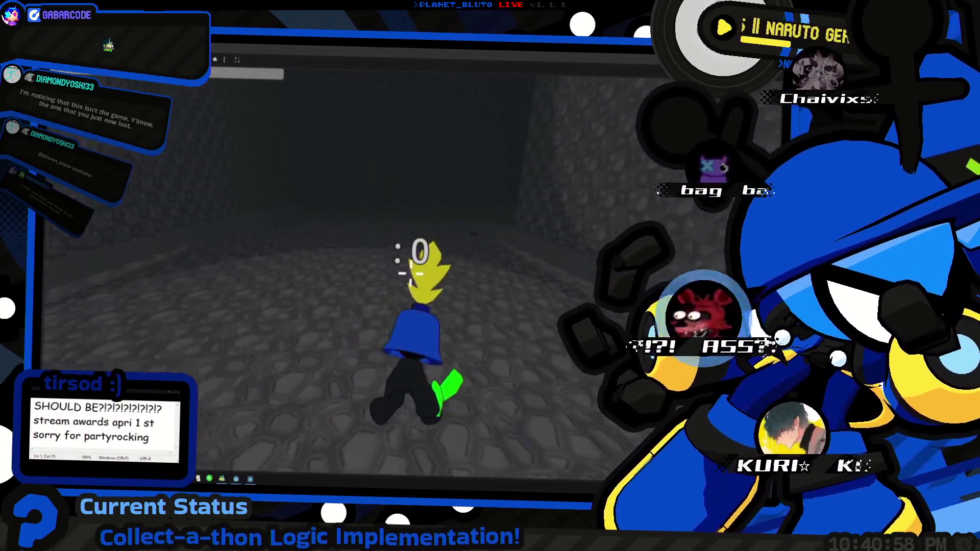
{"action": "key", "text": "w"}
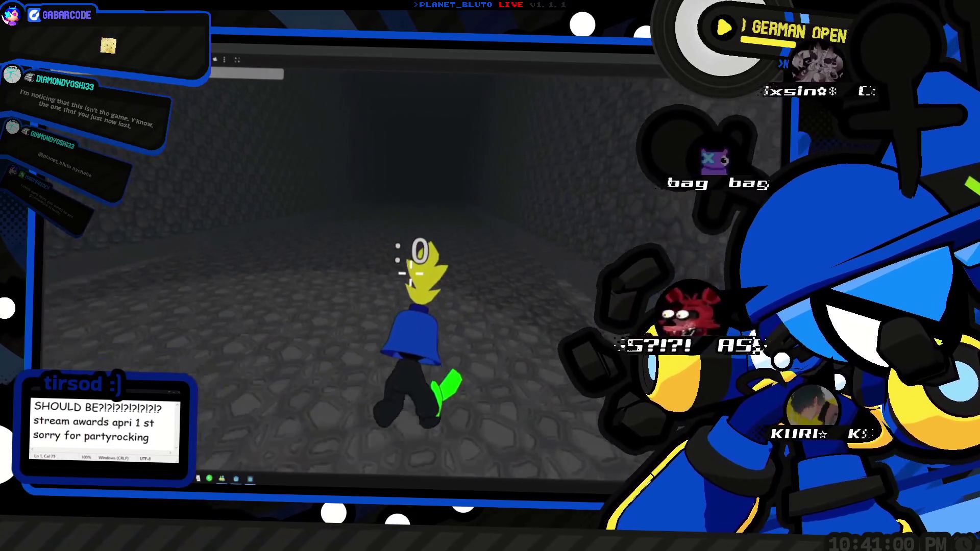
{"action": "key", "text": "w"}
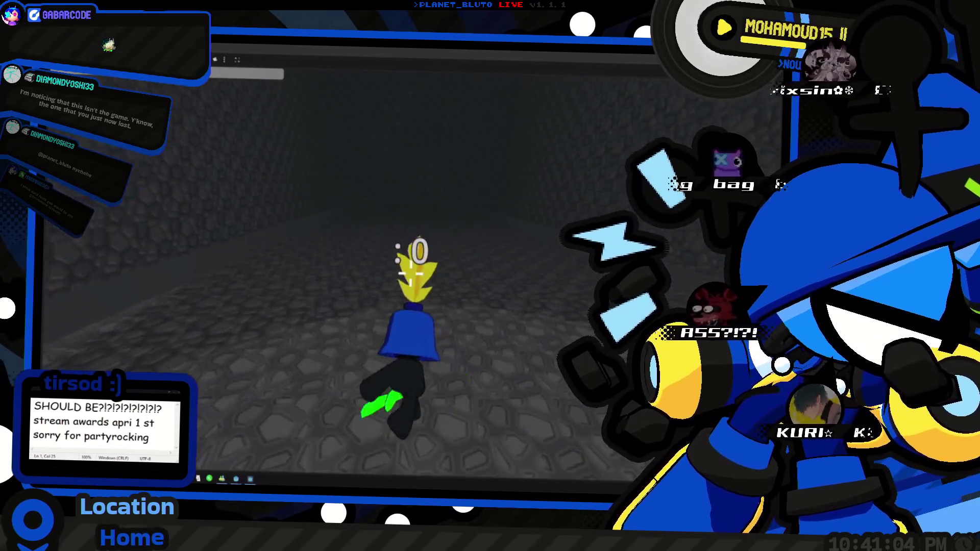
Continue down the cave corridor, keeping close to the left wall.
{"action": "key", "text": "w"}
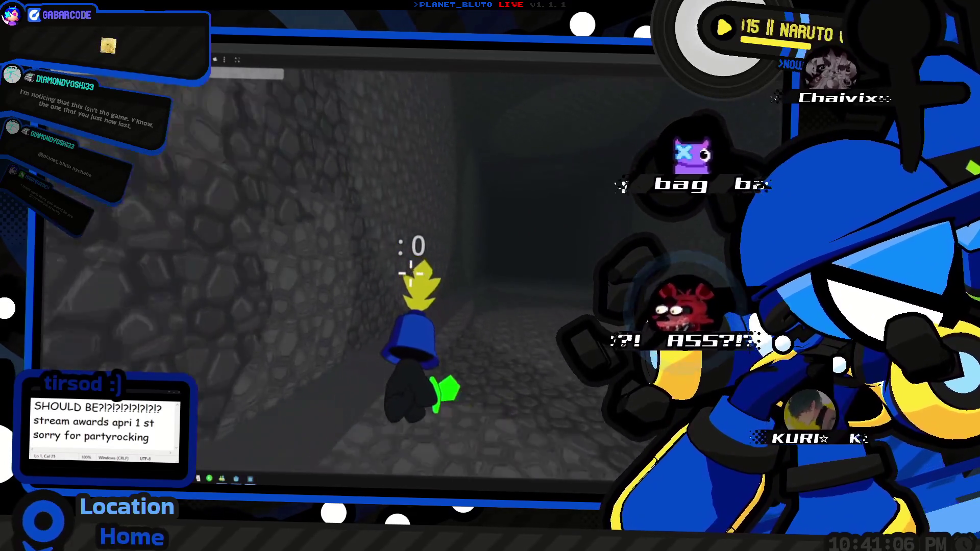
{"action": "key", "text": "w"}
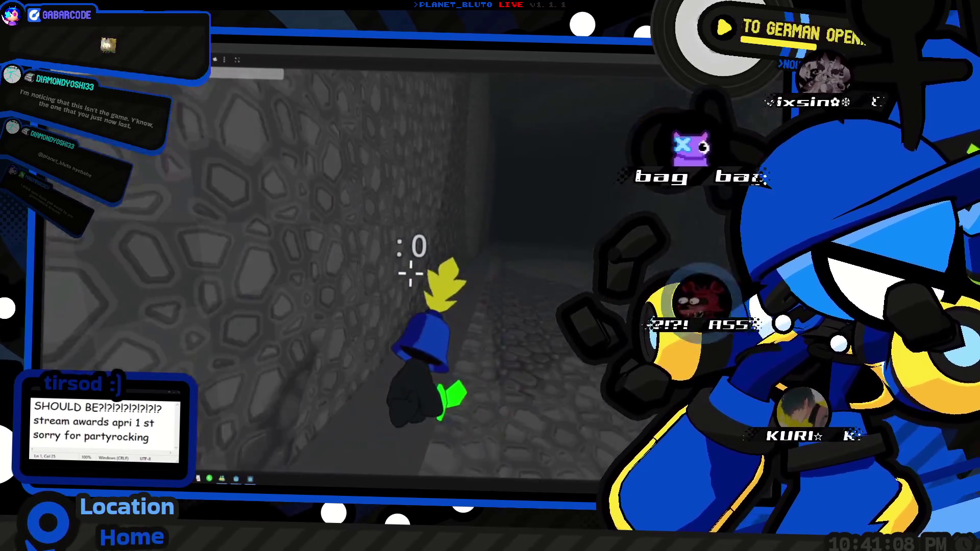
{"action": "key", "text": "w"}
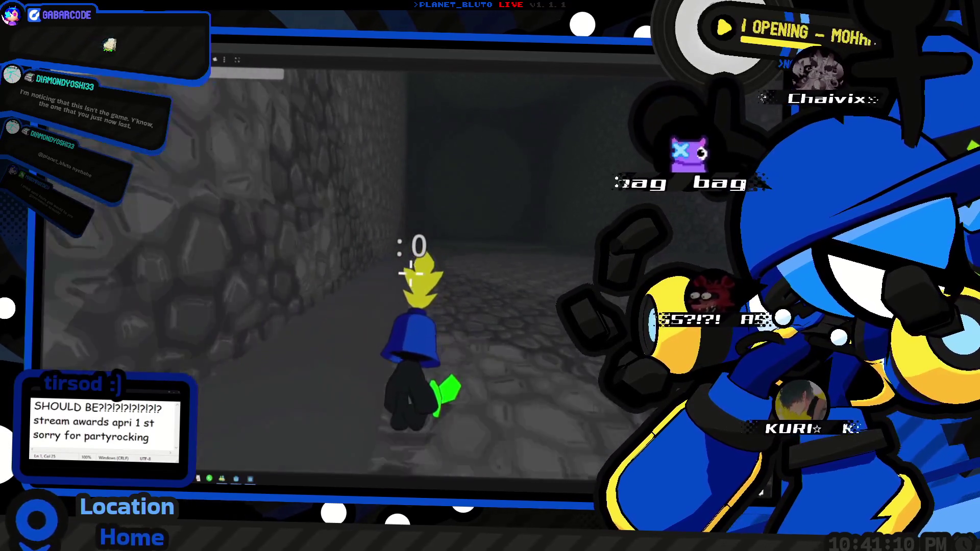
{"action": "key", "text": "w"}
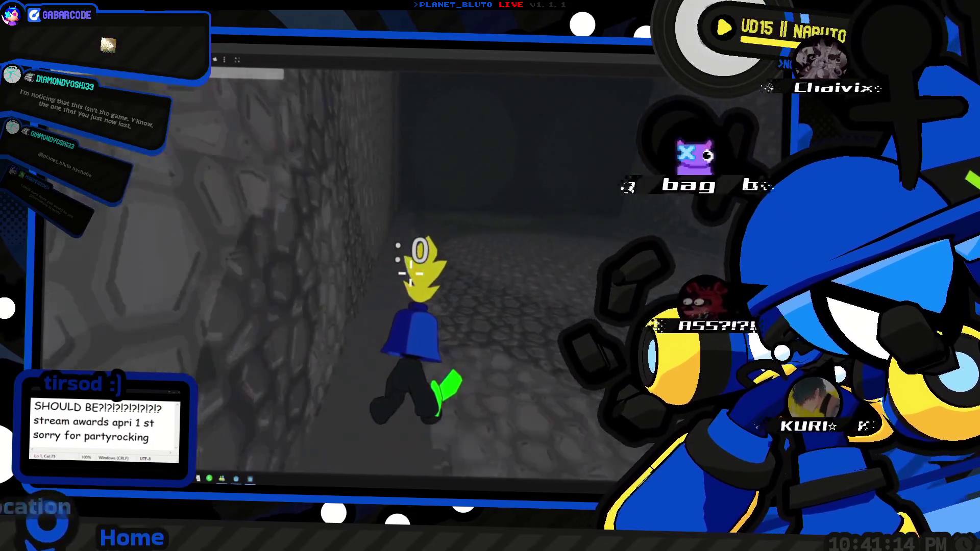
{"action": "key", "text": "w"}
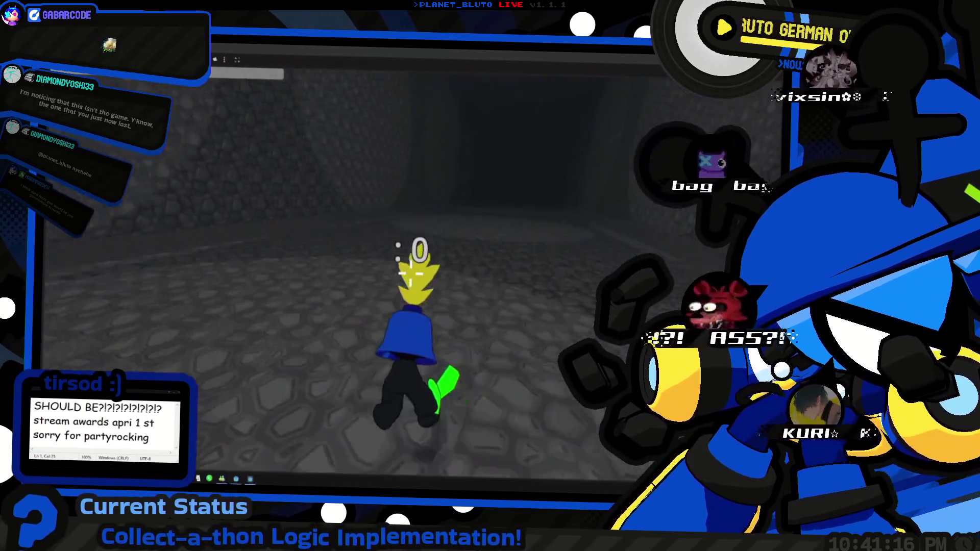
{"action": "key", "text": "w"}
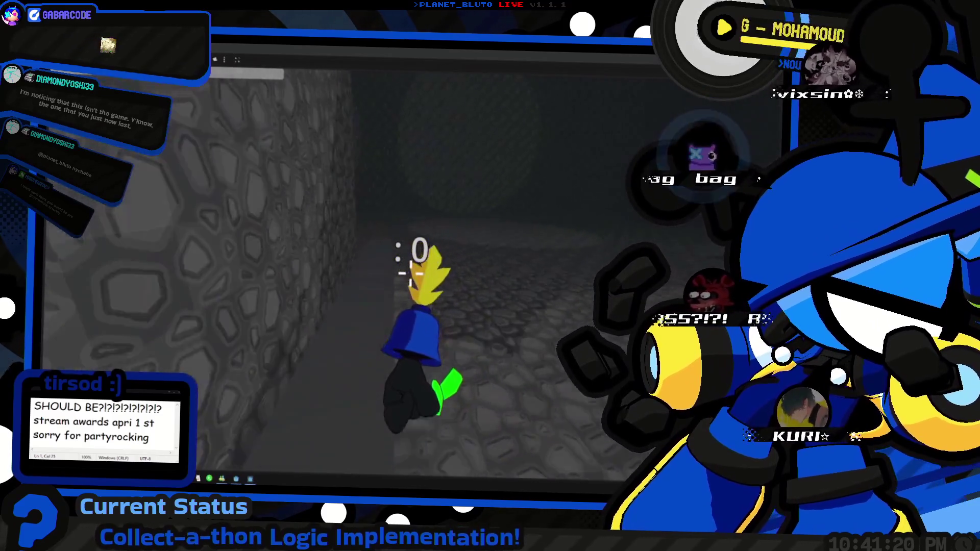
Head across the open floor and walk into the dark cave tunnel.
{"action": "key", "text": "w"}
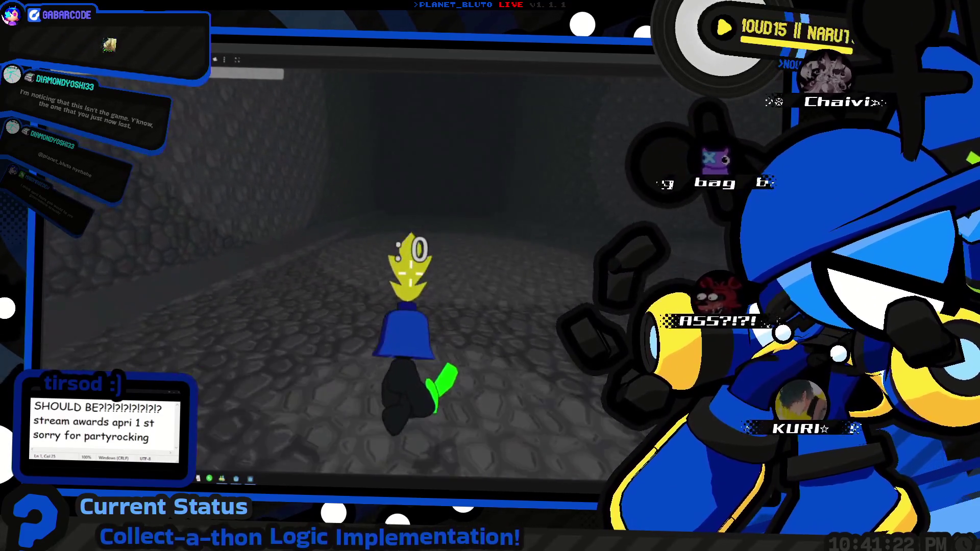
{"action": "key", "text": "w"}
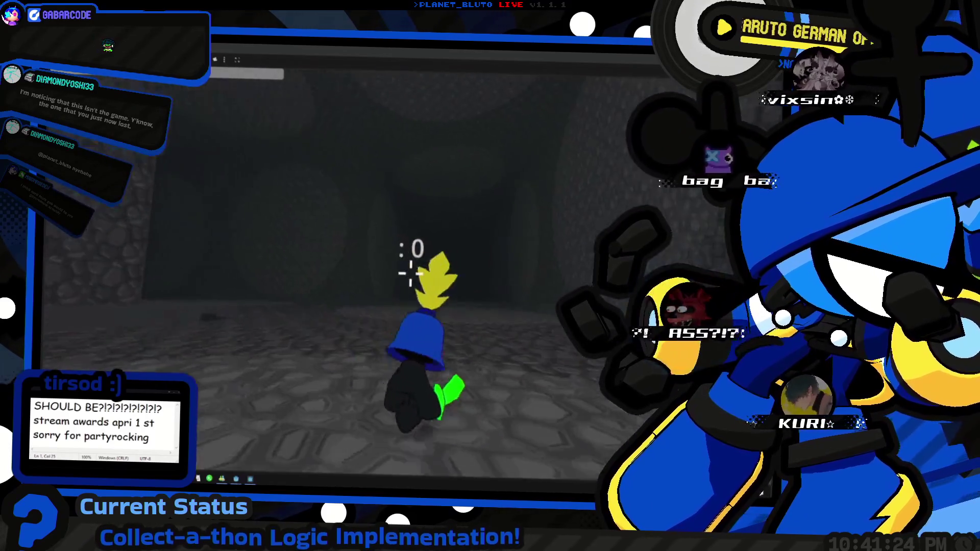
{"action": "key", "text": "w"}
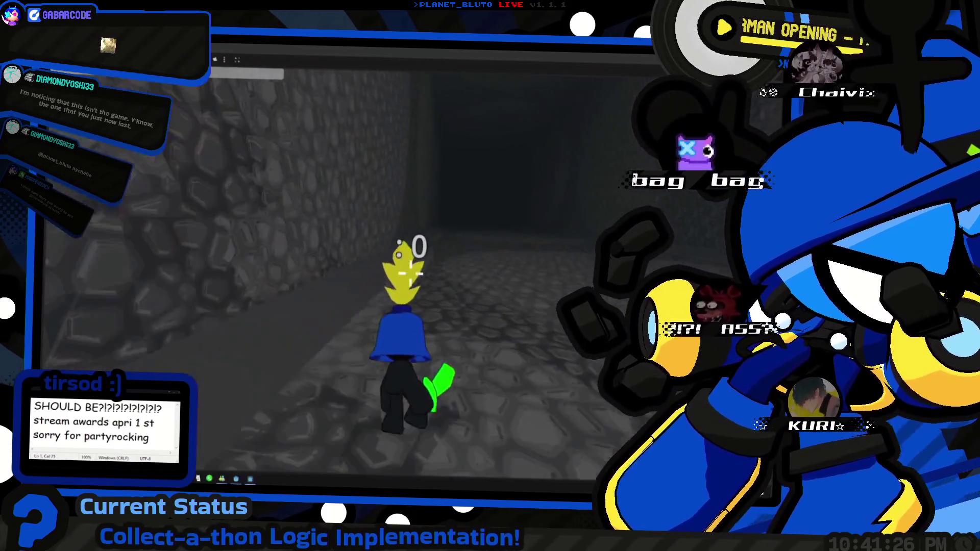
{"action": "key", "text": "w"}
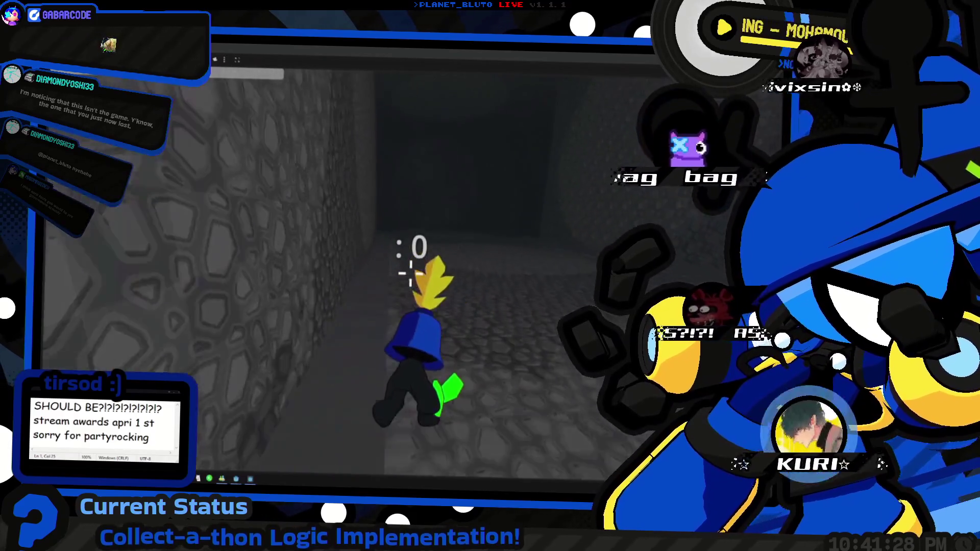
{"action": "key", "text": "w"}
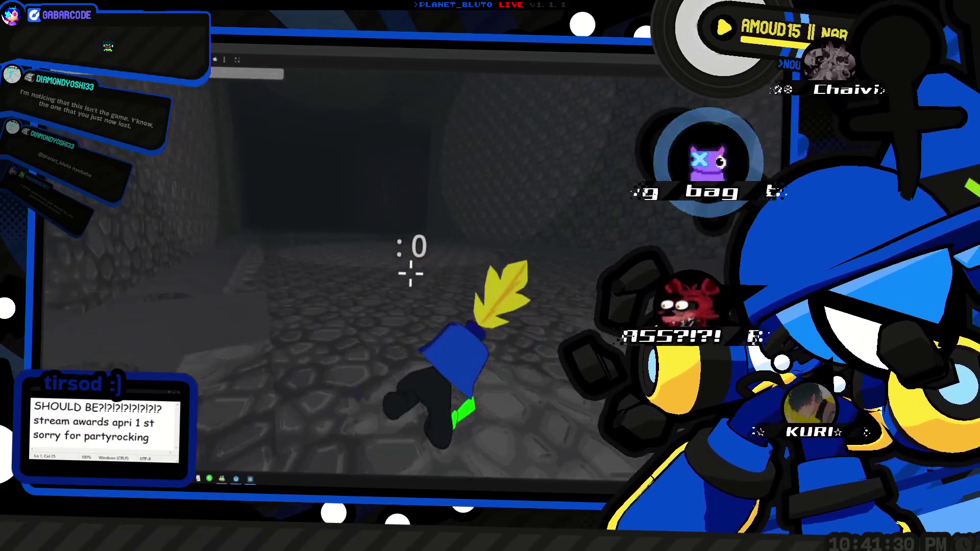
{"action": "key", "text": "w"}
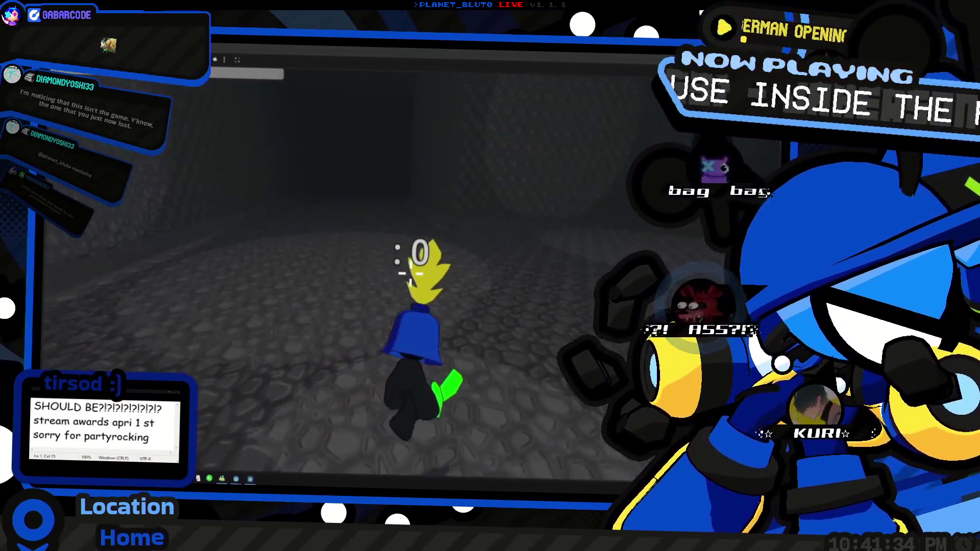
Walk across the cave floor toward the dark cave opening.
{"action": "key", "text": "w"}
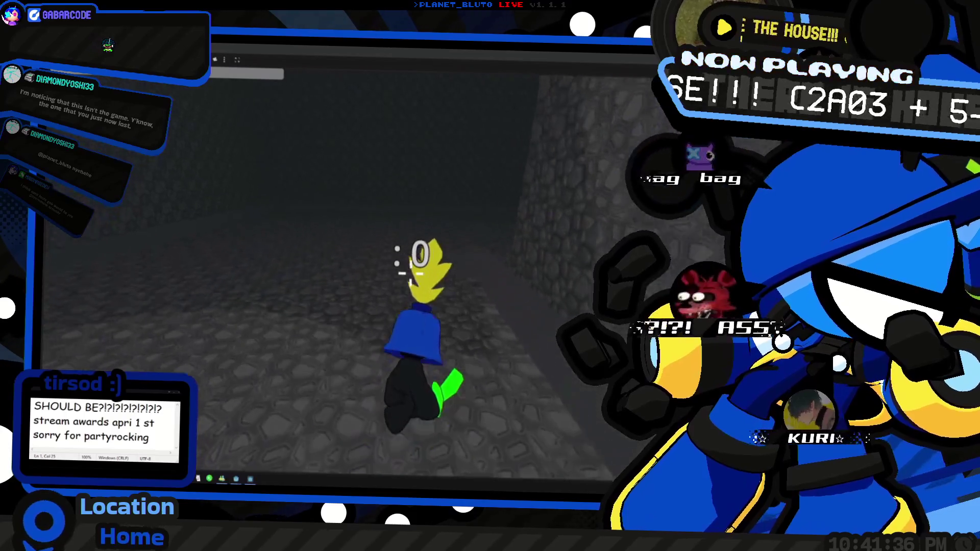
{"action": "key", "text": "w"}
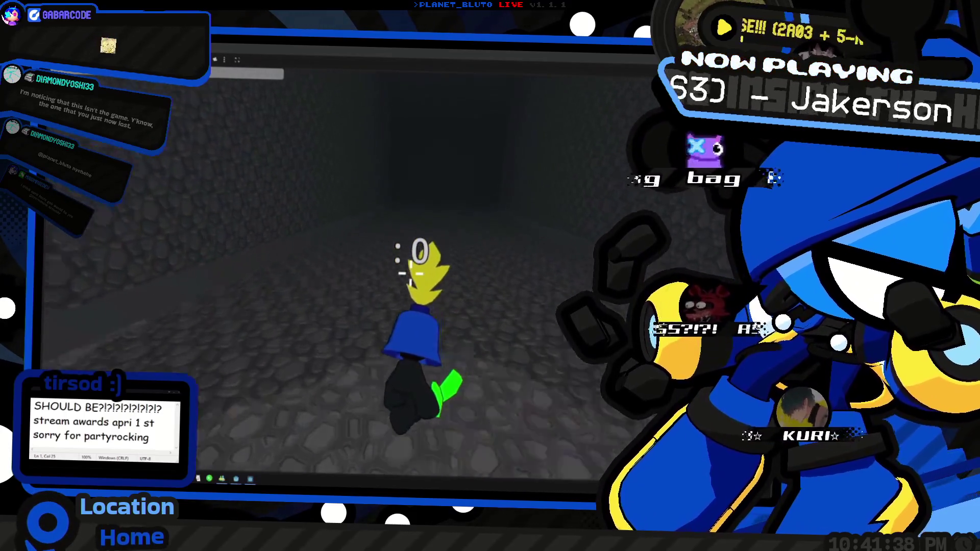
{"action": "key", "text": "w"}
{"action": "key", "text": "w"}
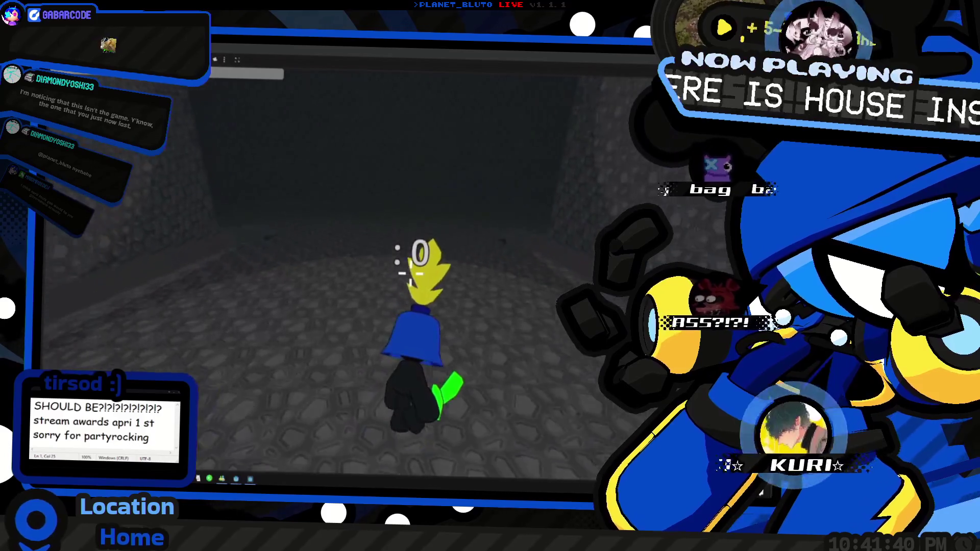
{"action": "key", "text": "w"}
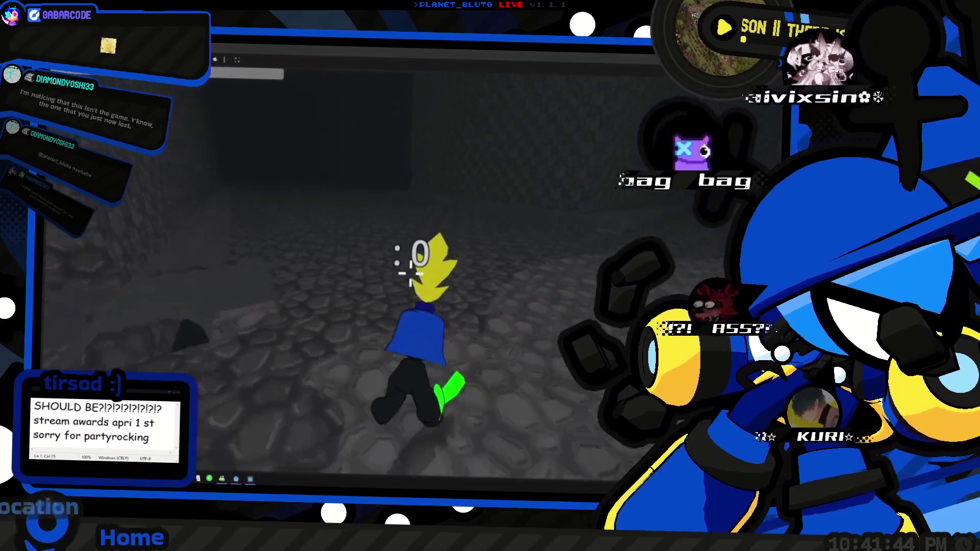
{"action": "key", "text": "w"}
{"action": "key", "text": "w"}
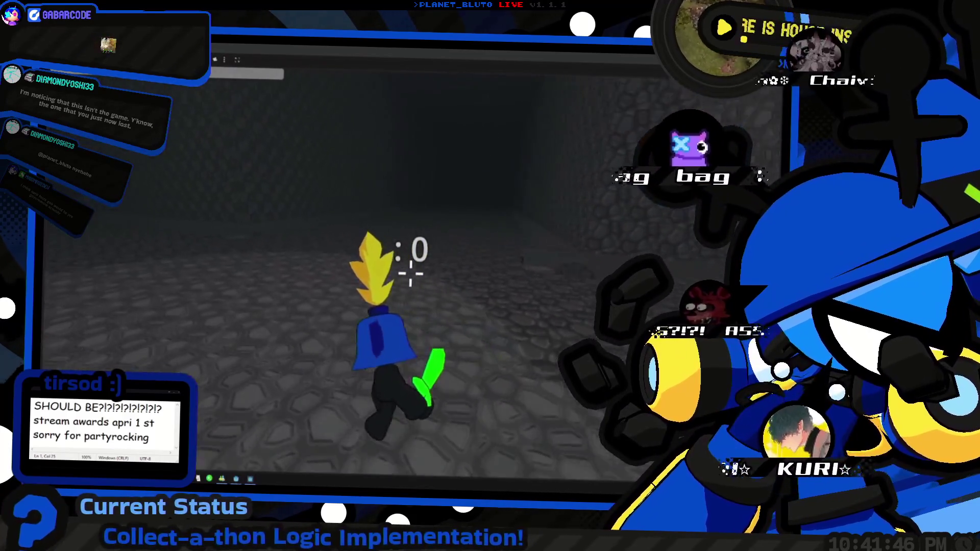
{"action": "key", "text": "w"}
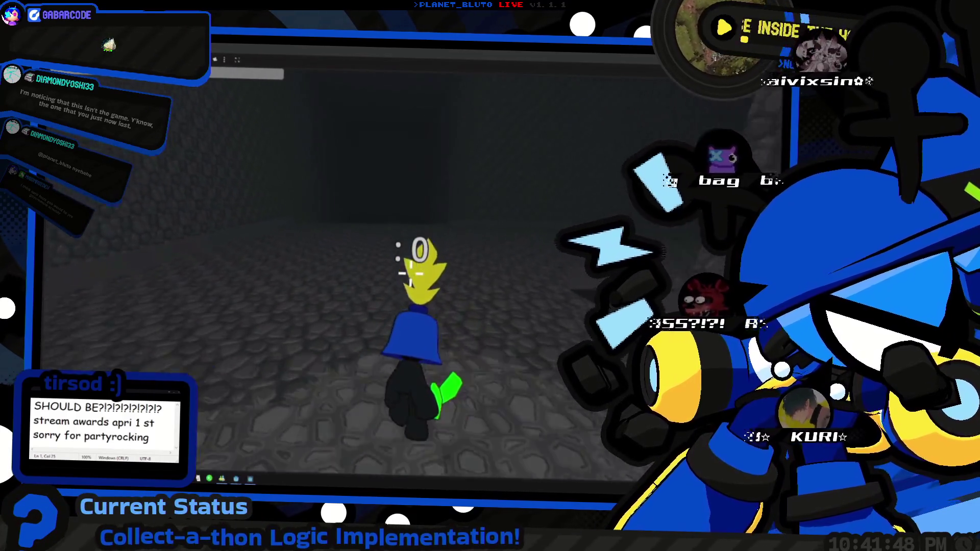
{"action": "key", "text": "w"}
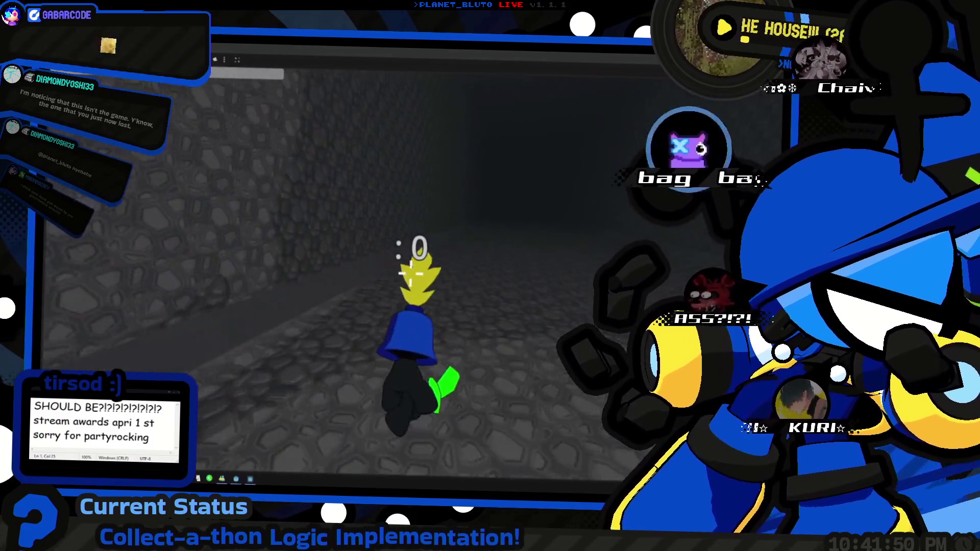
Walk down the stone corridor, bearing right along the wall.
{"action": "key", "text": "w"}
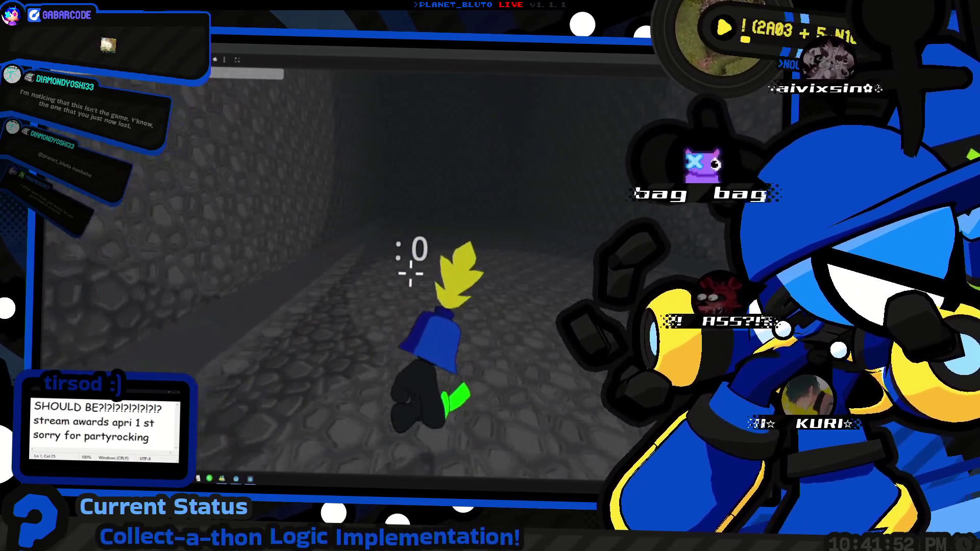
{"action": "key", "text": "w"}
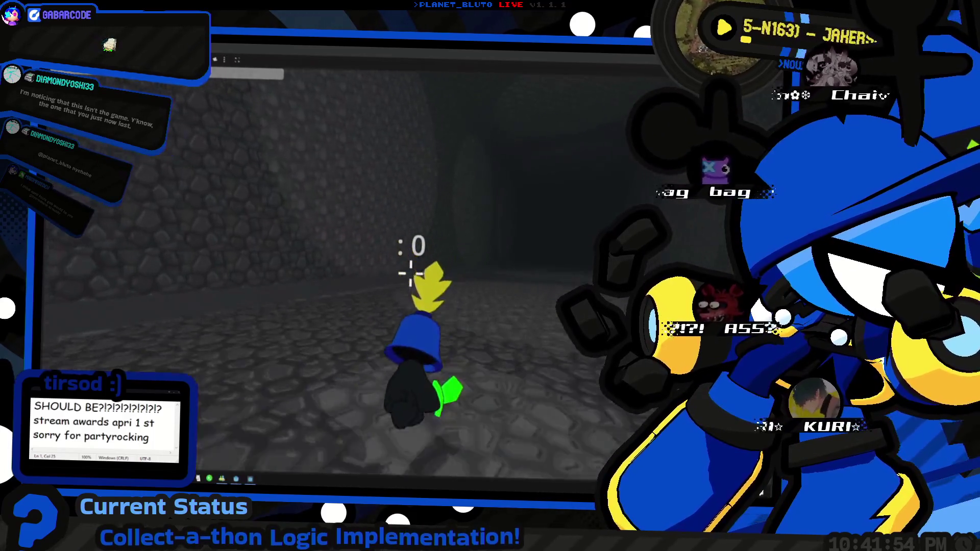
{"action": "key", "text": "w"}
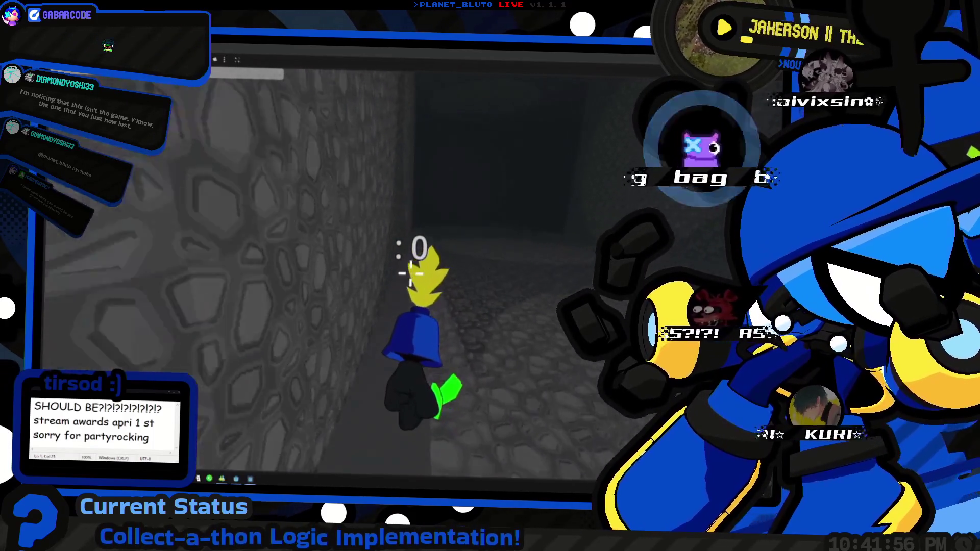
{"action": "key", "text": "w"}
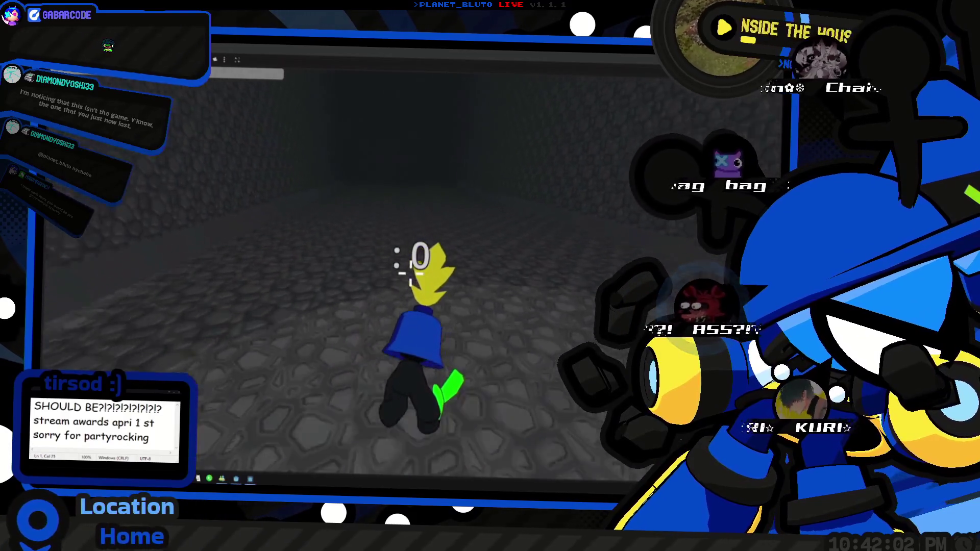
{"action": "key", "text": "w"}
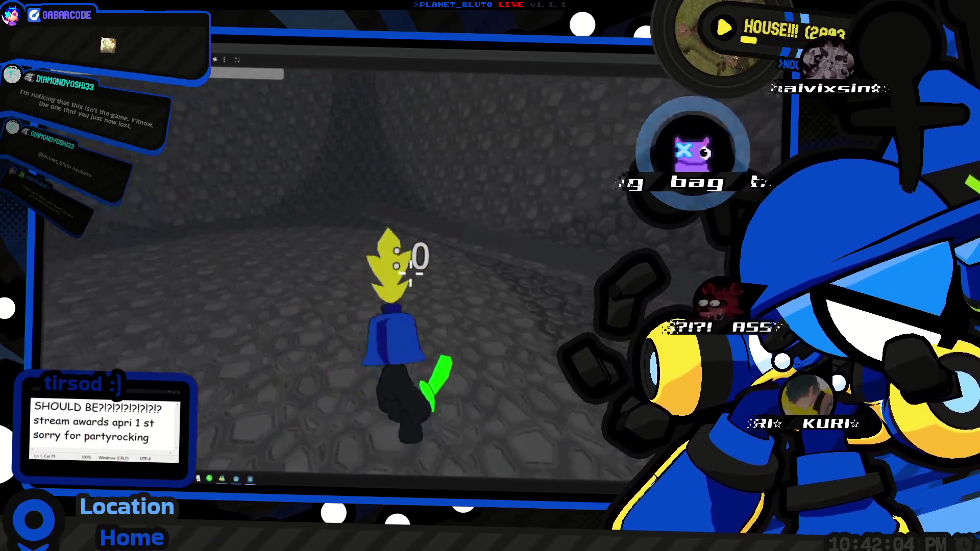
{"action": "key", "text": "w"}
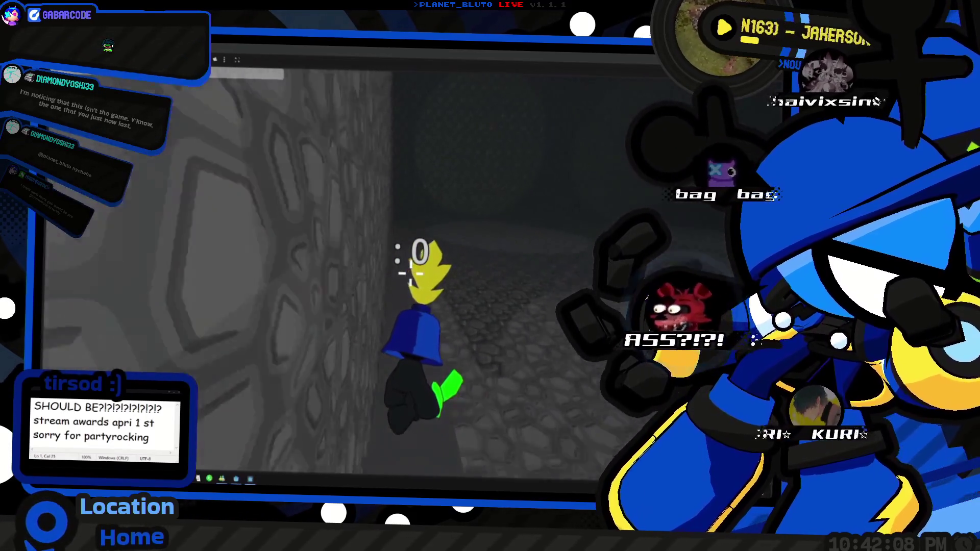
Reach the corridor's end, turn around in the stone room, and enter the wider dark room.
{"action": "key", "text": "w"}
{"action": "key", "text": "w"}
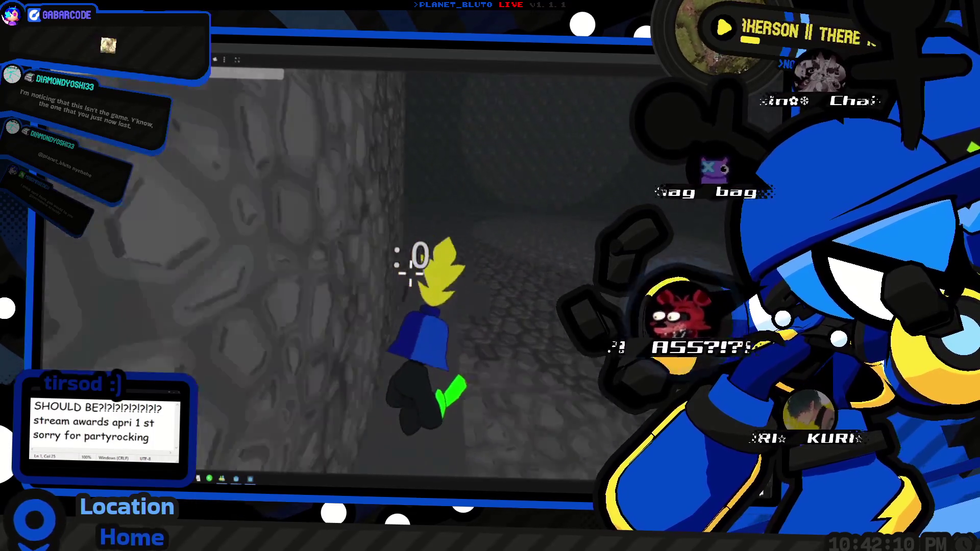
{"action": "key", "text": "w"}
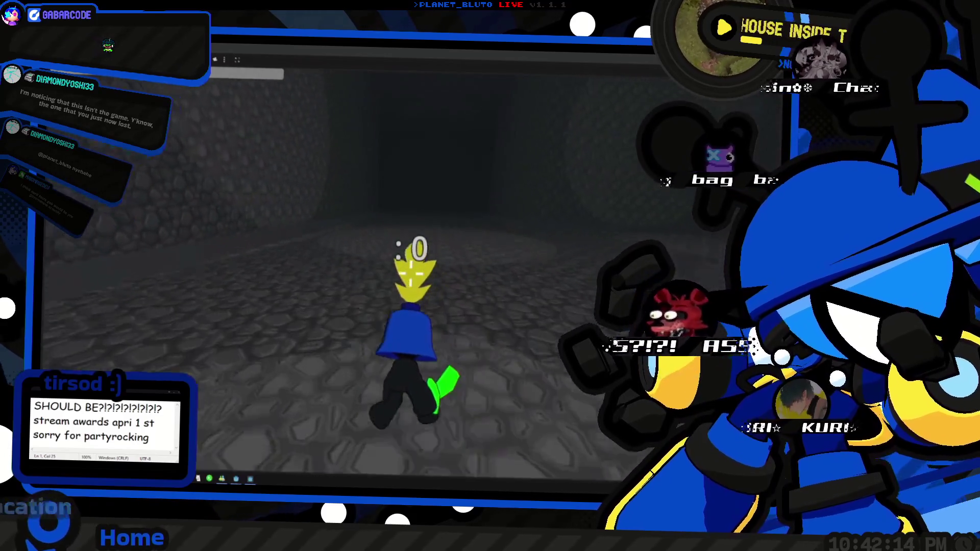
{"action": "key", "text": "w"}
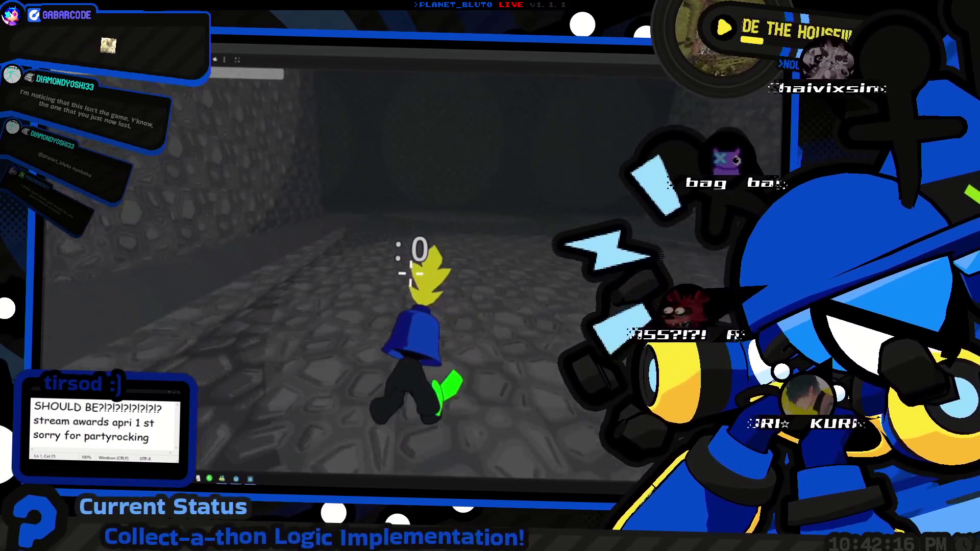
{"action": "key", "text": "w"}
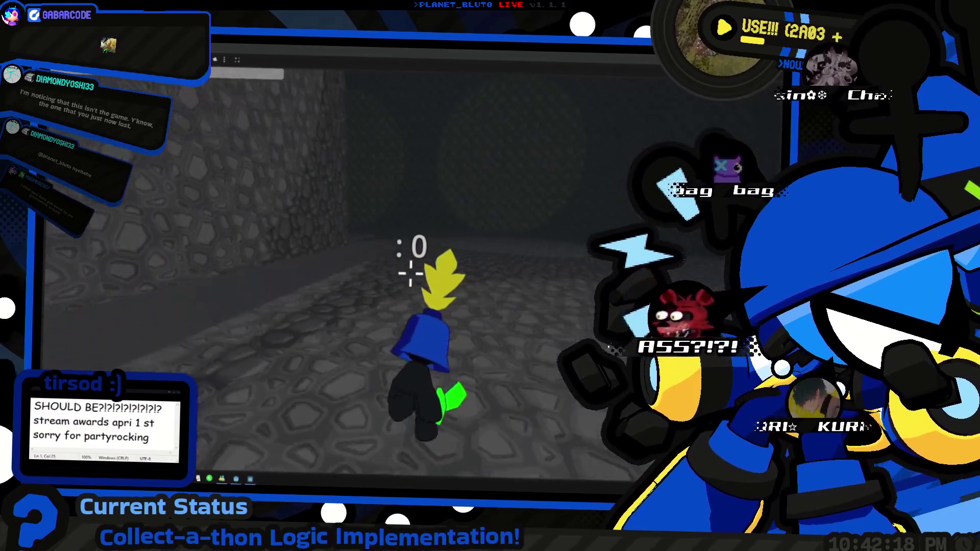
{"action": "key", "text": "w"}
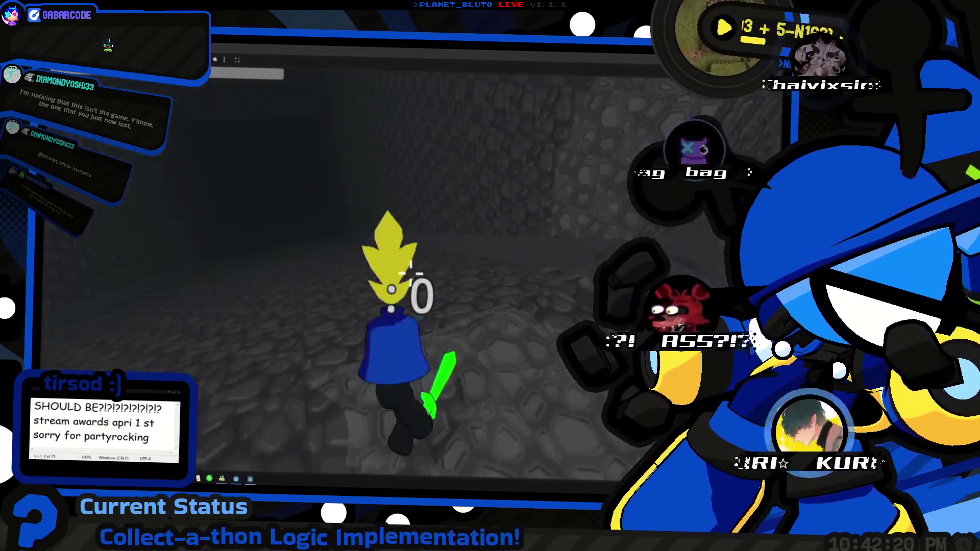
{"action": "key", "text": "w"}
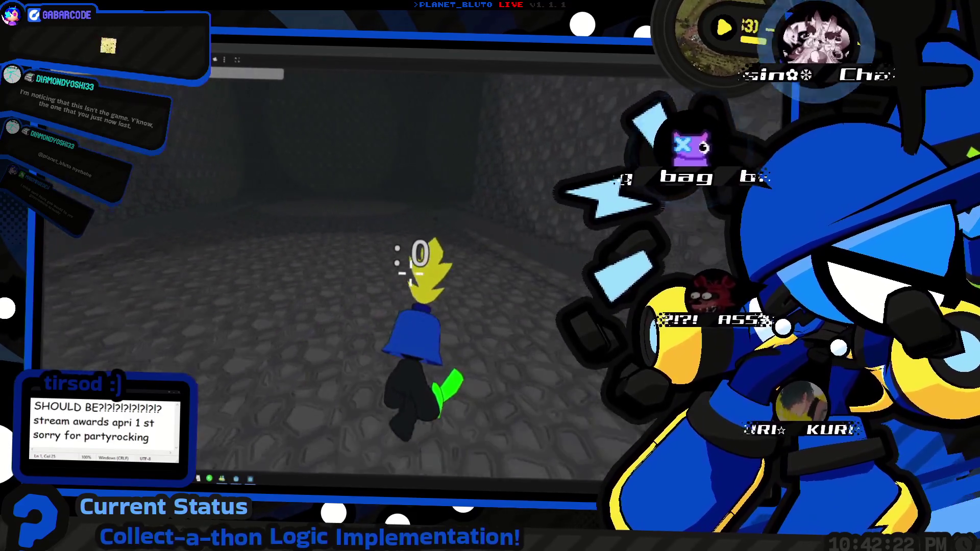
{"action": "key", "text": "w"}
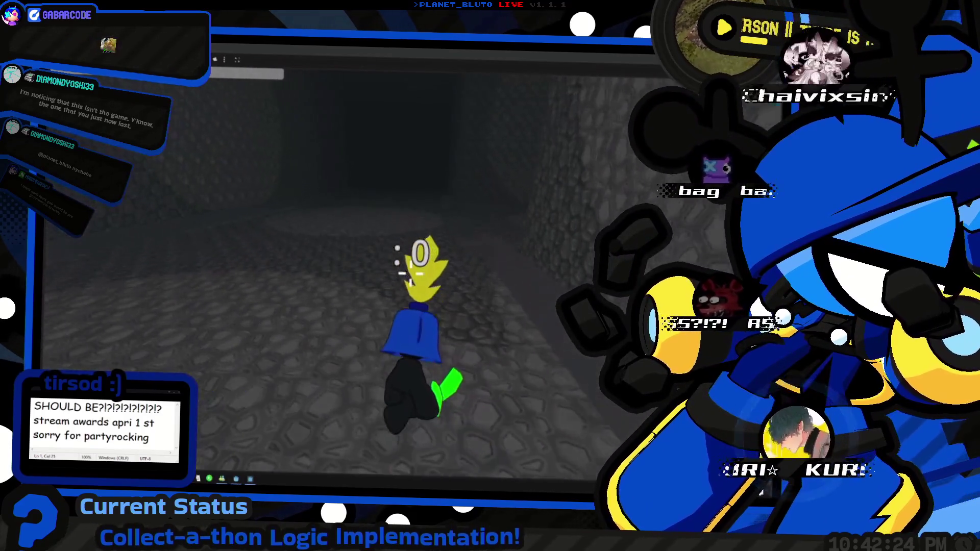
{"action": "key", "text": "w"}
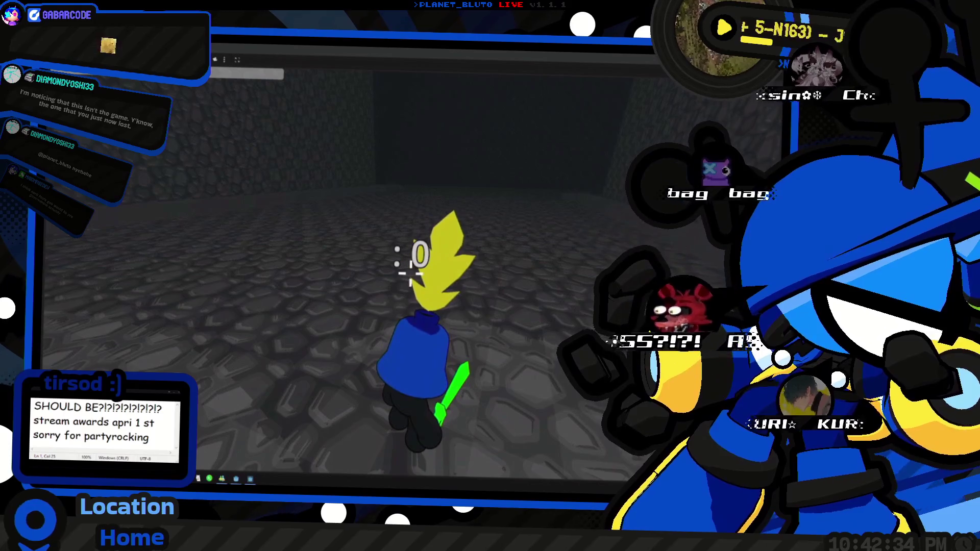
Walk through the cave past the rock wall out into the open cobblestone area.
{"action": "key", "text": "w"}
{"action": "key", "text": "w"}
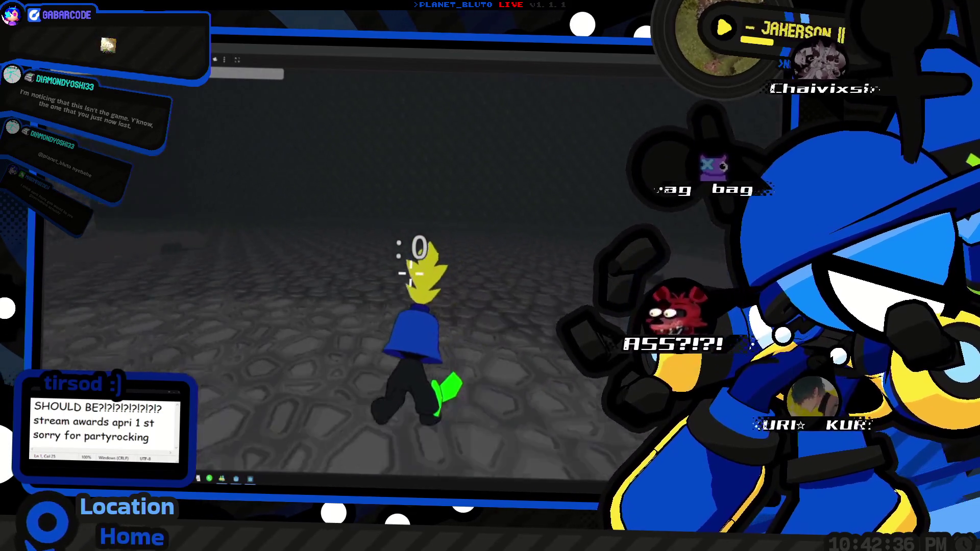
{"action": "key", "text": "w"}
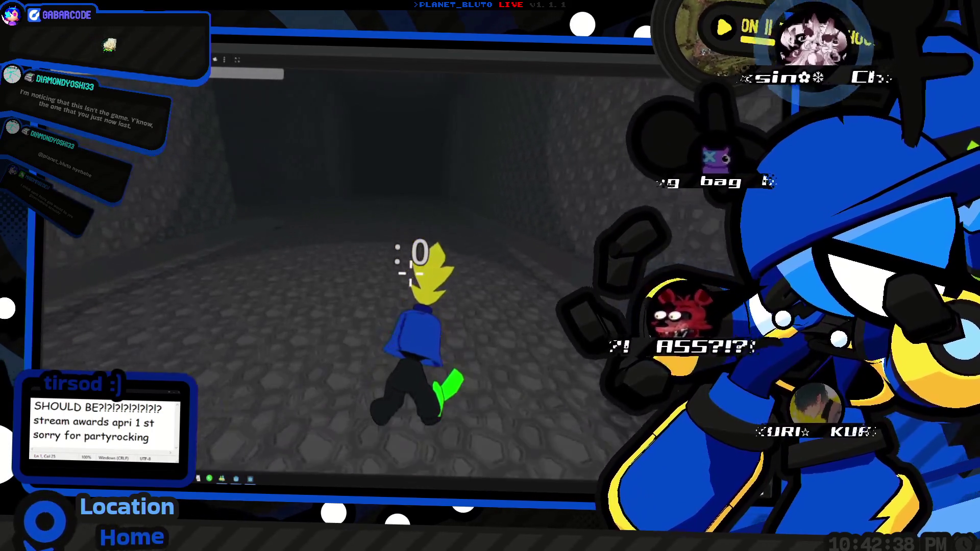
{"action": "key", "text": "w"}
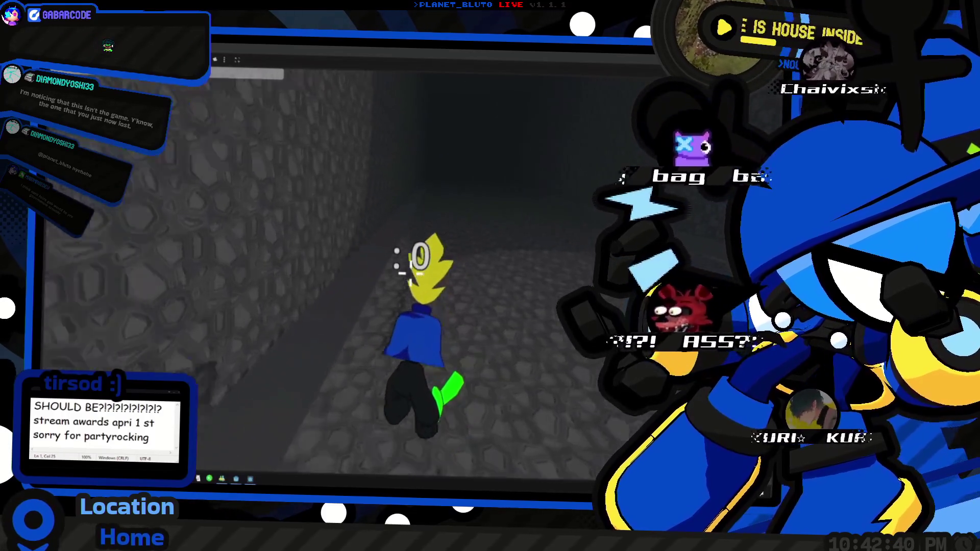
{"action": "key", "text": "w"}
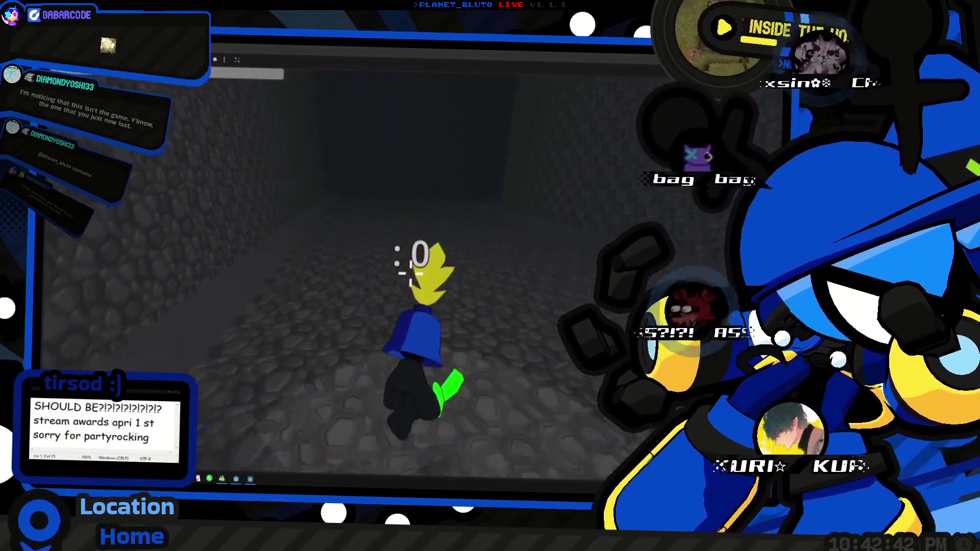
Run across the cave floor and down the cave corridor toward its far end.
{"action": "key", "text": "w"}
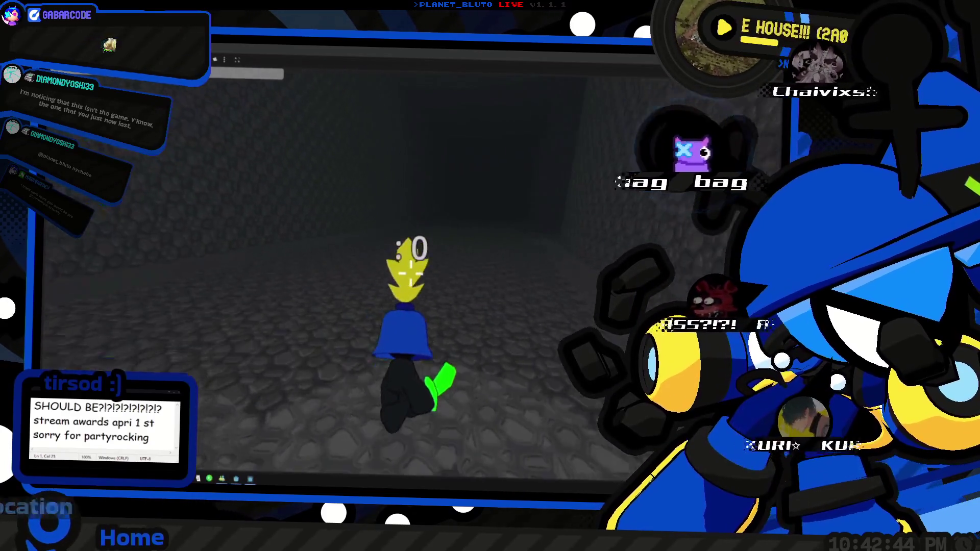
{"action": "key", "text": "w"}
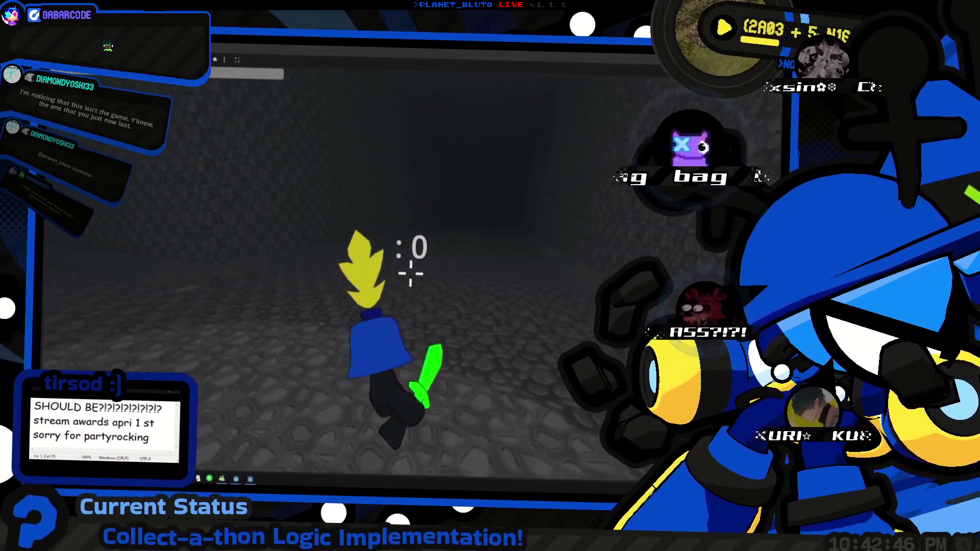
{"action": "key", "text": "w"}
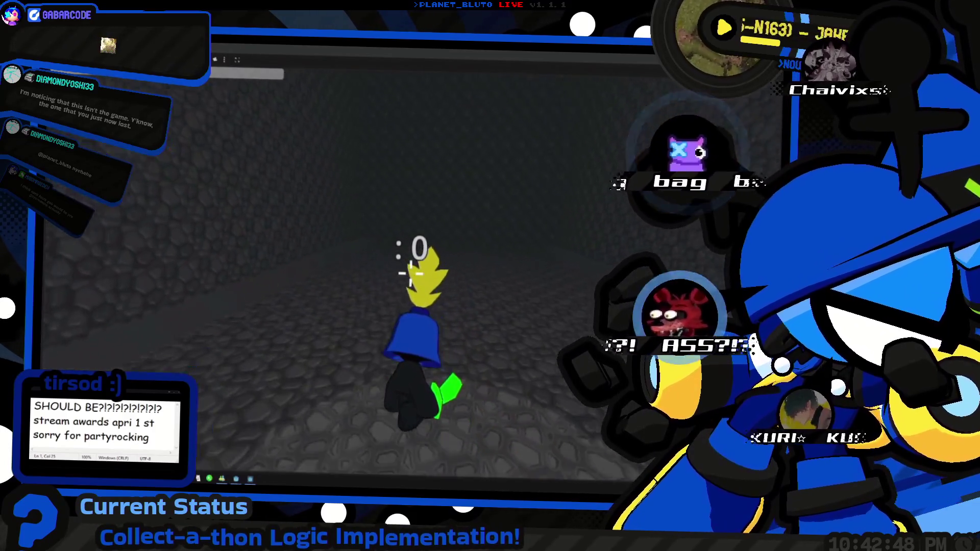
{"action": "key", "text": "w"}
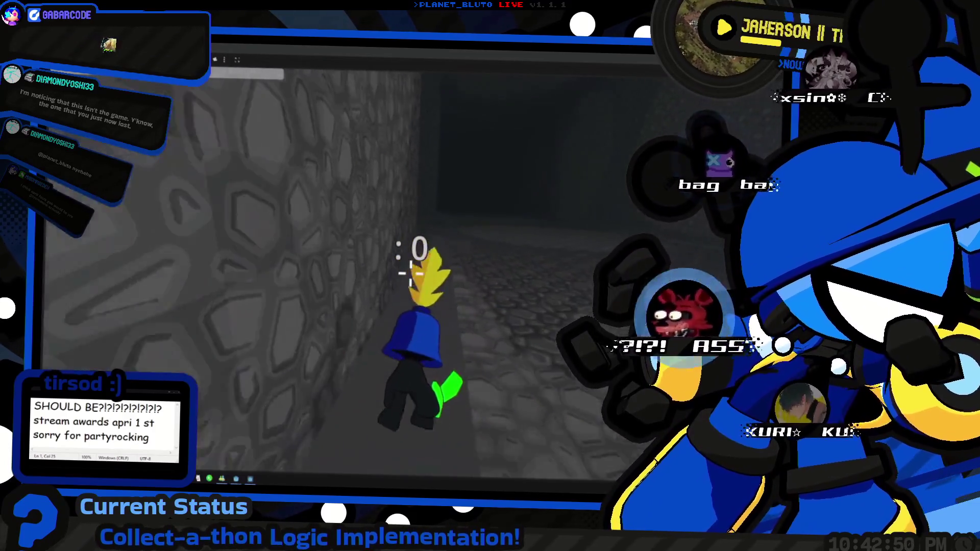
{"action": "key", "text": "w"}
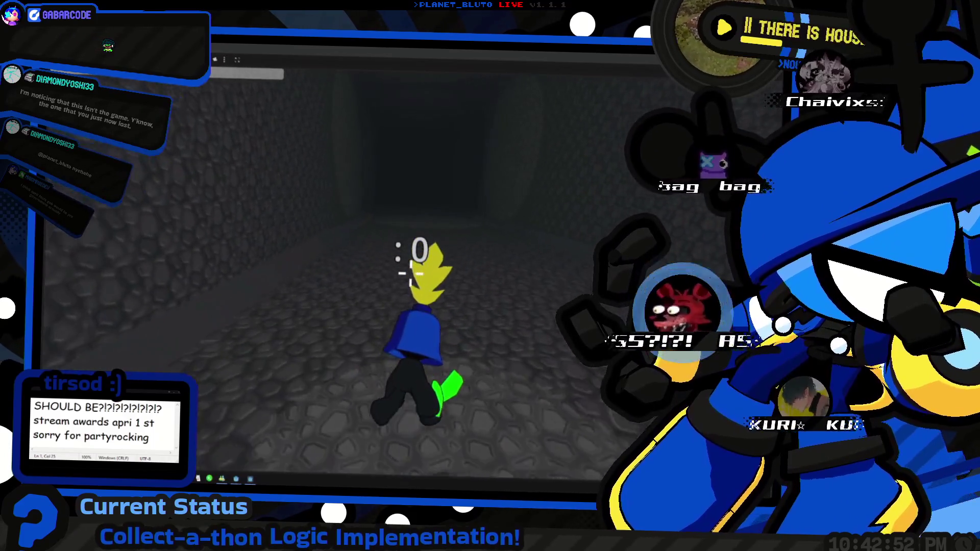
{"action": "key", "text": "w"}
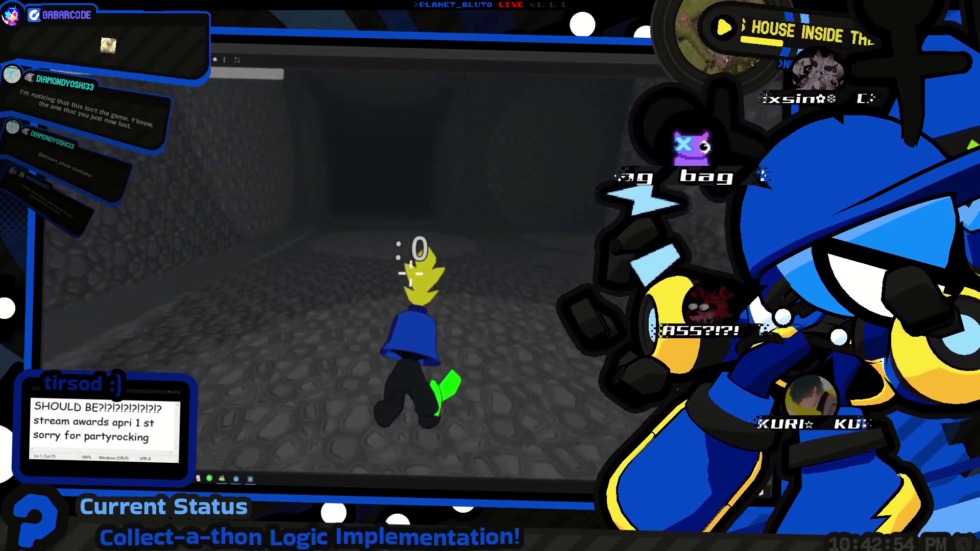
{"action": "key", "text": "w"}
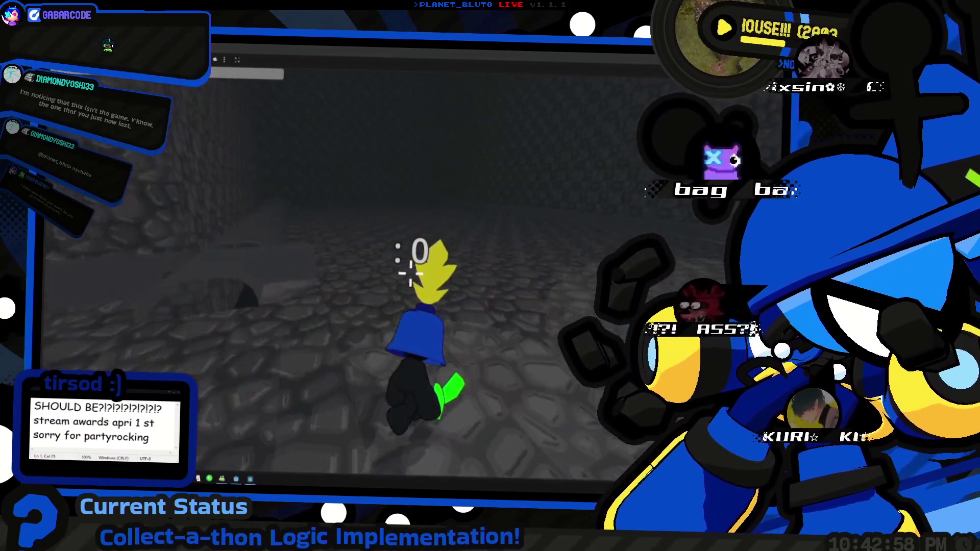
Face the dark corridor ahead and keep walking down it between the walls.
{"action": "key", "text": "w"}
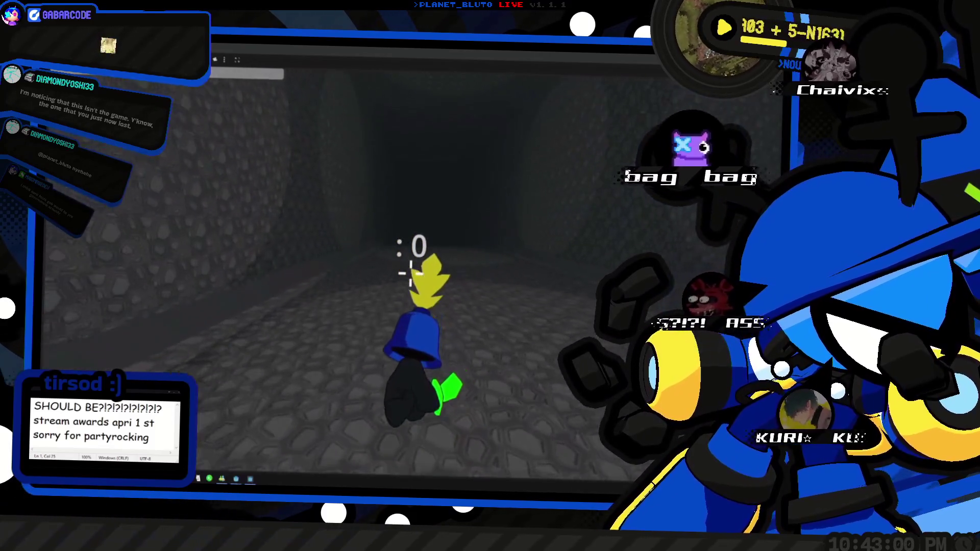
{"action": "key", "text": "w"}
{"action": "key", "text": "w"}
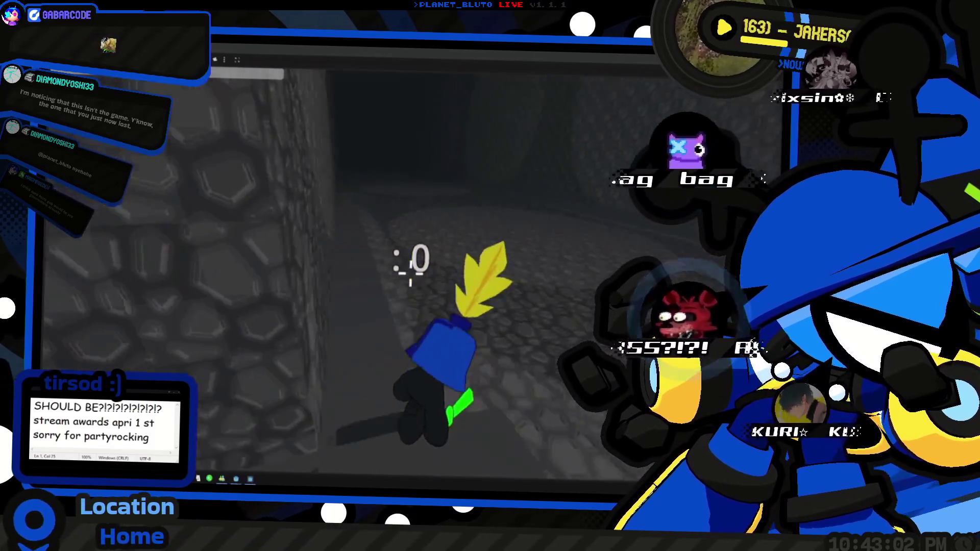
{"action": "key", "text": "w"}
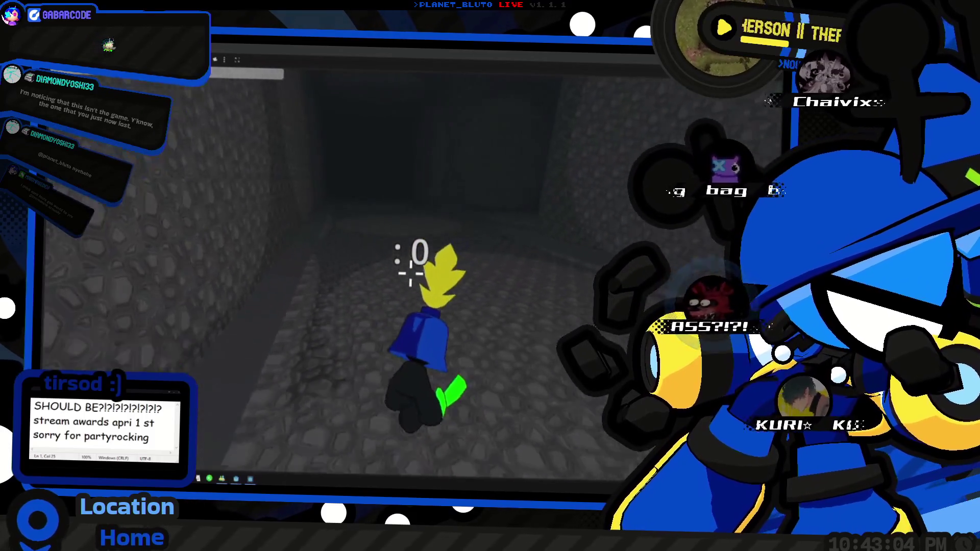
{"action": "key", "text": "w"}
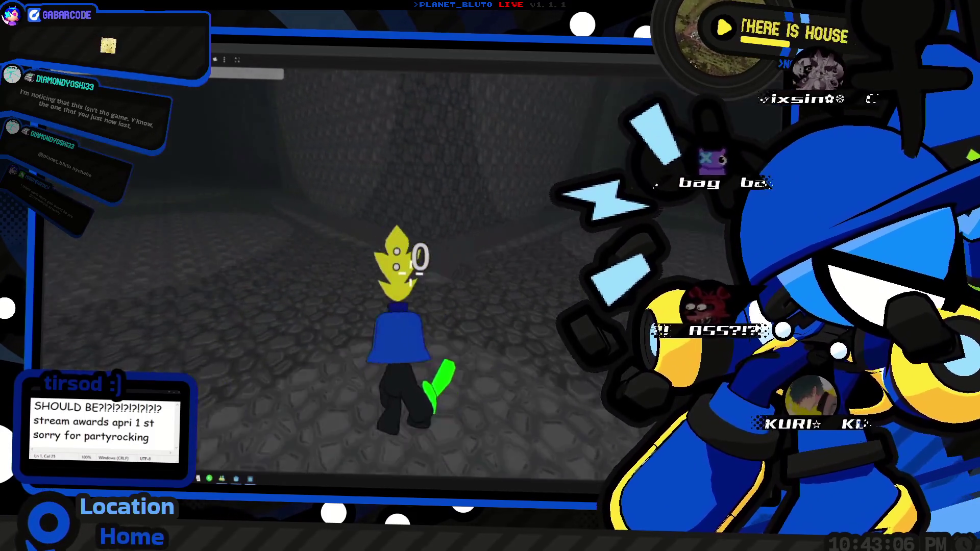
{"action": "key", "text": "w"}
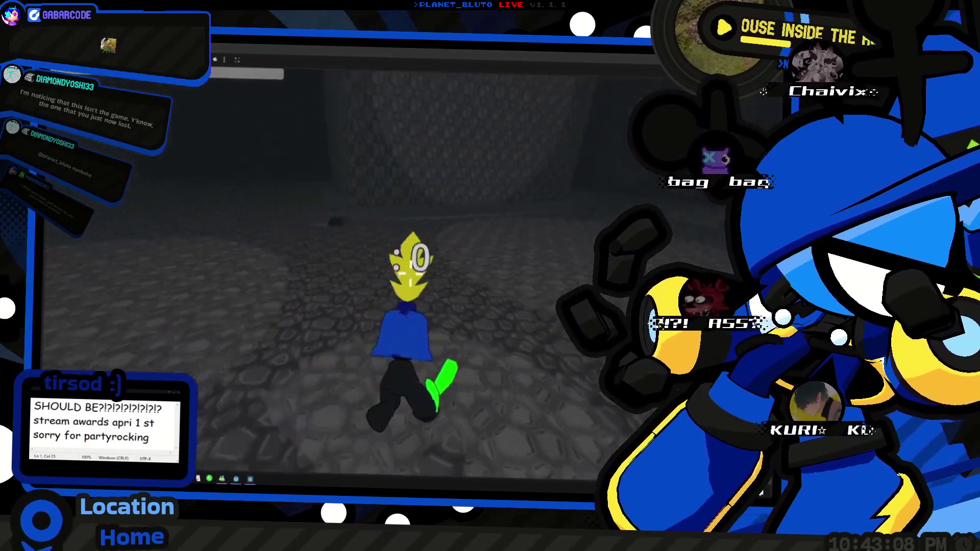
{"action": "key", "text": "w"}
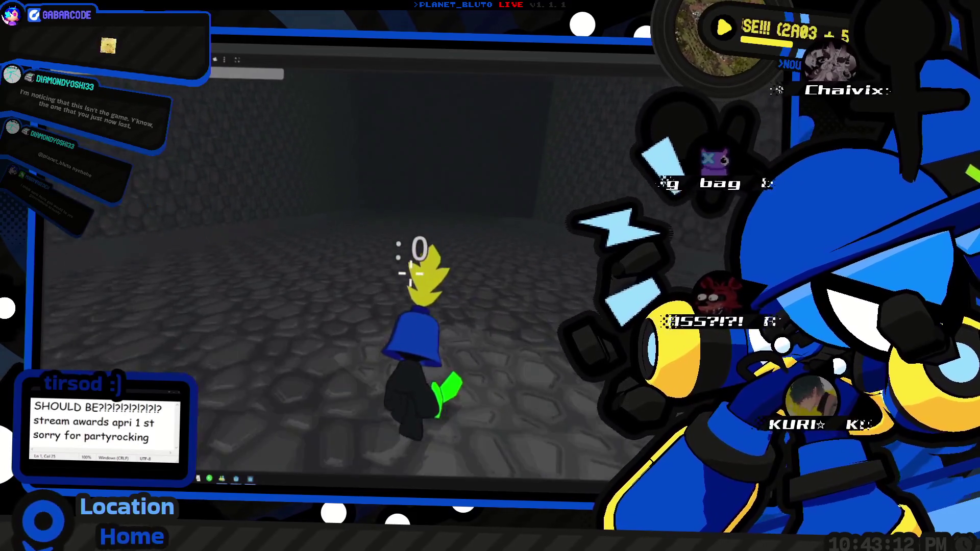
Move on through the cave into the narrow stone tunnel, turning left.
{"action": "key", "text": "w"}
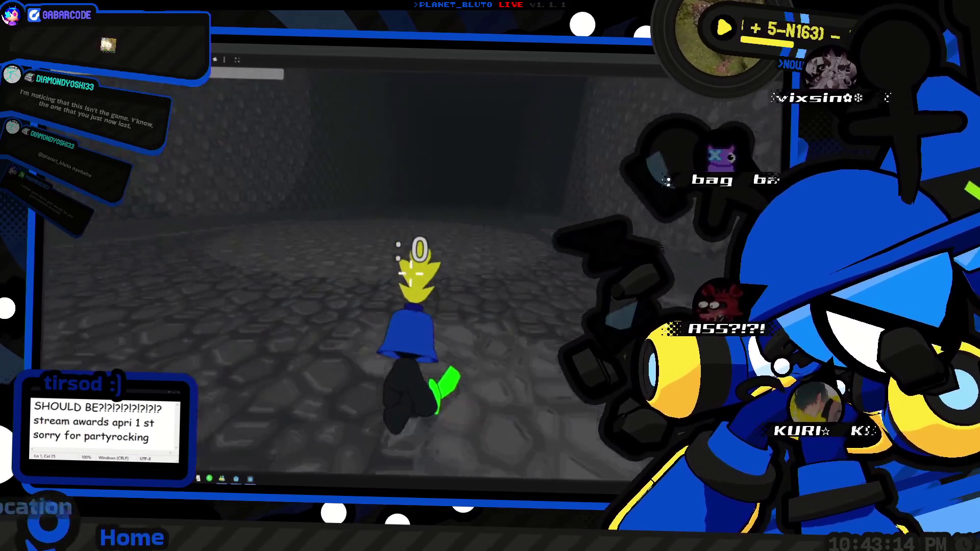
{"action": "key", "text": "w"}
{"action": "key", "text": "w"}
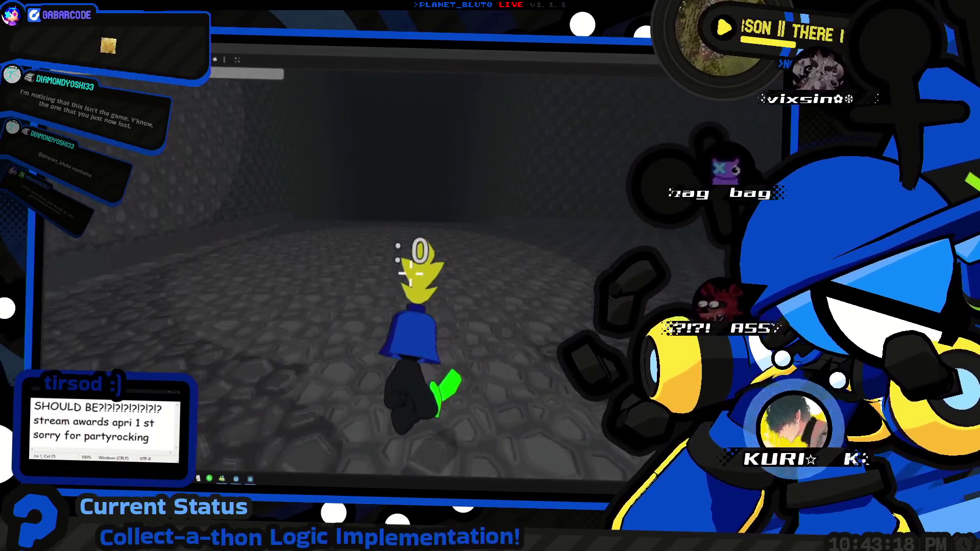
{"action": "key", "text": "w"}
{"action": "key", "text": "w"}
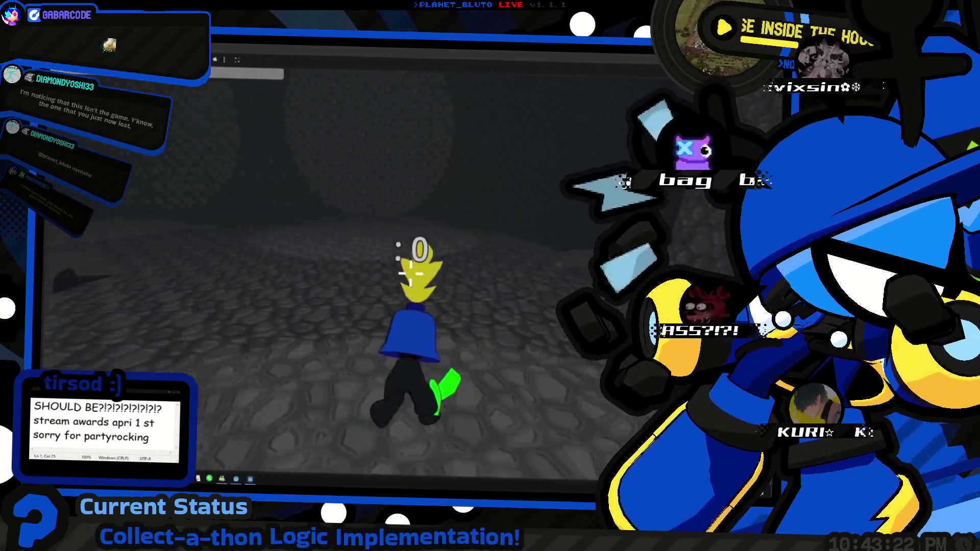
{"action": "key", "text": "w"}
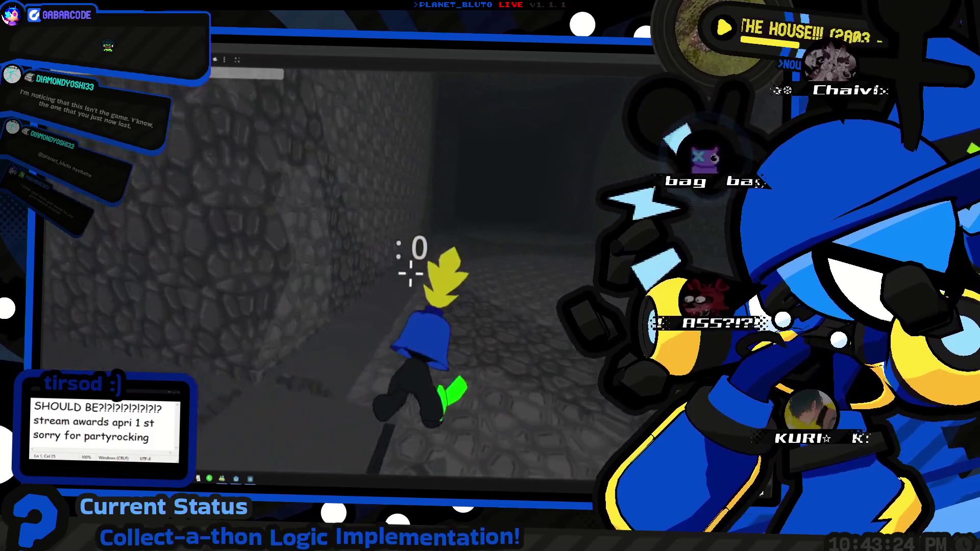
{"action": "key", "text": "w"}
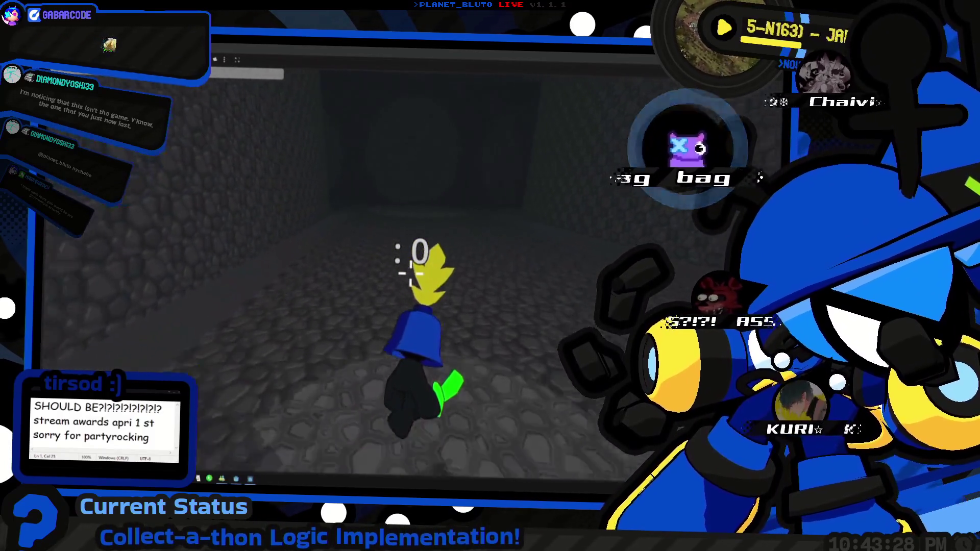
{"action": "key", "text": "w"}
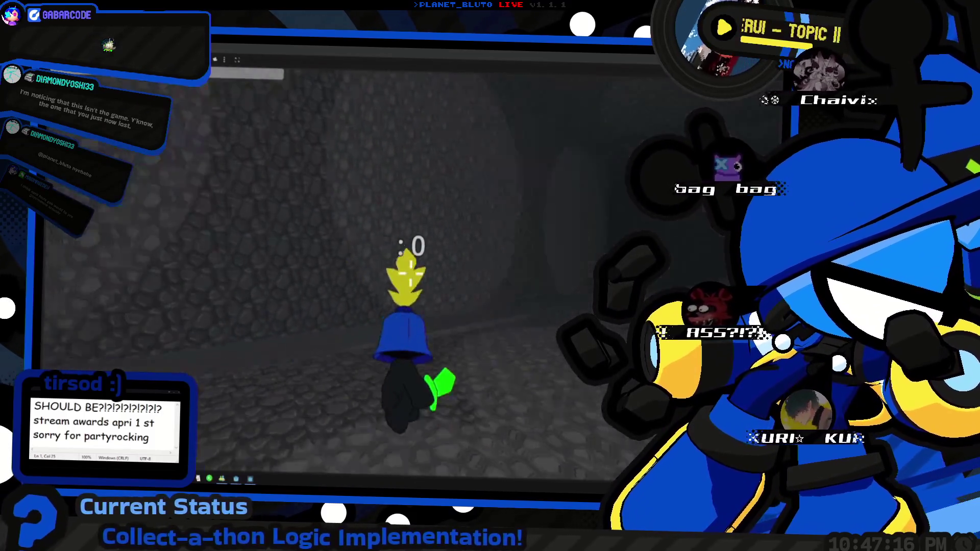
Walk the character along the stone wall and steer it into the cobbled corridor.
{"action": "key", "text": "d"}
{"action": "key", "text": "w"}
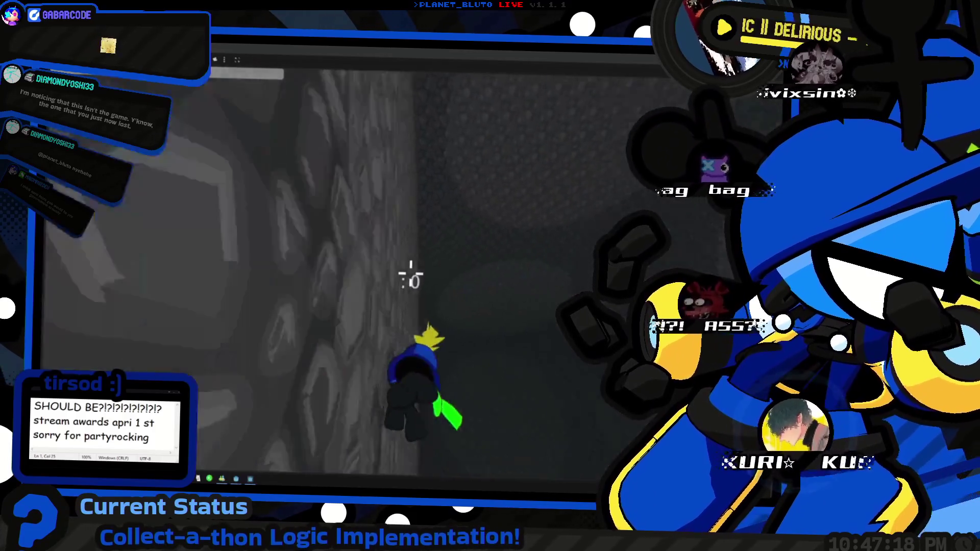
{"action": "scroll", "coordinate": [411, 273], "scroll_direction": "up", "scroll_amount": 5}
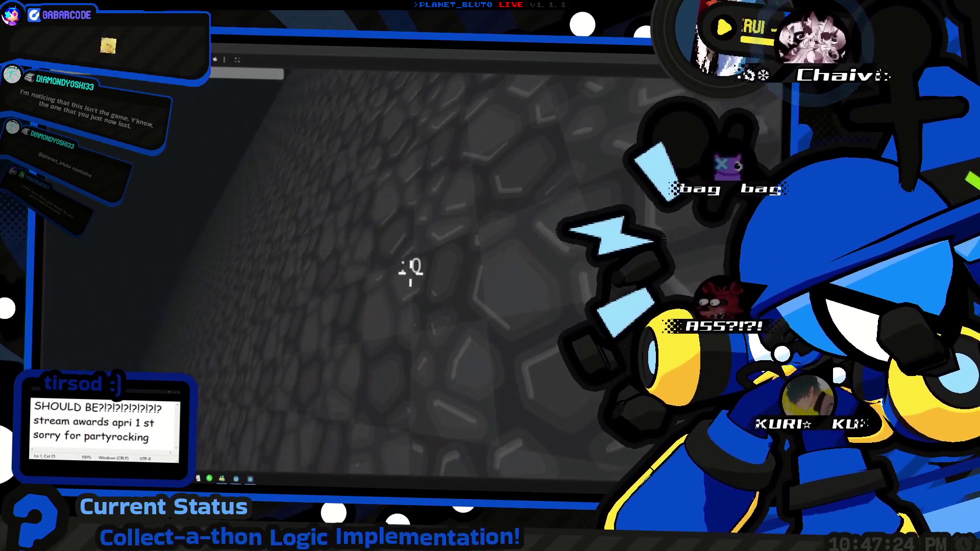
{"action": "key", "text": "w"}
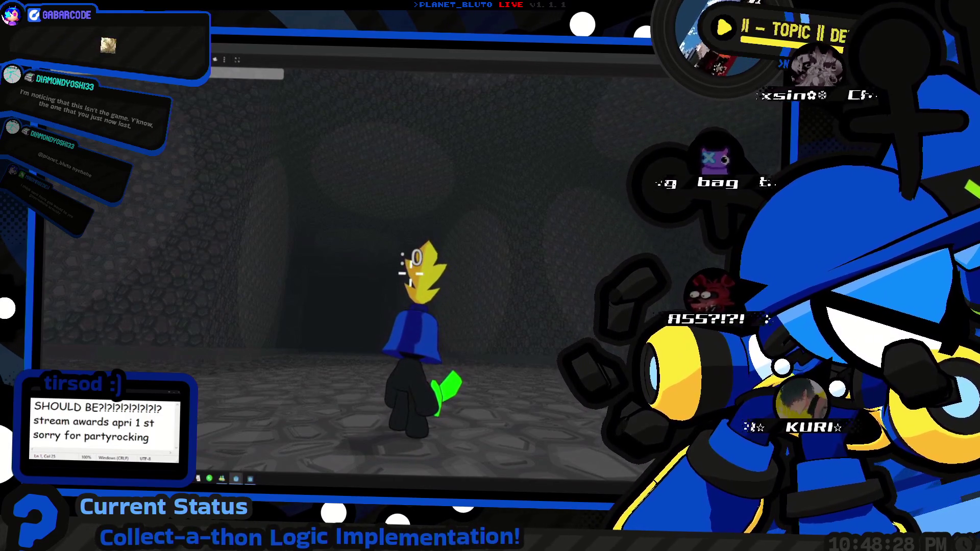
{"action": "key", "text": "w"}
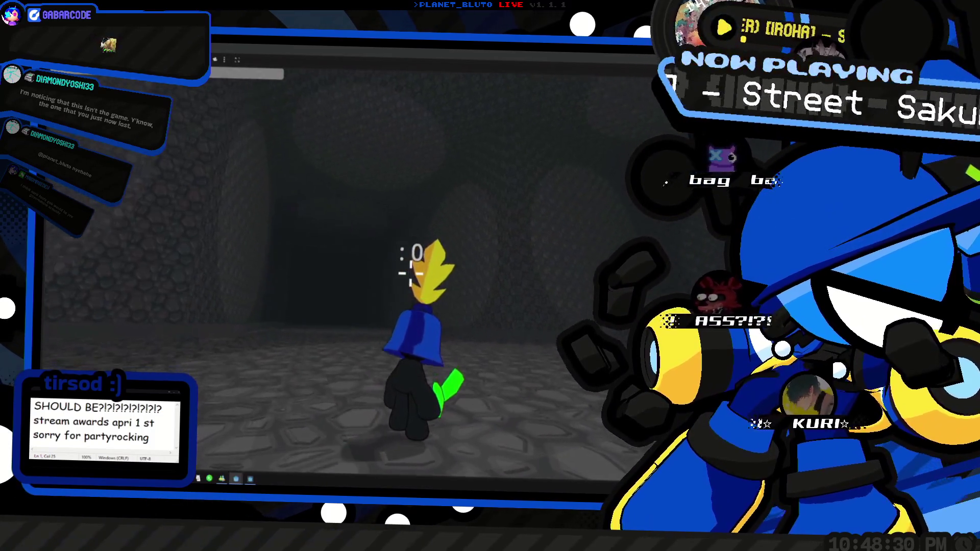
{"action": "key", "text": "w"}
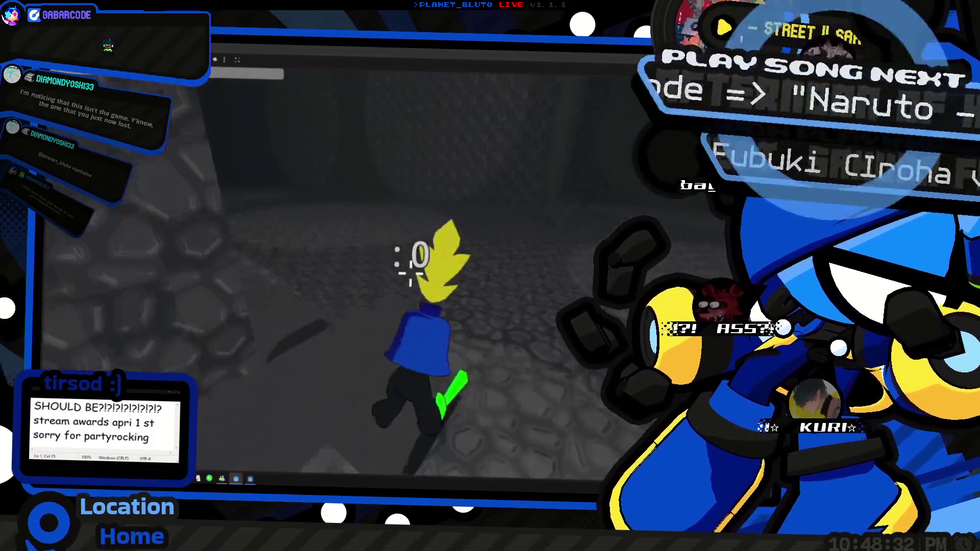
{"action": "key", "text": "w"}
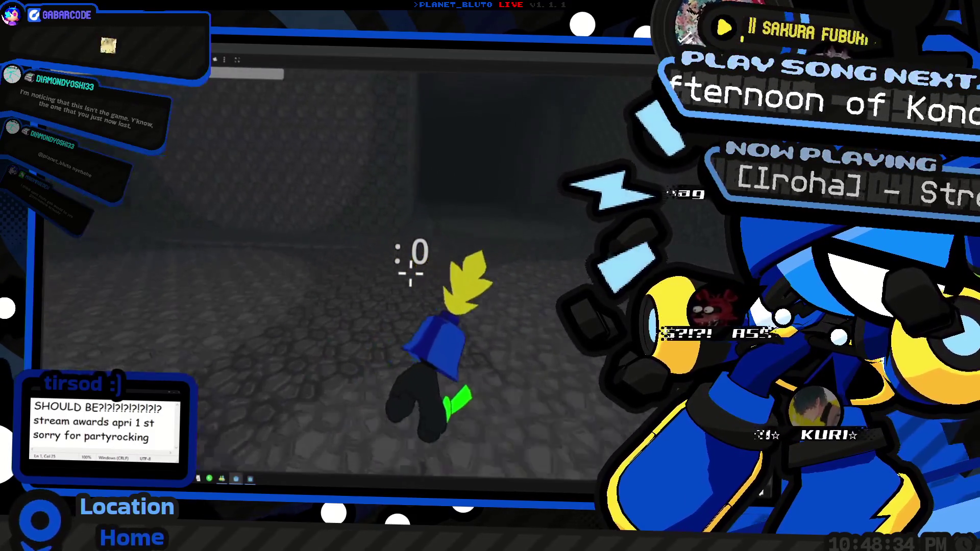
{"action": "key", "text": "w"}
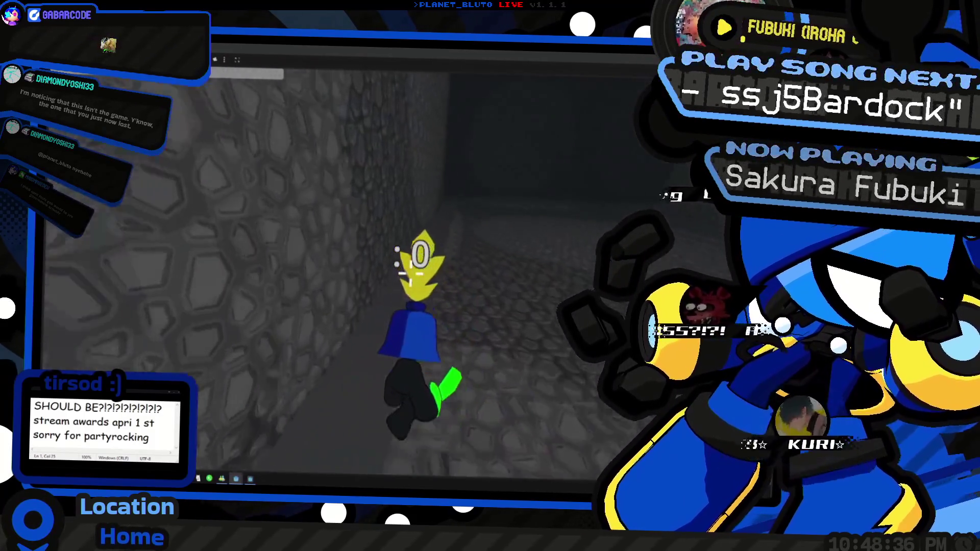
{"action": "key", "text": "w"}
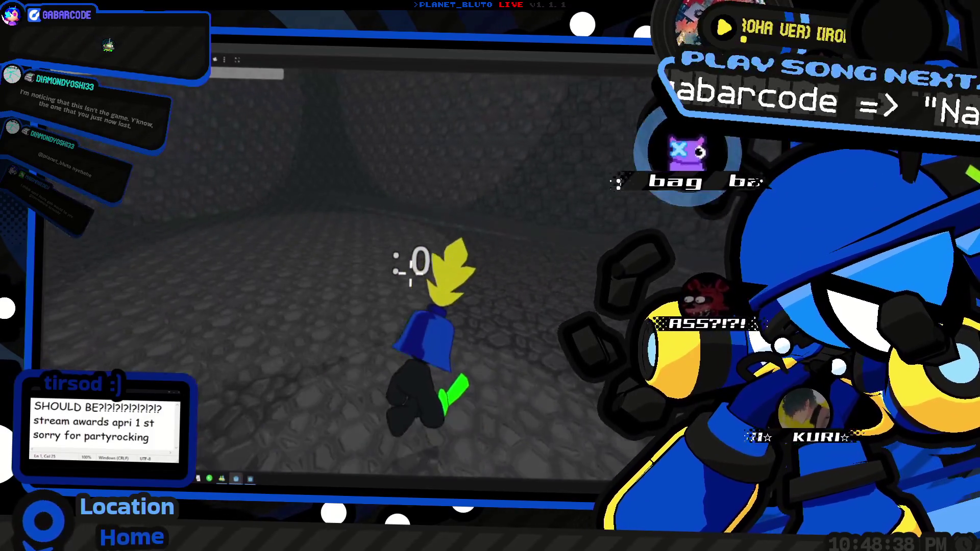
{"action": "key", "text": "w"}
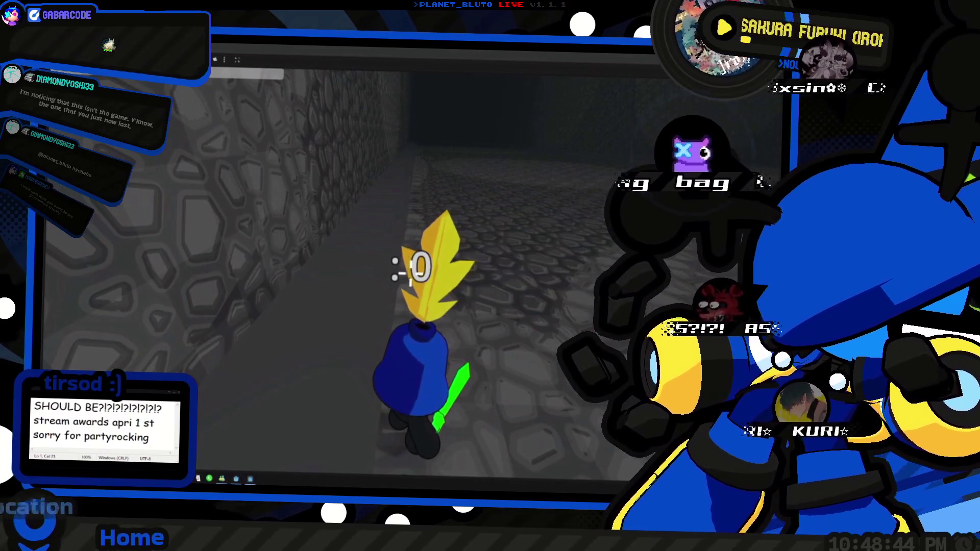
Keep walking down the cobbled corridor into the long stone tunnels with oval openings.
{"action": "key", "text": "w"}
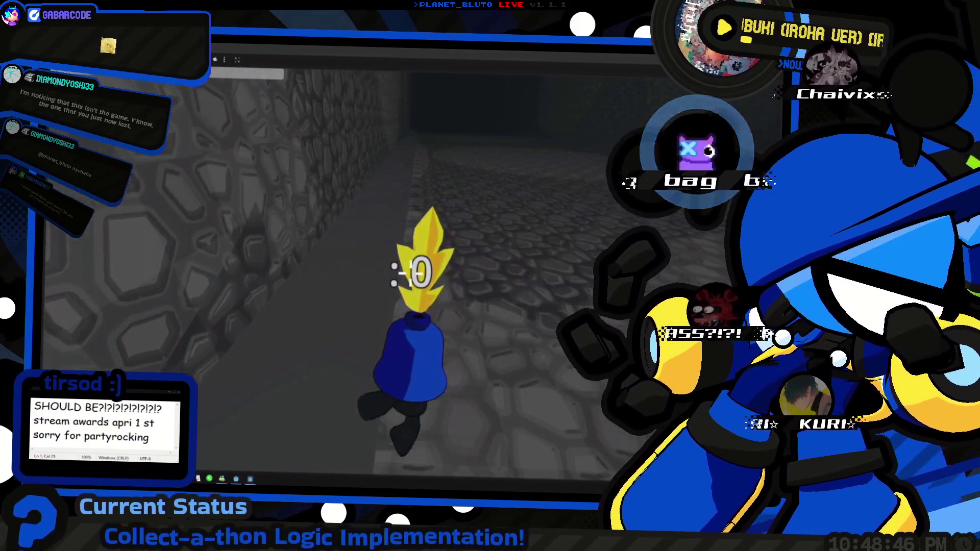
{"action": "key", "text": "w"}
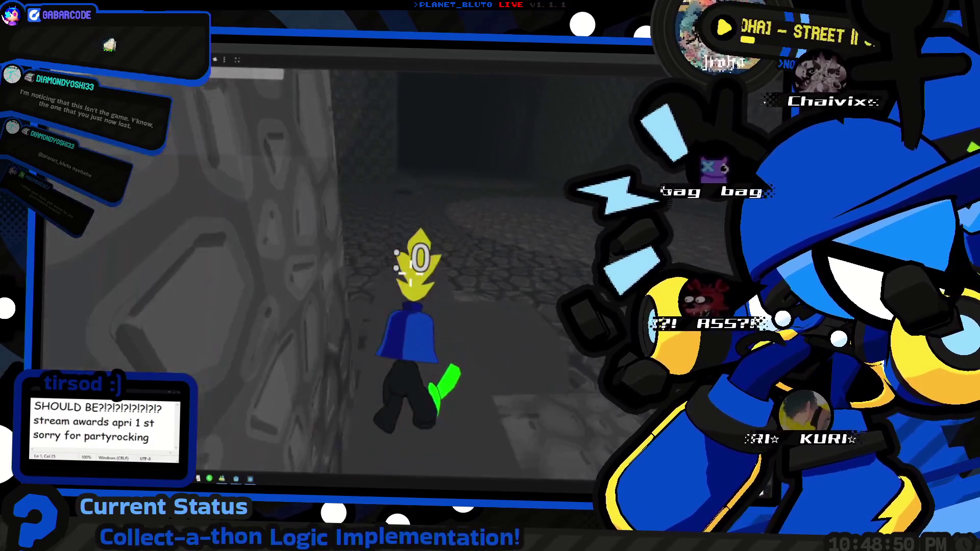
{"action": "key", "text": "w"}
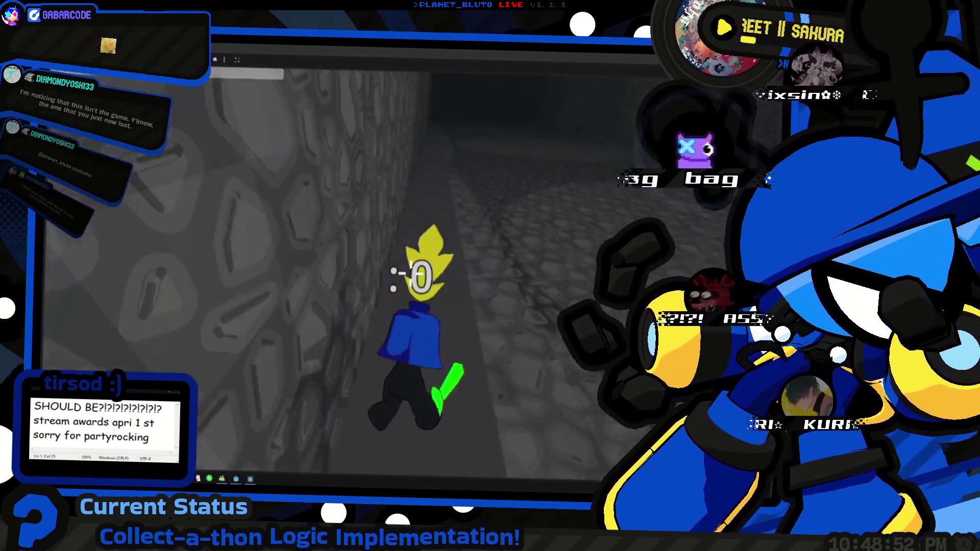
{"action": "key", "text": "w"}
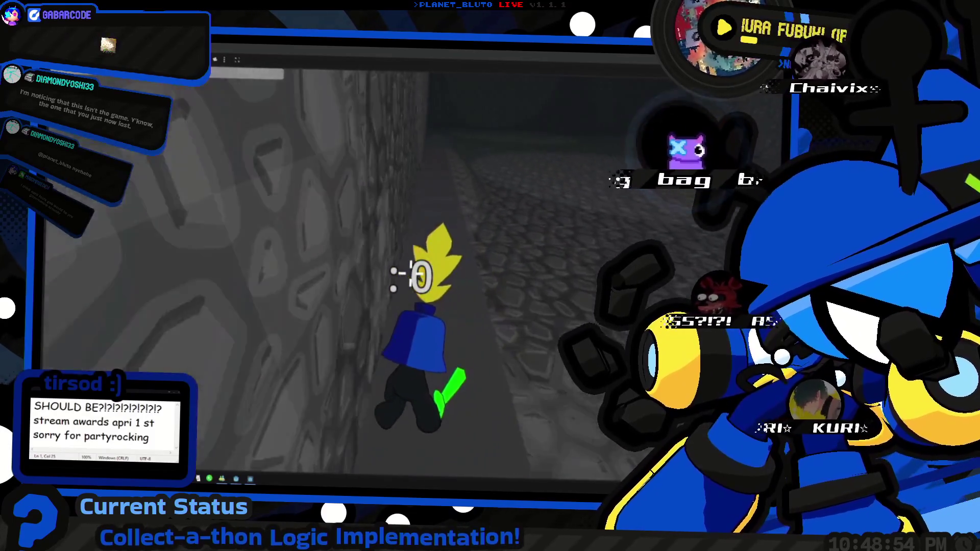
{"action": "key", "text": "w"}
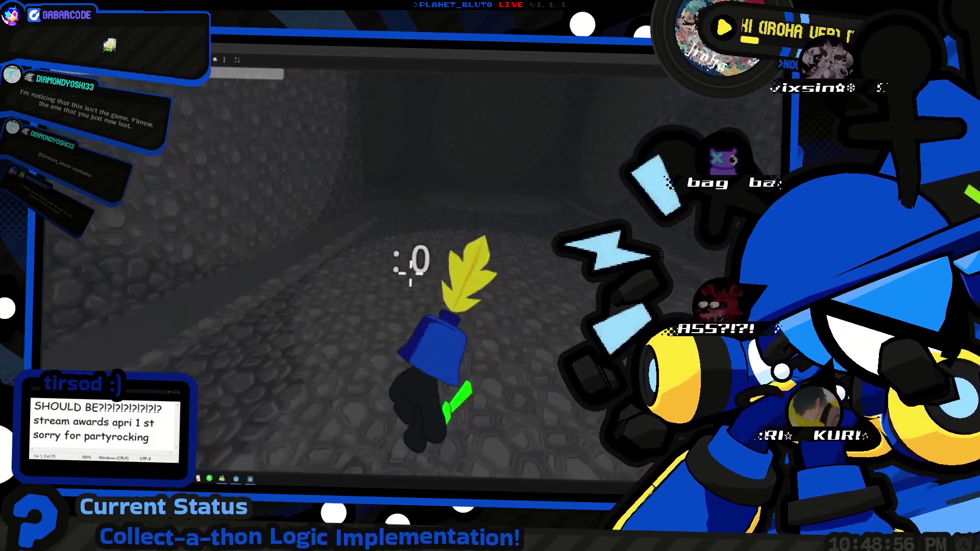
{"action": "key", "text": "w"}
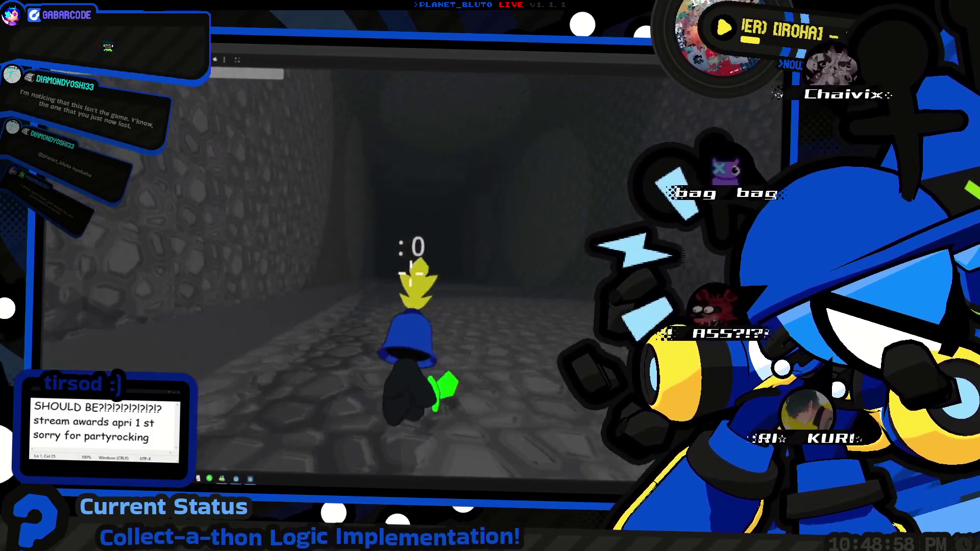
{"action": "key", "text": "w"}
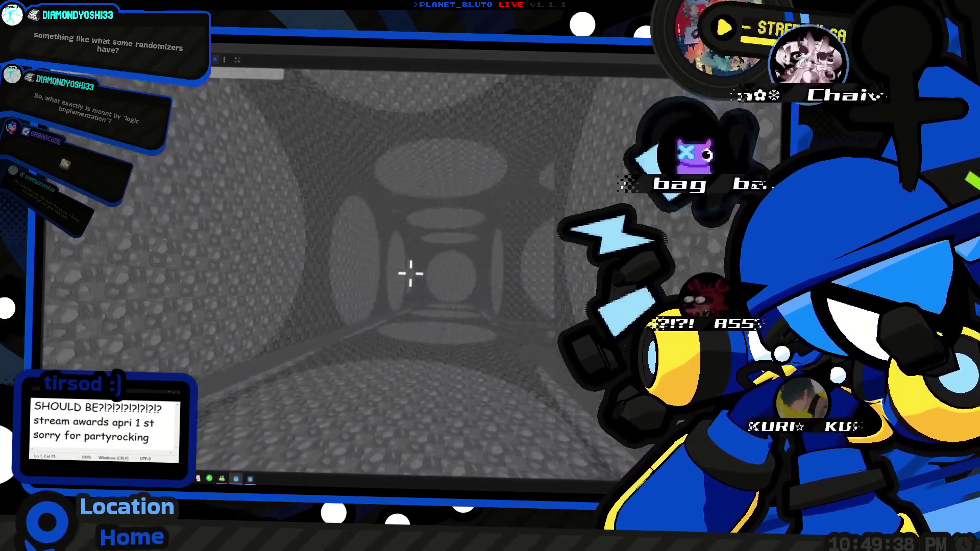
Move forward through the tunnel to a wall while adjusting the camera distance.
{"action": "key", "text": "w"}
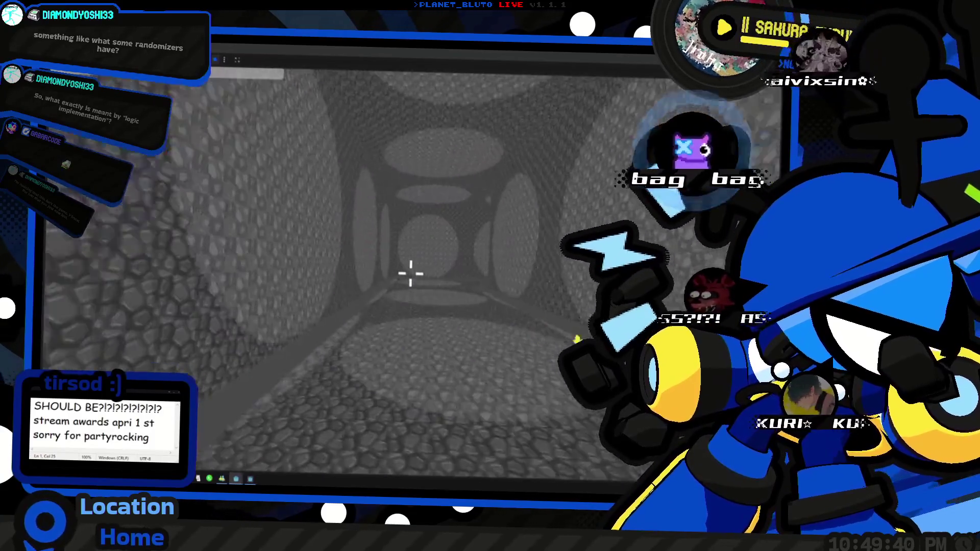
{"action": "scroll", "coordinate": [411, 274], "scroll_direction": "up", "scroll_amount": 10}
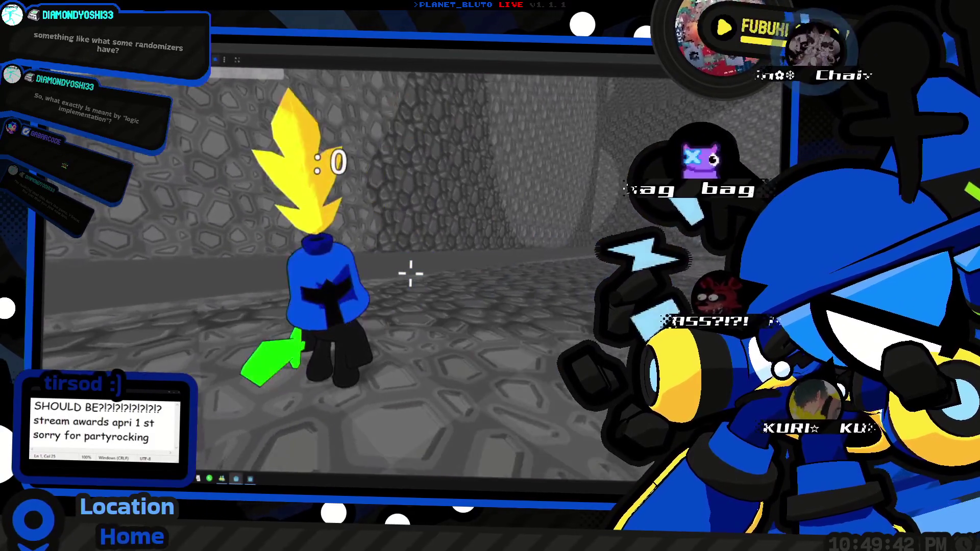
{"action": "scroll", "coordinate": [410, 274], "scroll_direction": "down", "scroll_amount": 5}
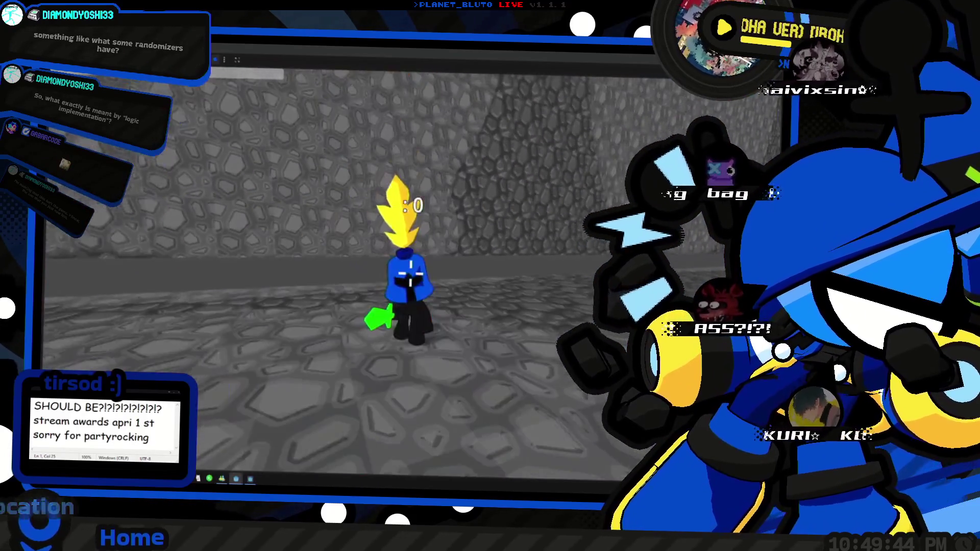
{"action": "scroll", "coordinate": [411, 274], "scroll_direction": "up", "scroll_amount": 5}
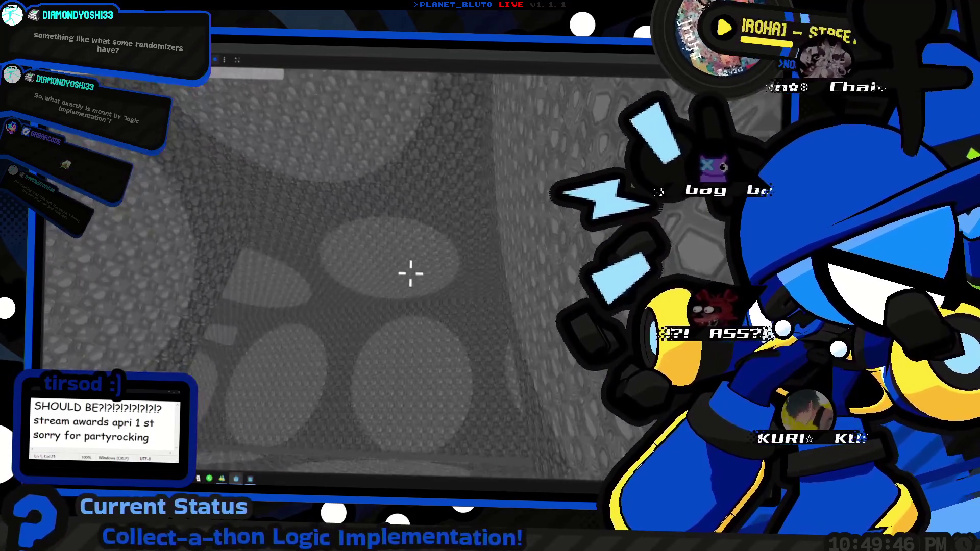
{"action": "key", "text": "w"}
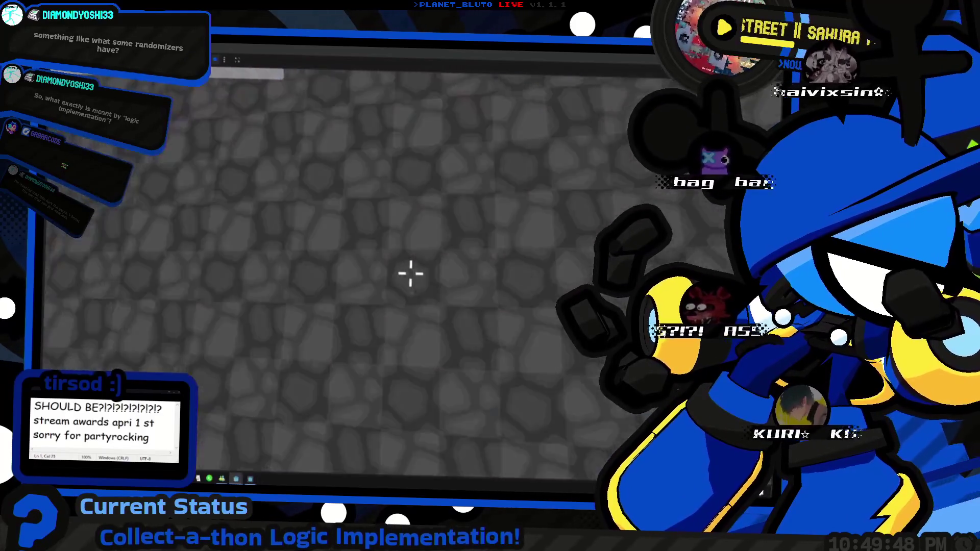
Rise high above the level and pan across the tunnel grid from overhead.
{"action": "mouse_move", "coordinate": [411, 274]}
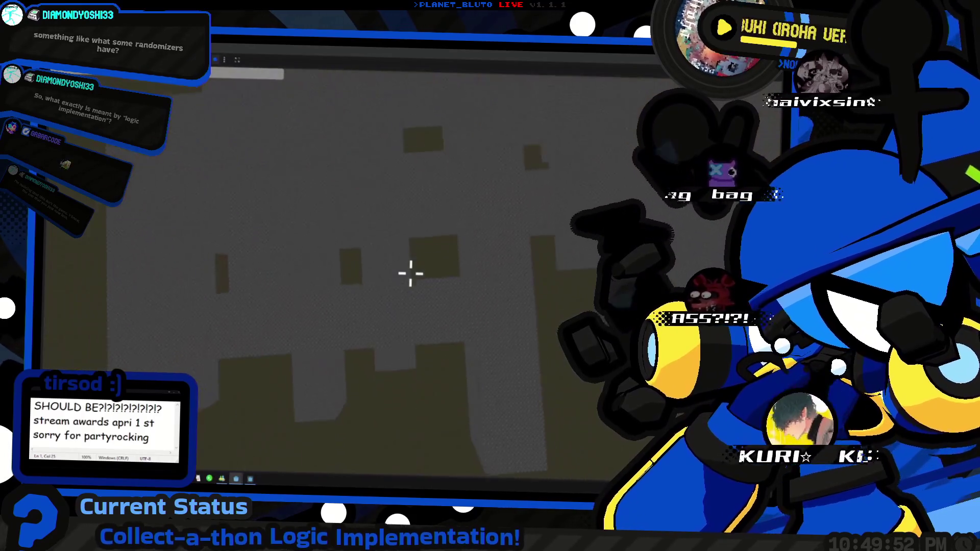
{"action": "key", "text": "space"}
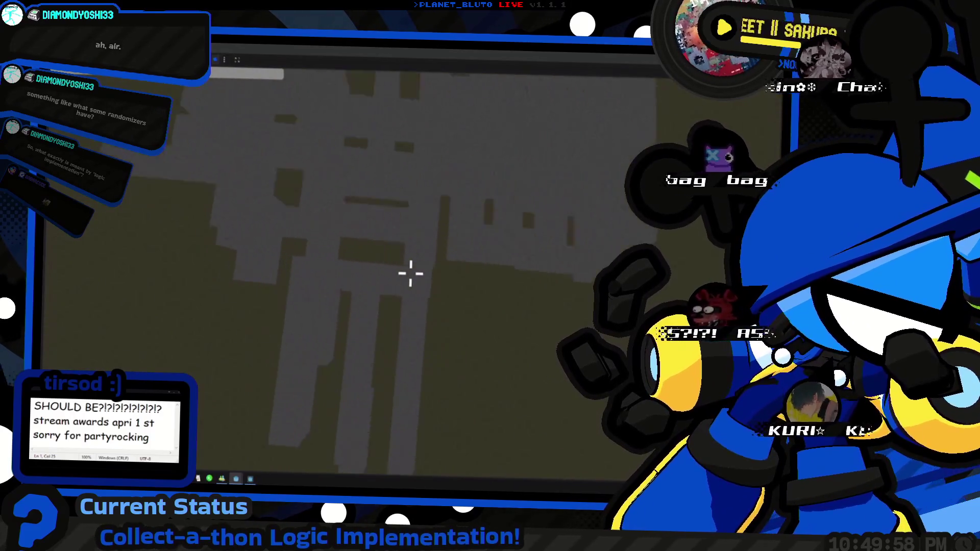
{"action": "key", "text": "space"}
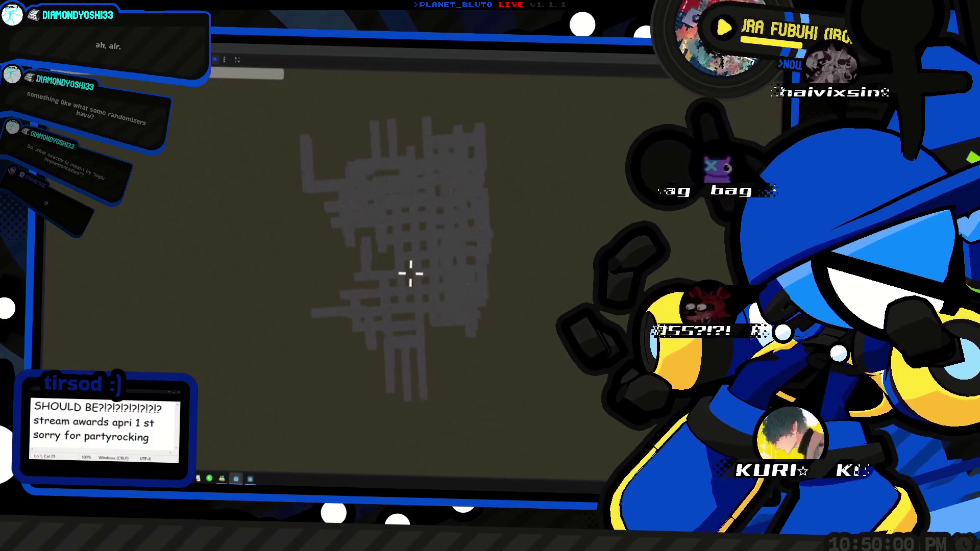
{"action": "key", "text": "s"}
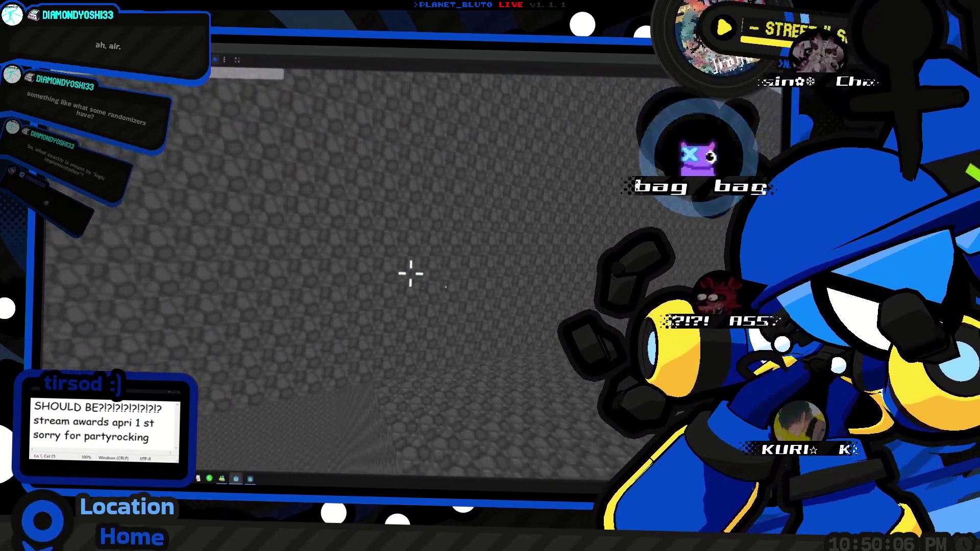
Zoom back to third person and walk along the corridor to another wall.
{"action": "scroll", "coordinate": [411, 274], "scroll_direction": "down", "scroll_amount": 5}
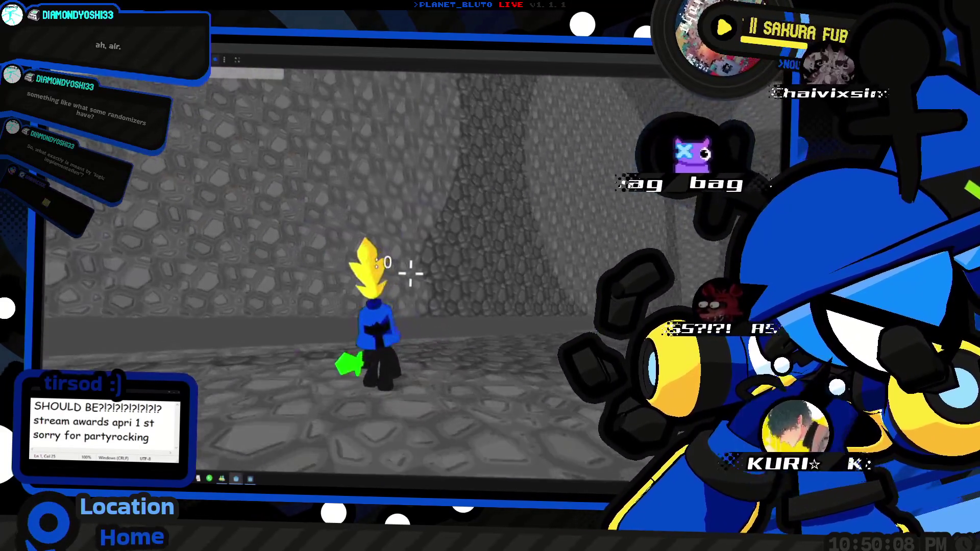
{"action": "scroll", "coordinate": [410, 275], "scroll_direction": "up", "scroll_amount": 3}
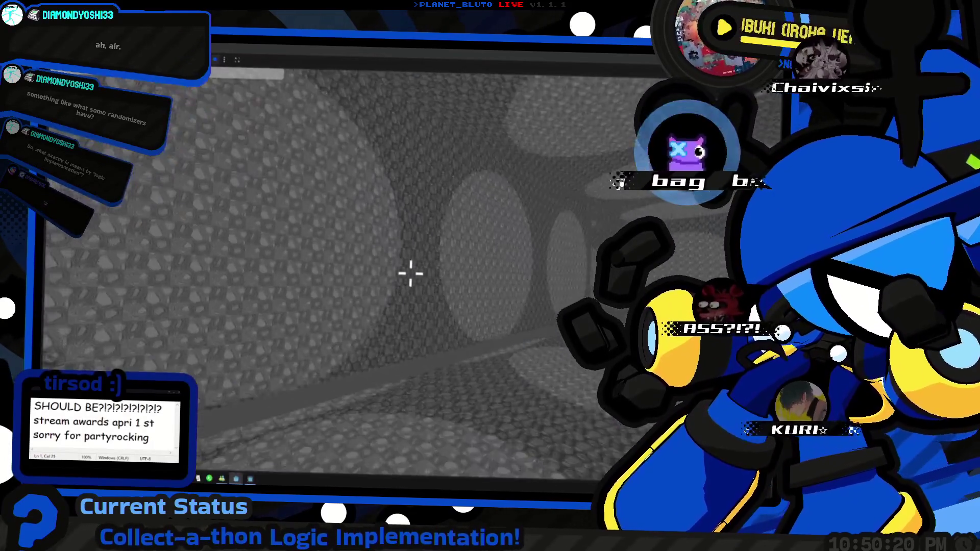
{"action": "mouse_move", "coordinate": [410, 274]}
{"action": "key", "text": "w"}
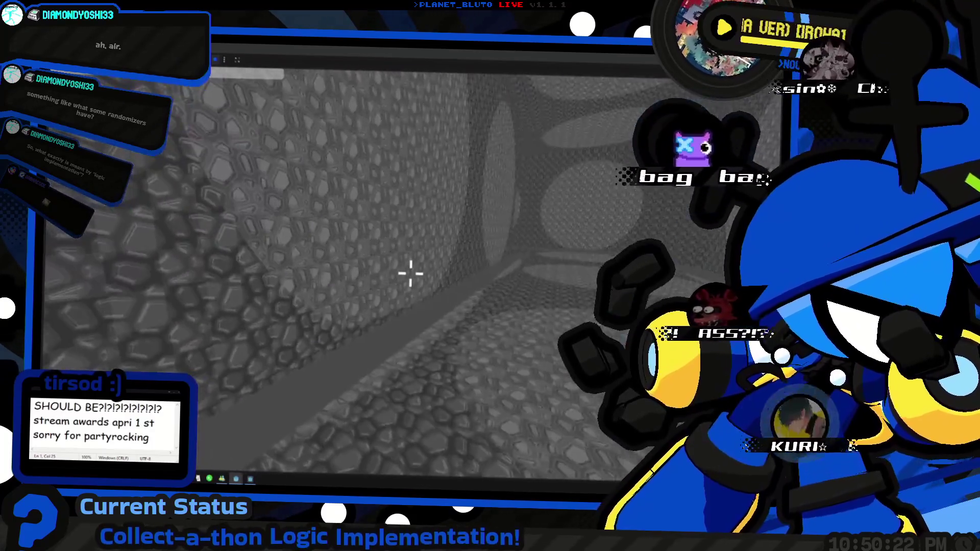
{"action": "key", "text": "w"}
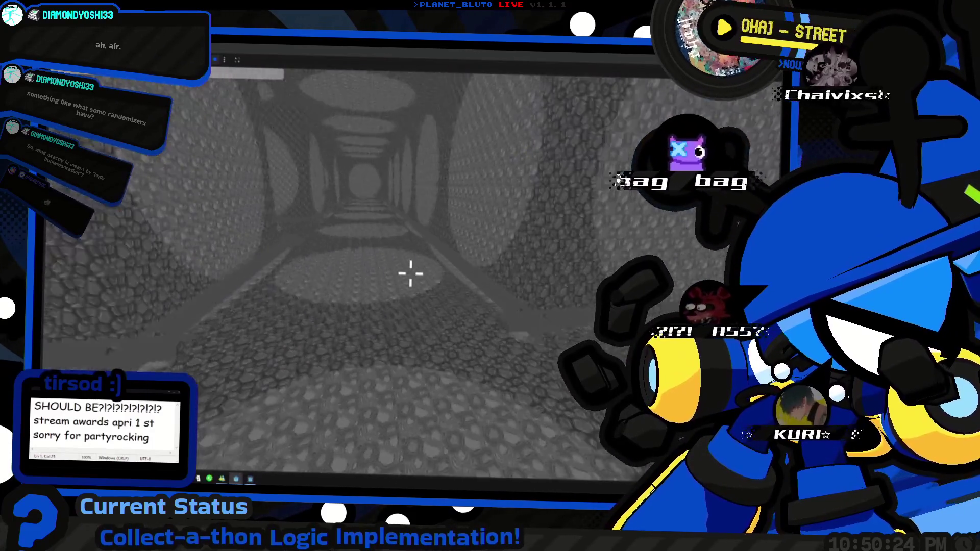
Run far down the cobbled corridor, then bring up the debug log overlay.
{"action": "key", "text": "w"}
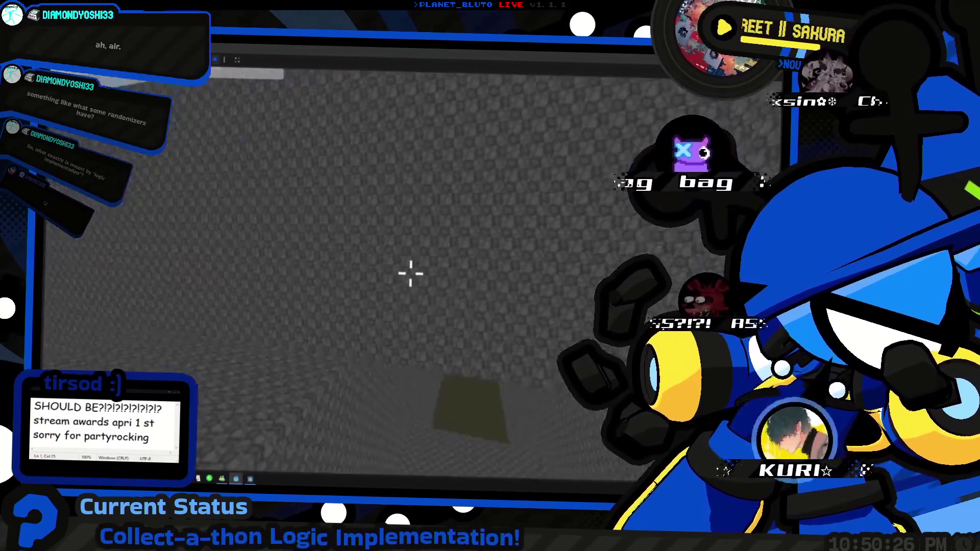
{"action": "key", "text": "w"}
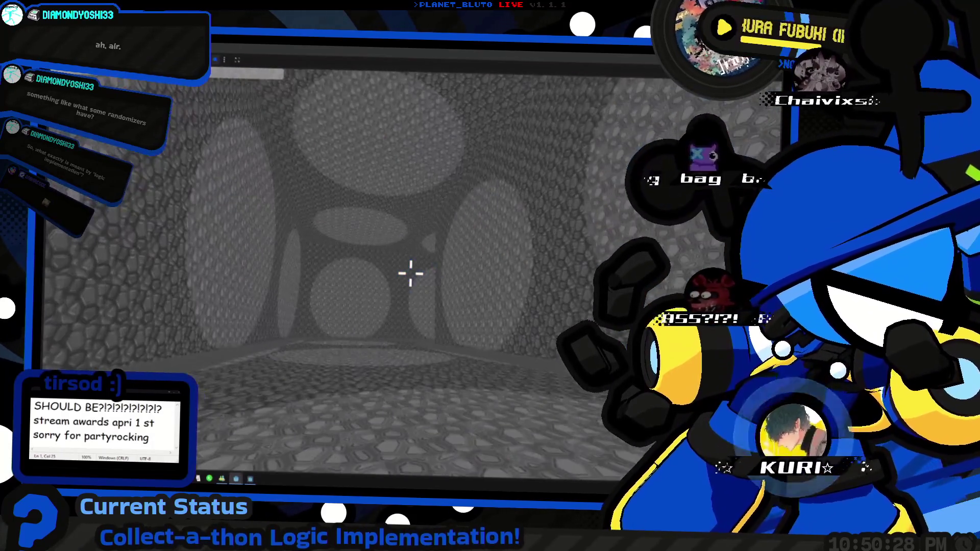
{"action": "key", "text": "w"}
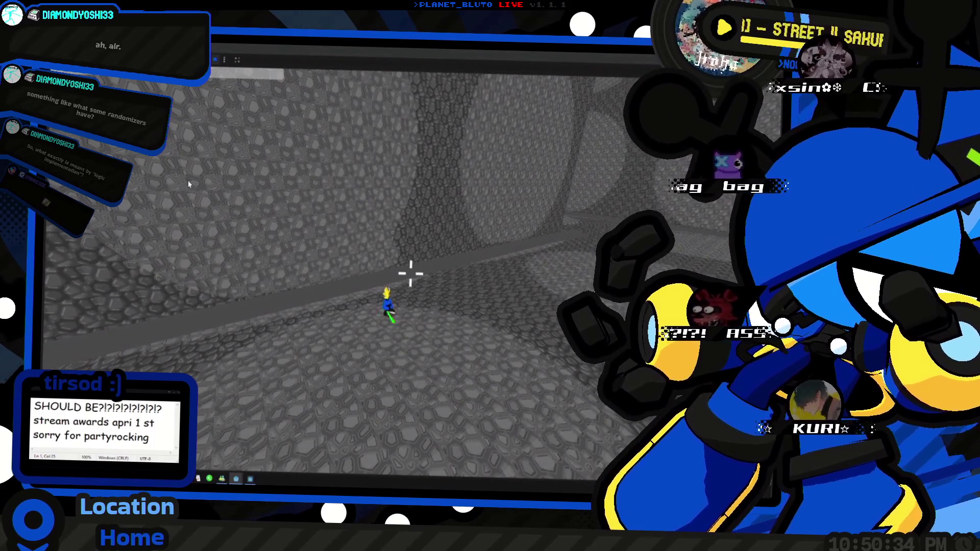
{"action": "key", "text": "Escape"}
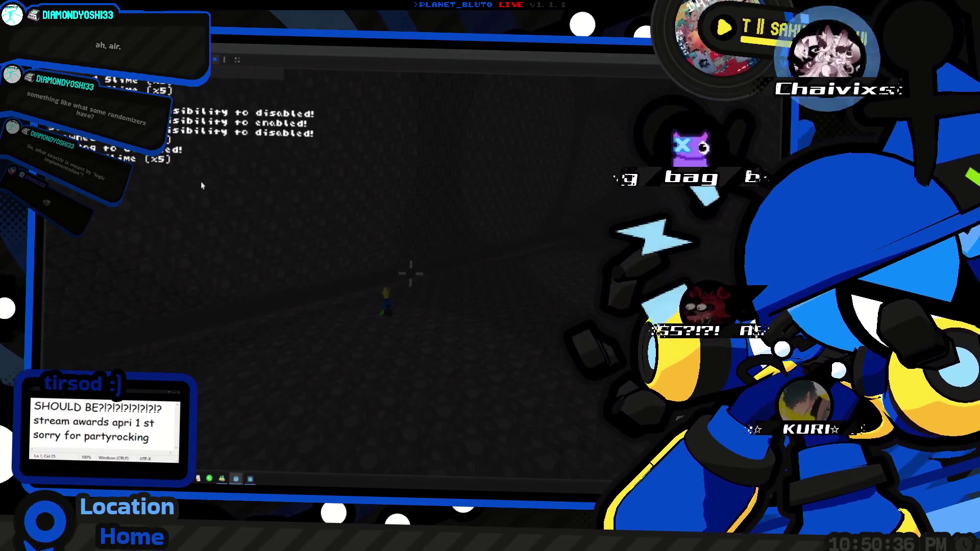
Close the overlay, lead the five 60.0 hp slimes along the corridor, then reset the level with F5.
{"action": "key", "text": "Escape"}
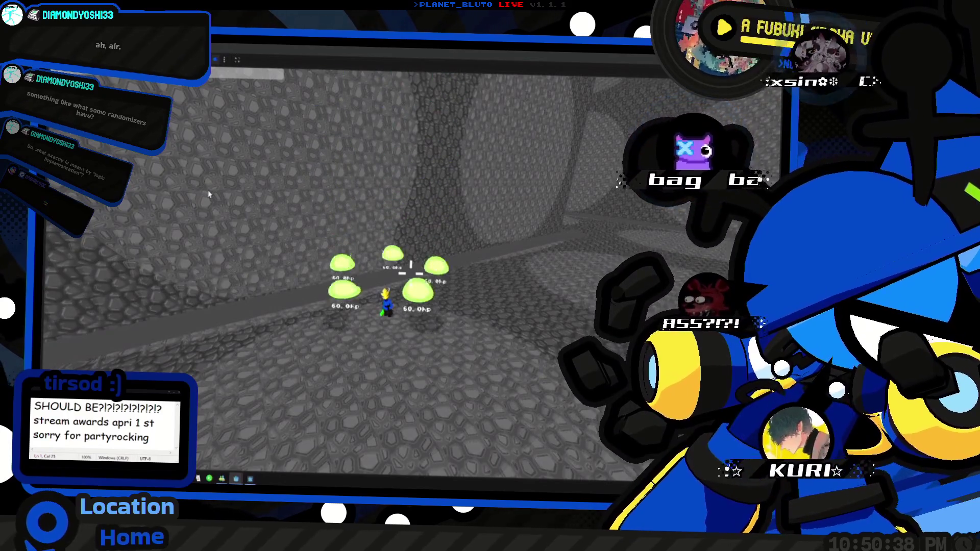
{"action": "key", "text": "w"}
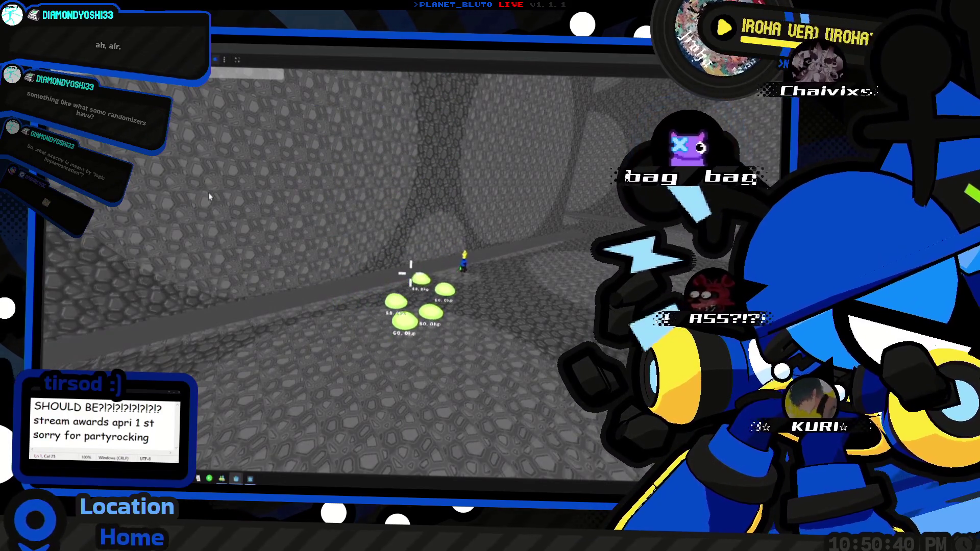
{"action": "key", "text": "w"}
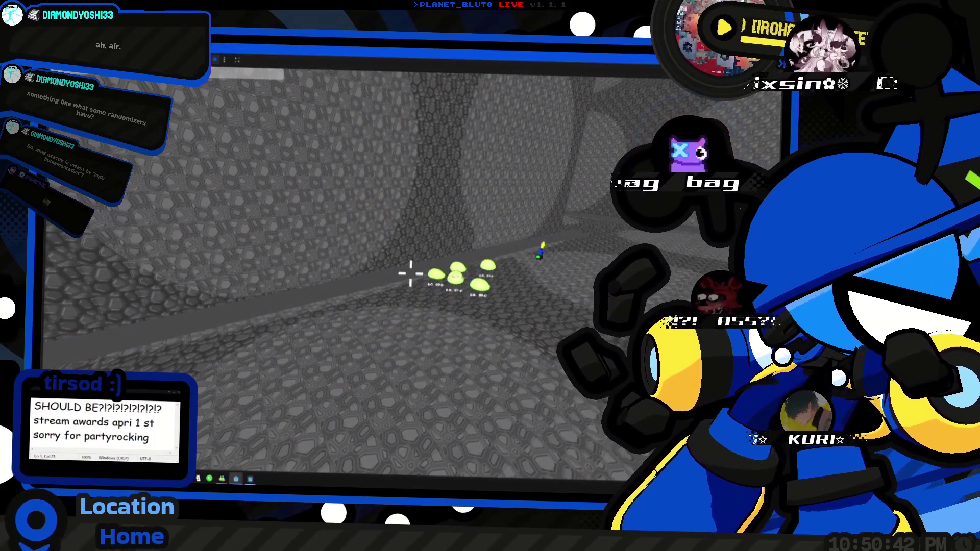
{"action": "key", "text": "w"}
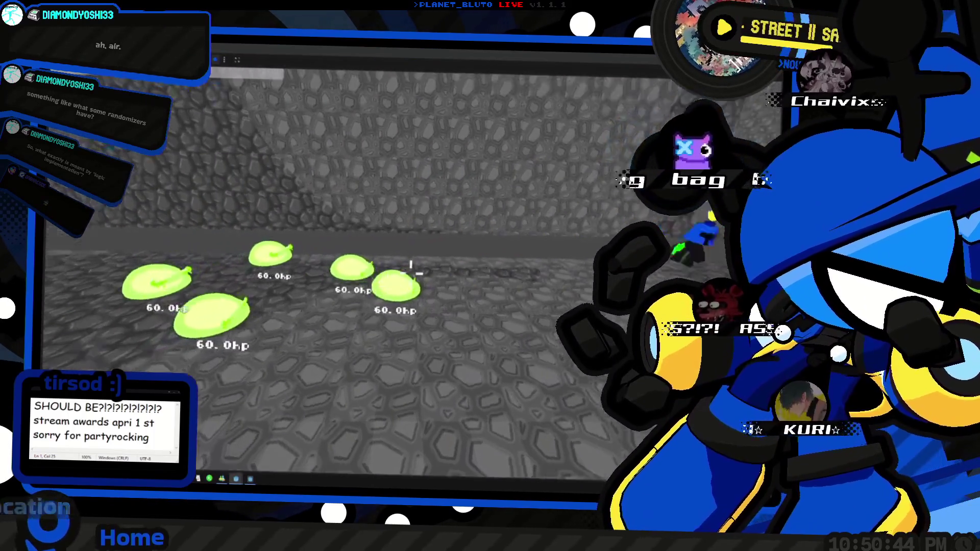
{"action": "key", "text": "w"}
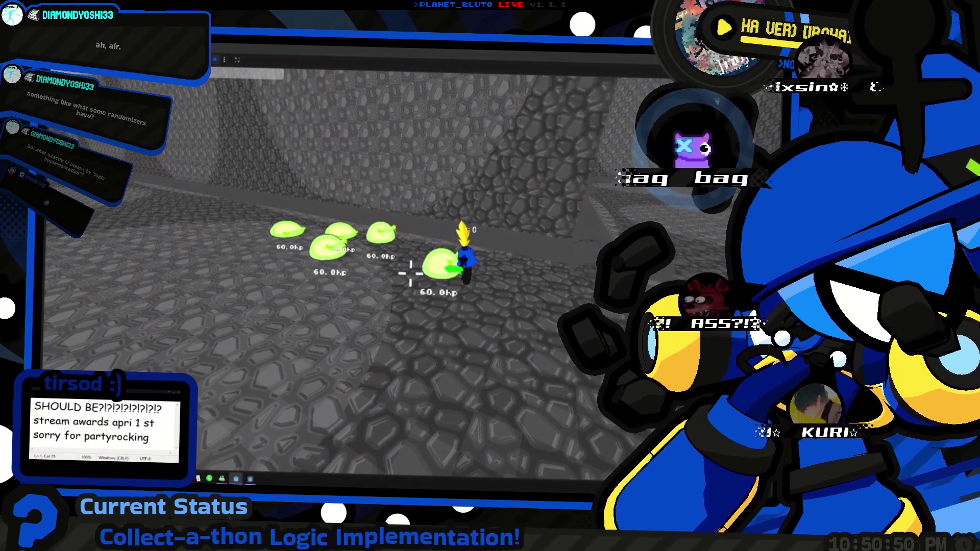
{"action": "key", "text": "F5"}
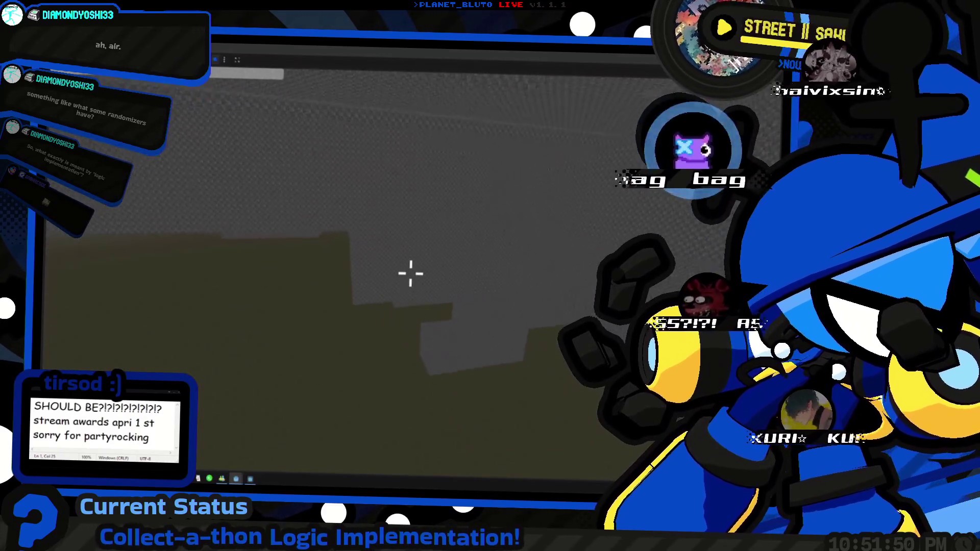
Walk up to the stone block and step, face the diagonal wall, zoom out, and bring up the window switcher.
{"action": "key", "text": "w"}
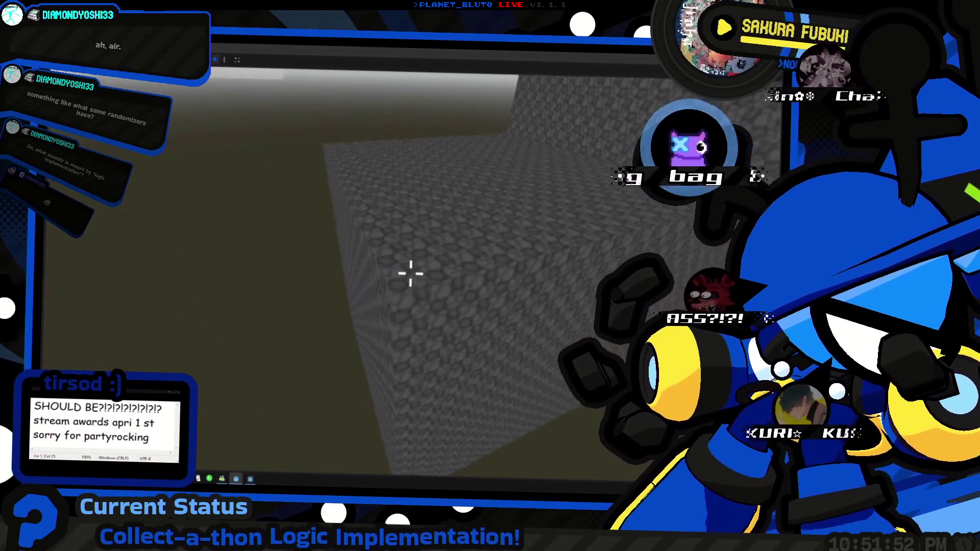
{"action": "key", "text": "w"}
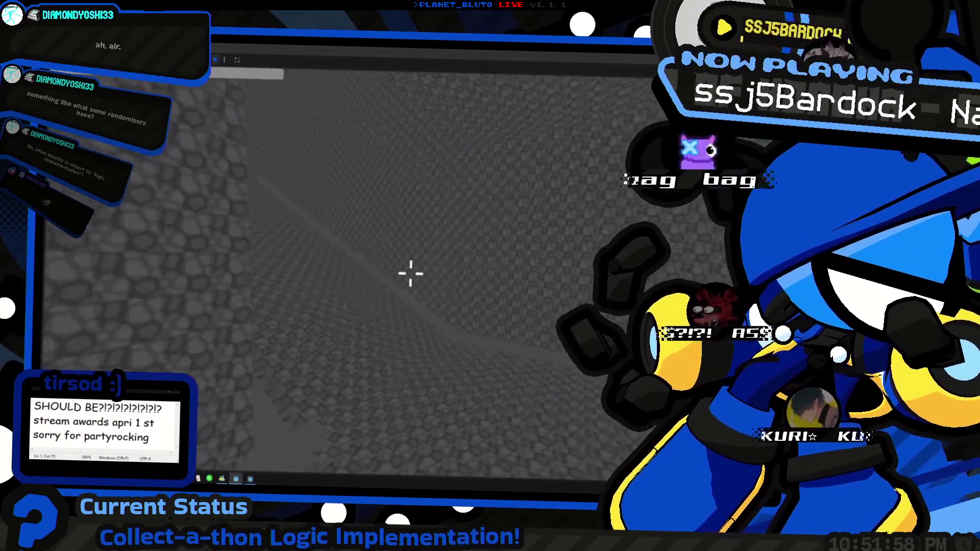
{"action": "key", "text": "w"}
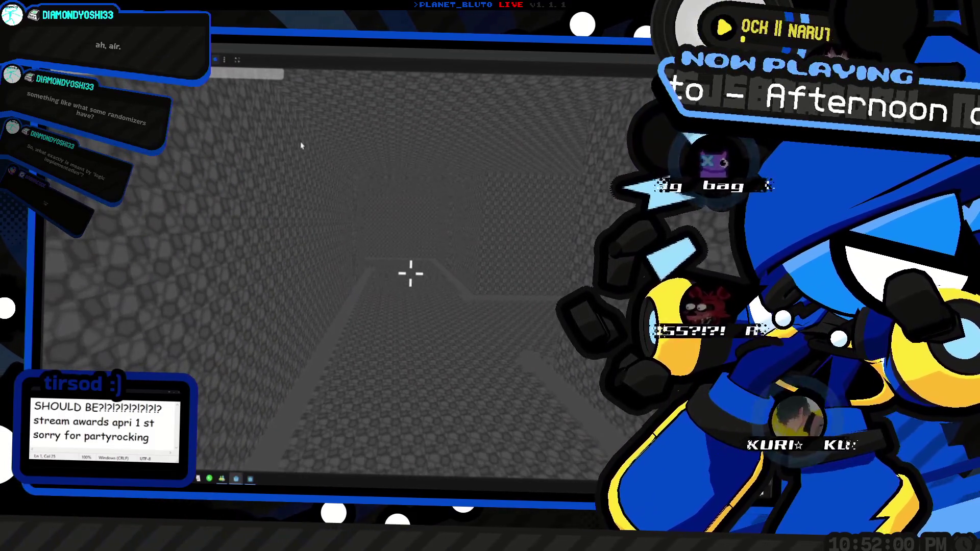
{"action": "left_click", "coordinate": [301, 146]}
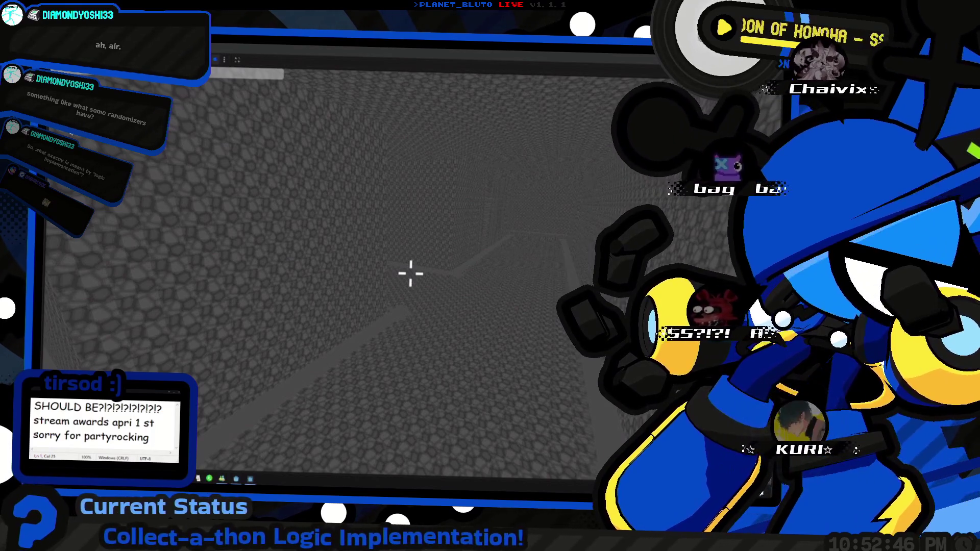
{"action": "scroll", "coordinate": [411, 274], "scroll_direction": "down", "scroll_amount": 5}
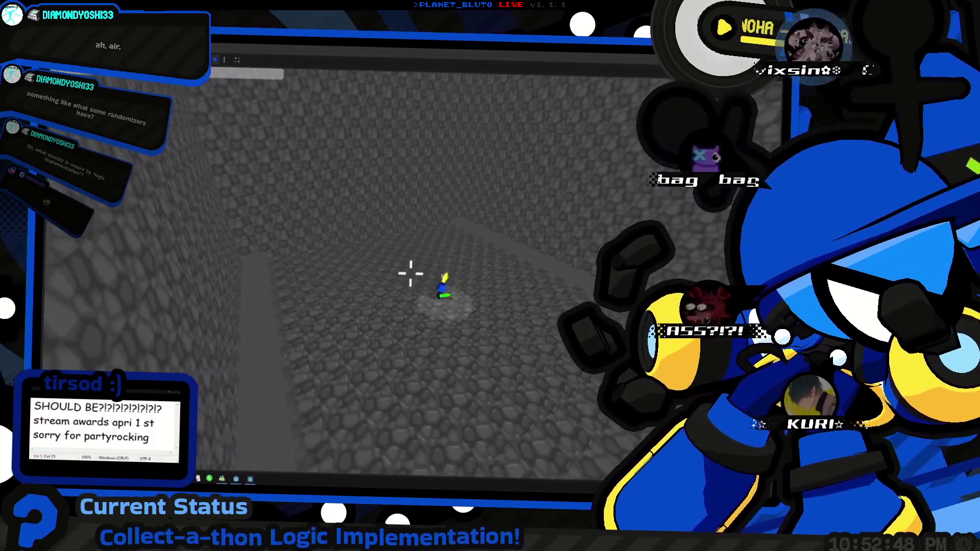
{"action": "key", "text": "alt+Tab"}
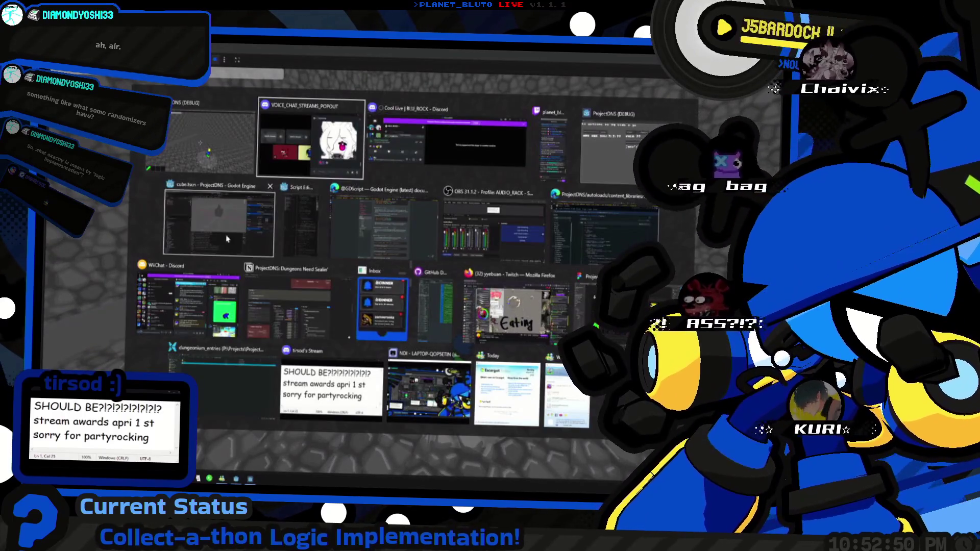
Return to the Godot editor and browse the monsters folder and intermediate_paths' stair.tscn.
{"action": "left_click", "coordinate": [227, 239]}
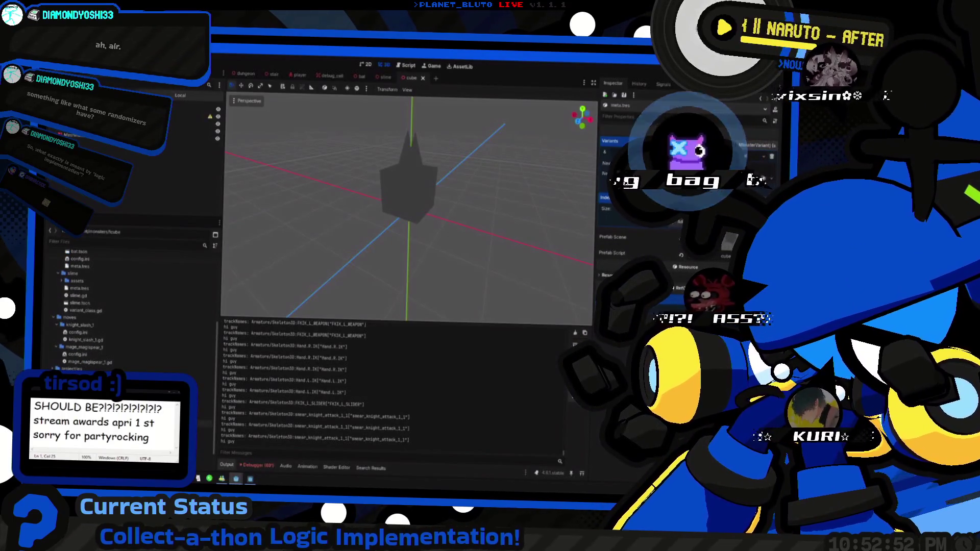
{"action": "scroll", "coordinate": [102, 306], "scroll_direction": "up", "scroll_amount": 5}
{"action": "left_click", "coordinate": [60, 352]}
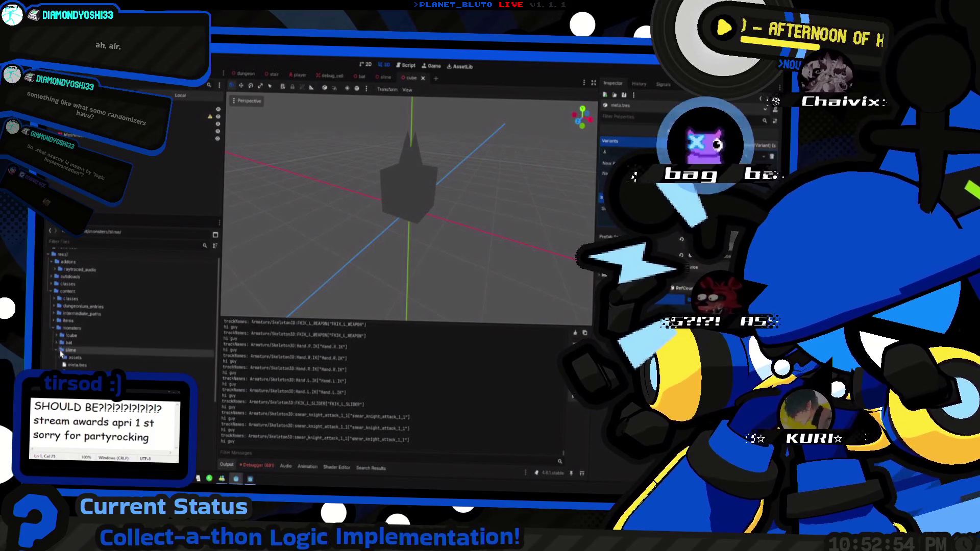
{"action": "left_click", "coordinate": [54, 329]}
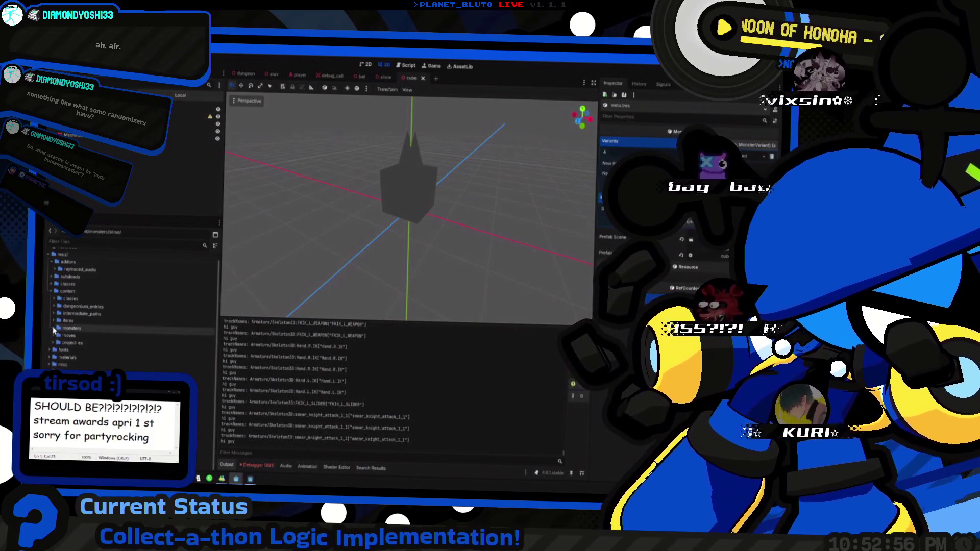
{"action": "left_click", "coordinate": [53, 330]}
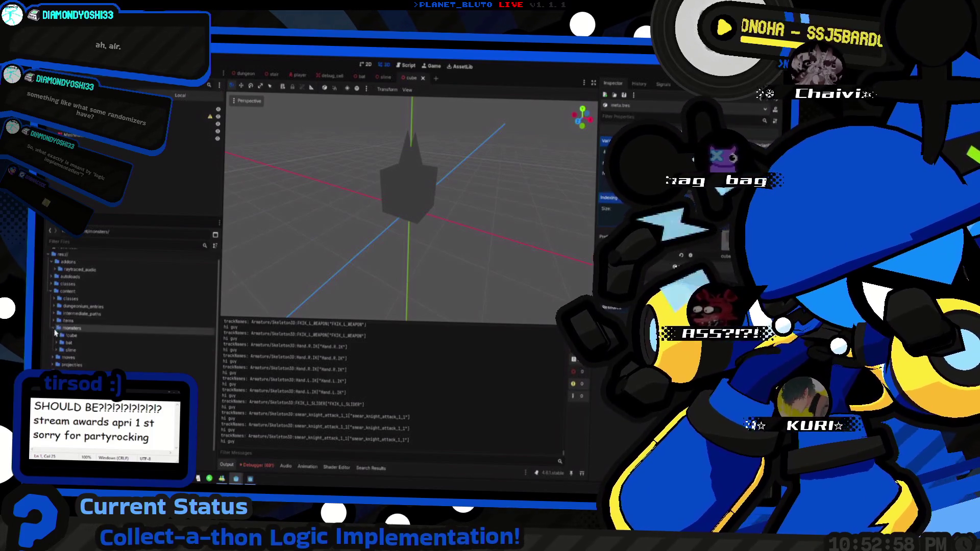
{"action": "left_click", "coordinate": [53, 330]}
{"action": "left_click", "coordinate": [54, 314]}
{"action": "left_click", "coordinate": [71, 321]}
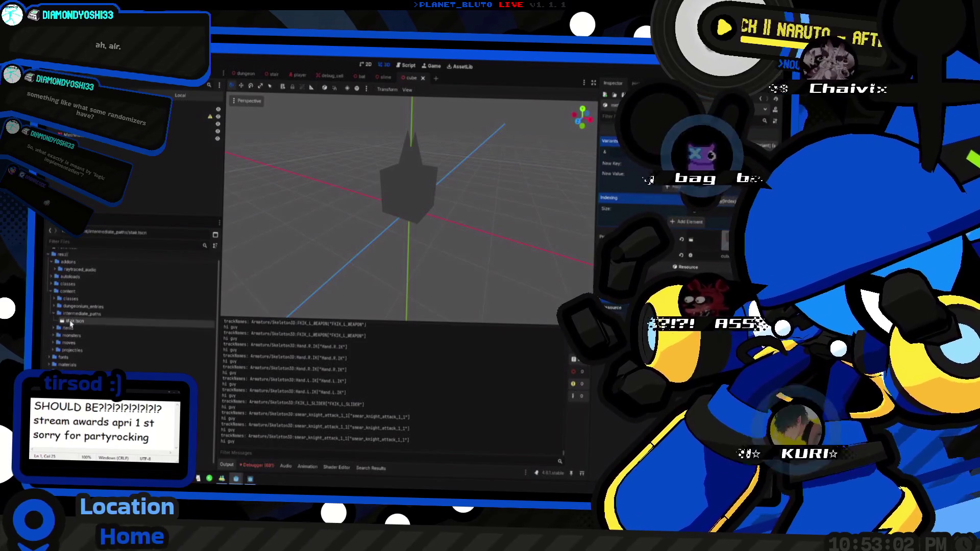
{"action": "left_click_drag", "start_coordinate": [60, 312], "coordinate": [72, 332]}
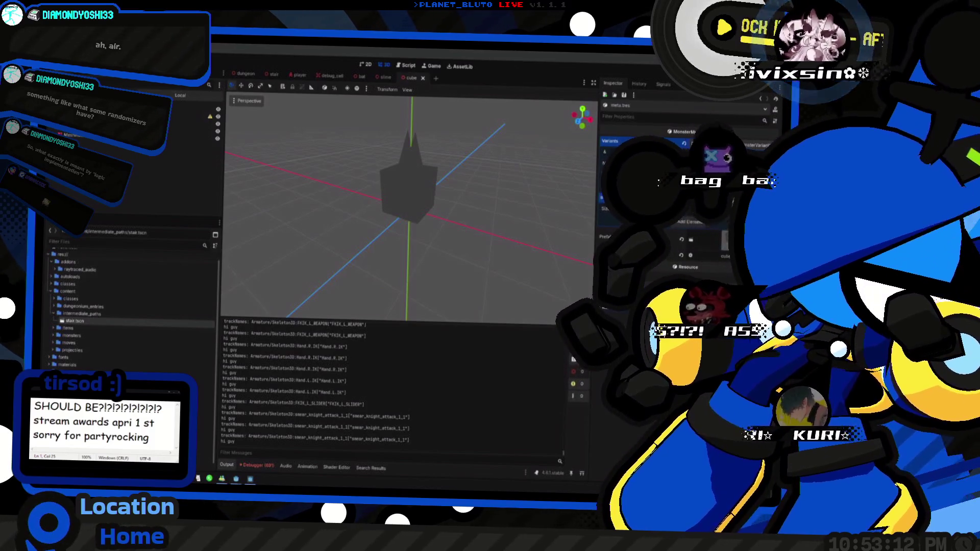
{"action": "scroll", "coordinate": [53, 321], "scroll_direction": "up", "scroll_amount": 1}
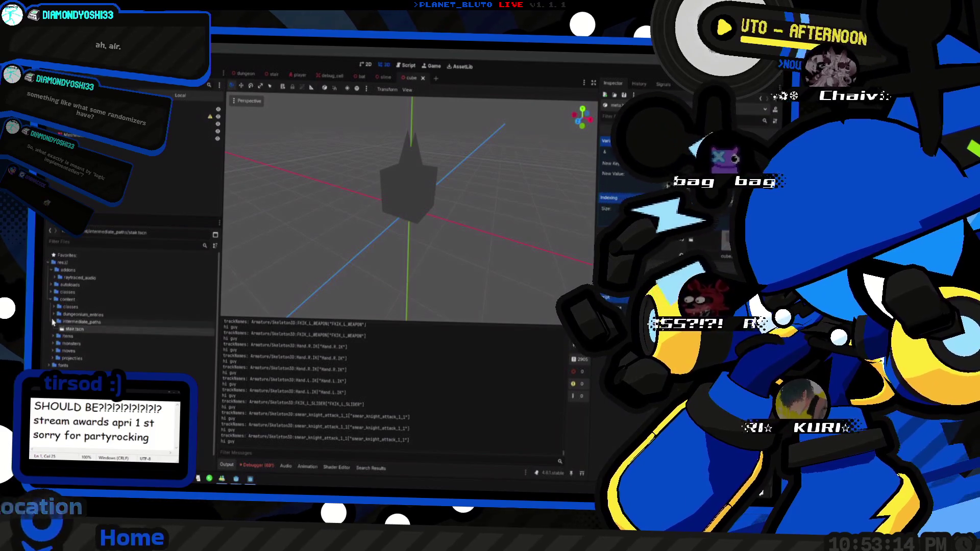
{"action": "scroll", "coordinate": [77, 363], "scroll_direction": "down", "scroll_amount": 2}
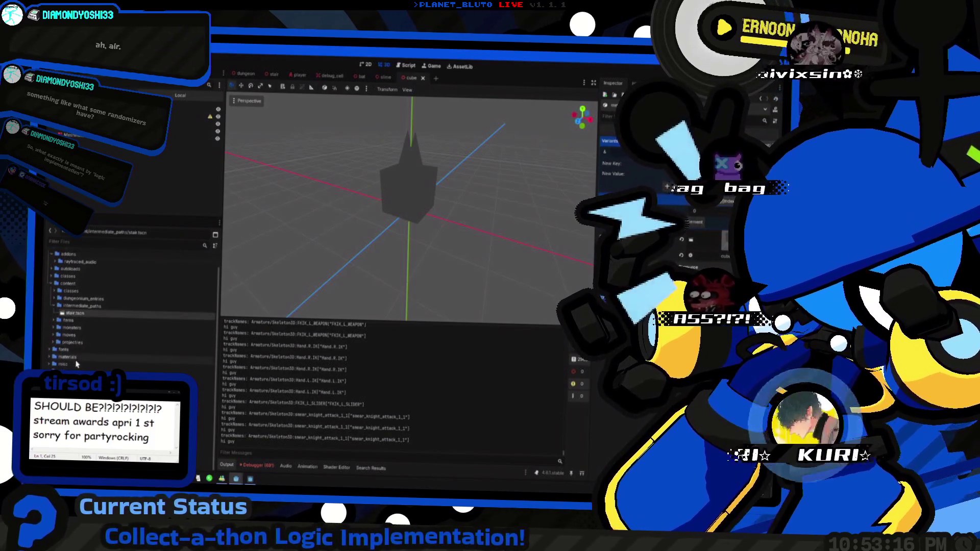
Expand projectiles/magispear and view its config.ini and magispear.tscn.
{"action": "left_click", "coordinate": [68, 342]}
{"action": "left_click", "coordinate": [53, 343]}
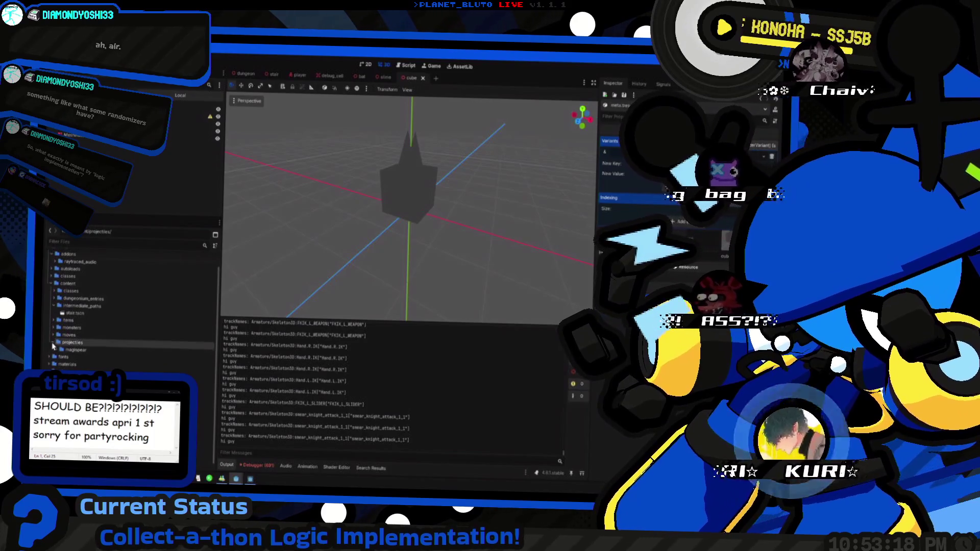
{"action": "left_click", "coordinate": [58, 350]}
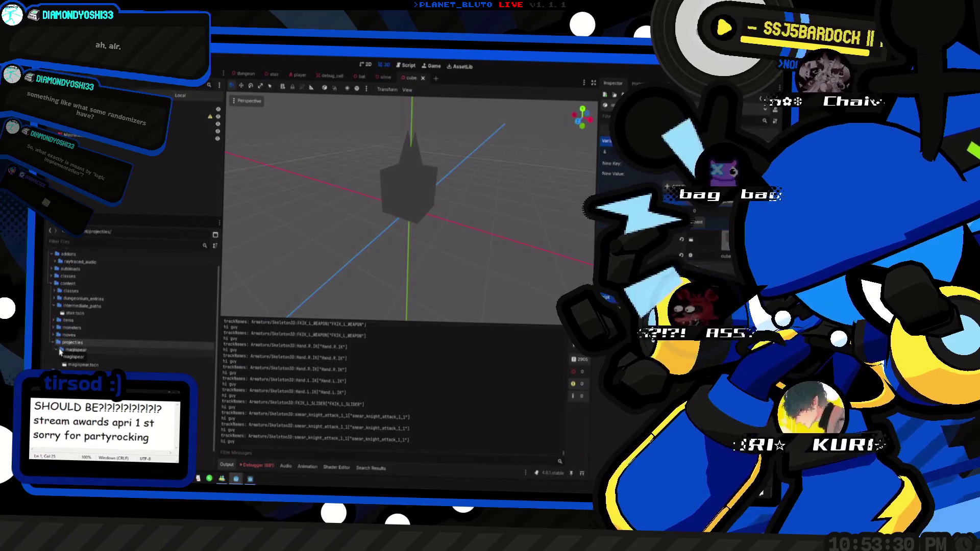
{"action": "left_click_drag", "start_coordinate": [60, 351], "coordinate": [61, 352]}
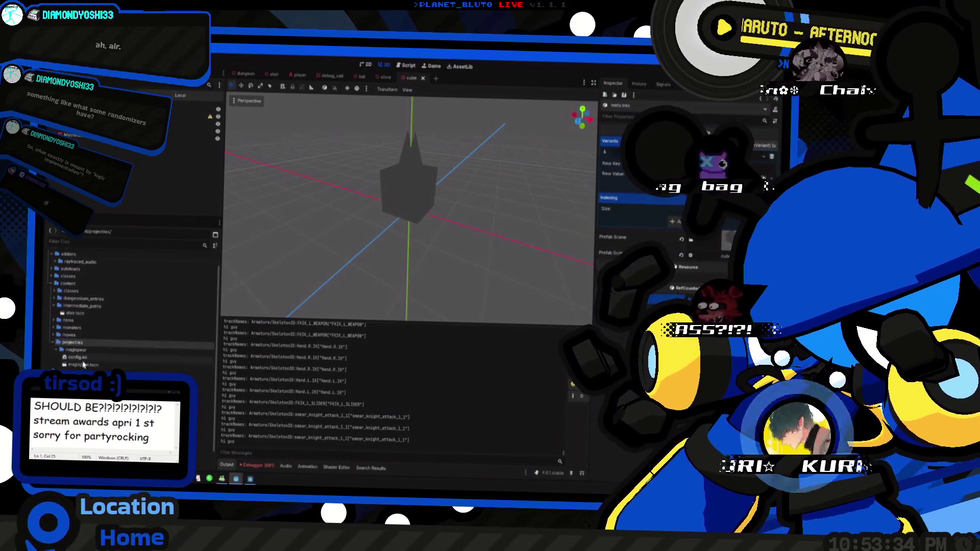
{"action": "left_click", "coordinate": [79, 357]}
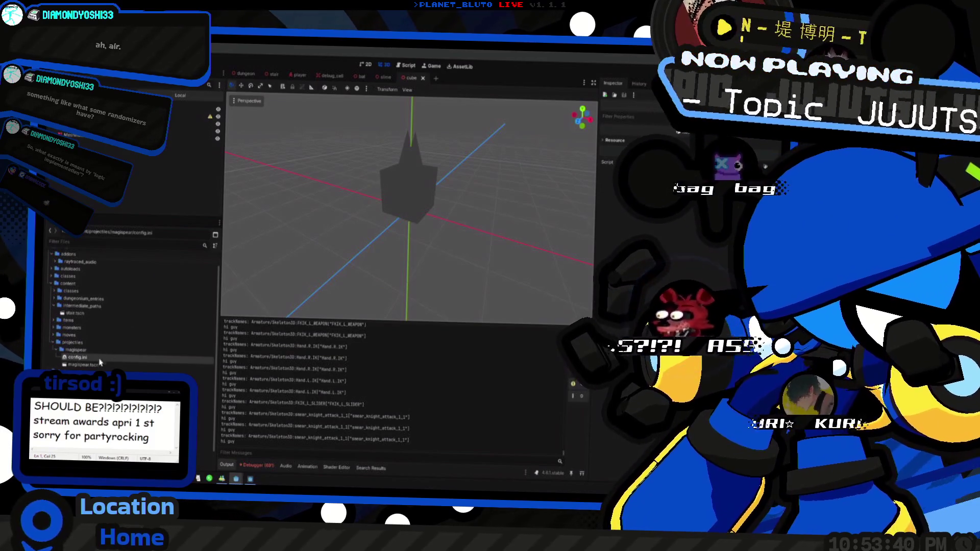
{"action": "left_click", "coordinate": [98, 366]}
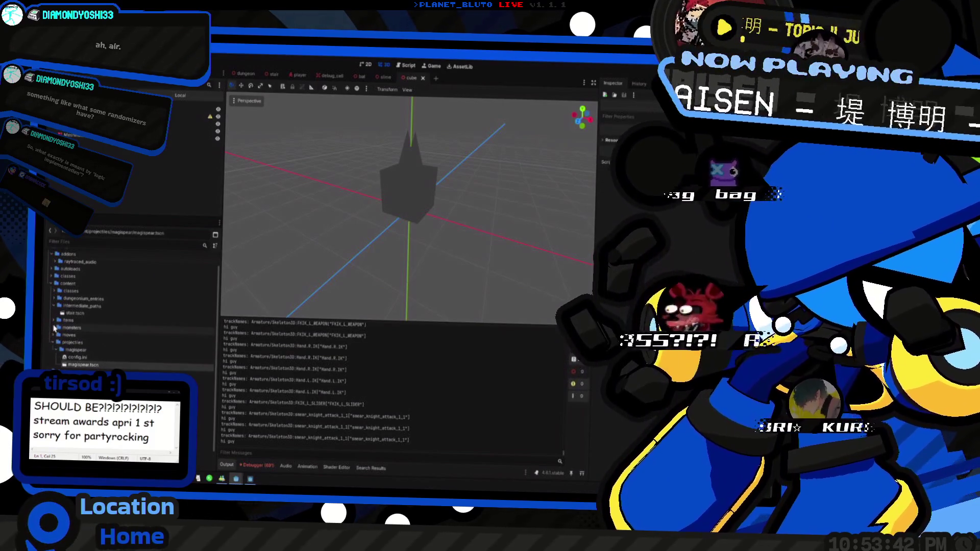
Expand items and classes, viewing the knight, archer and mage config.ini files.
{"action": "left_click", "coordinate": [53, 320]}
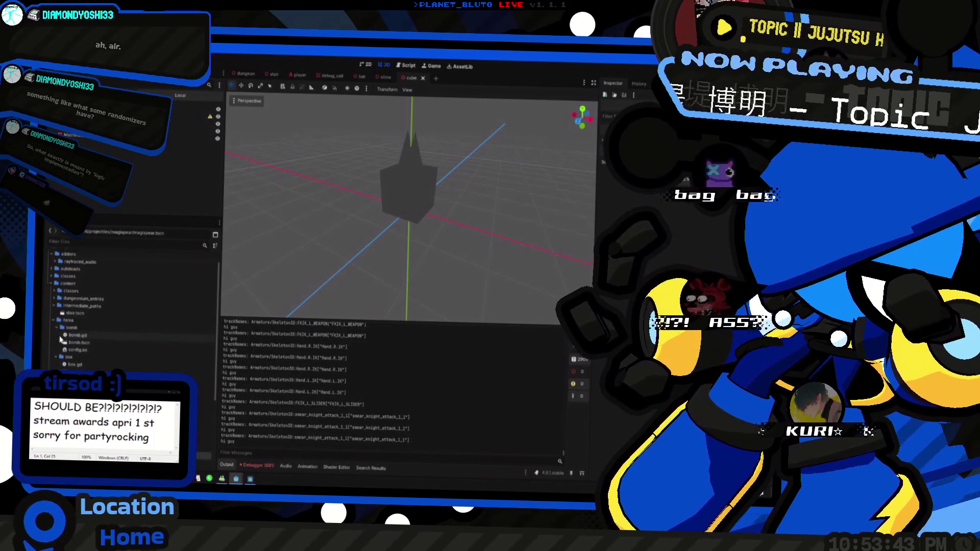
{"action": "left_click", "coordinate": [55, 291]}
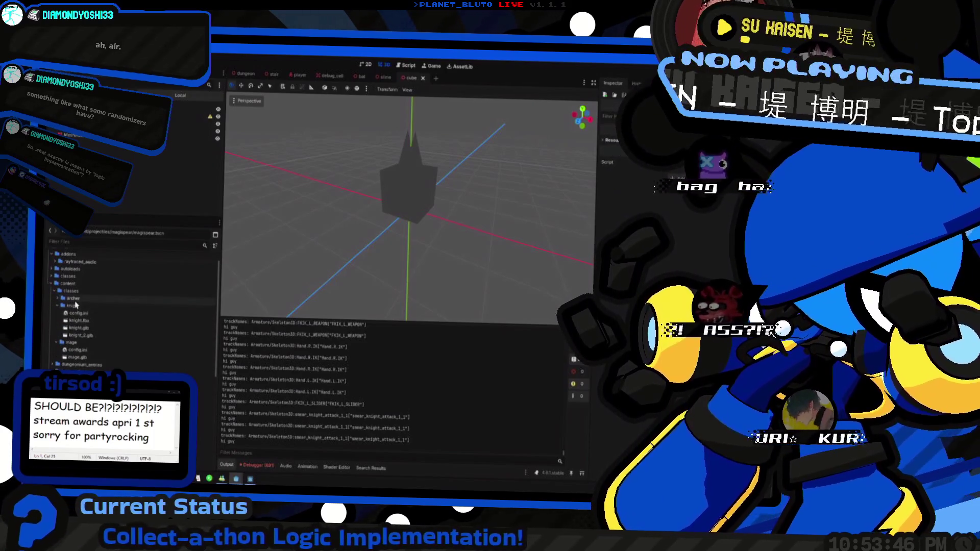
{"action": "scroll", "coordinate": [92, 292], "scroll_direction": "down", "scroll_amount": 2}
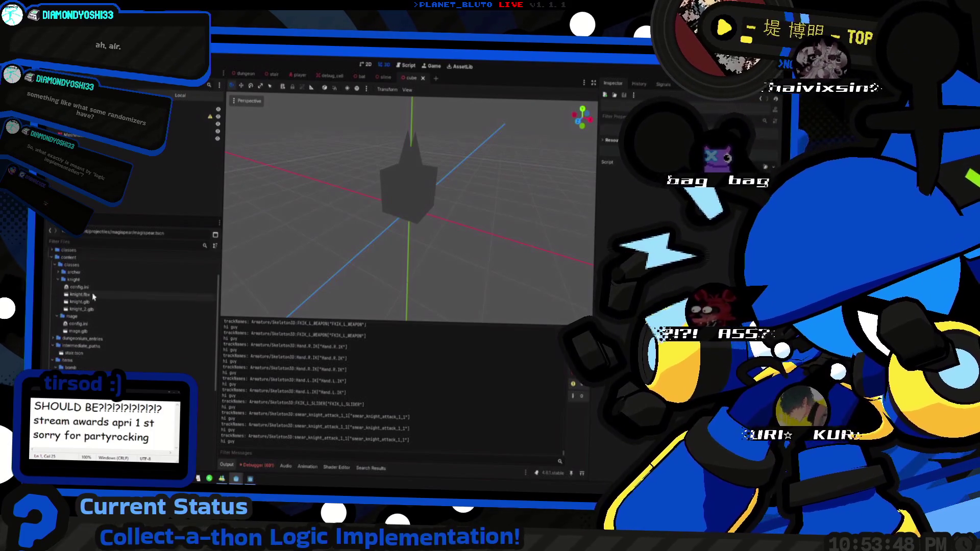
{"action": "left_click", "coordinate": [104, 289]}
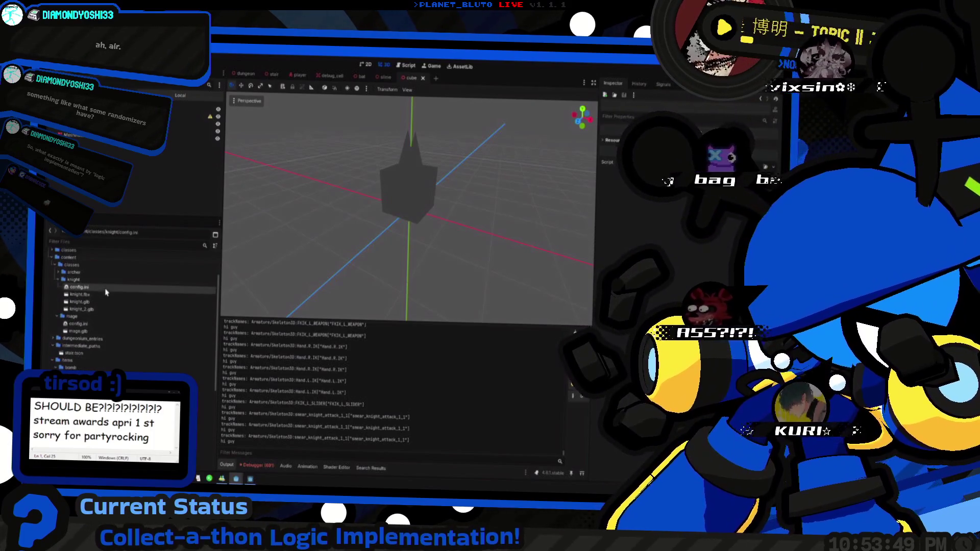
{"action": "left_click", "coordinate": [58, 272]}
{"action": "left_click", "coordinate": [69, 280]}
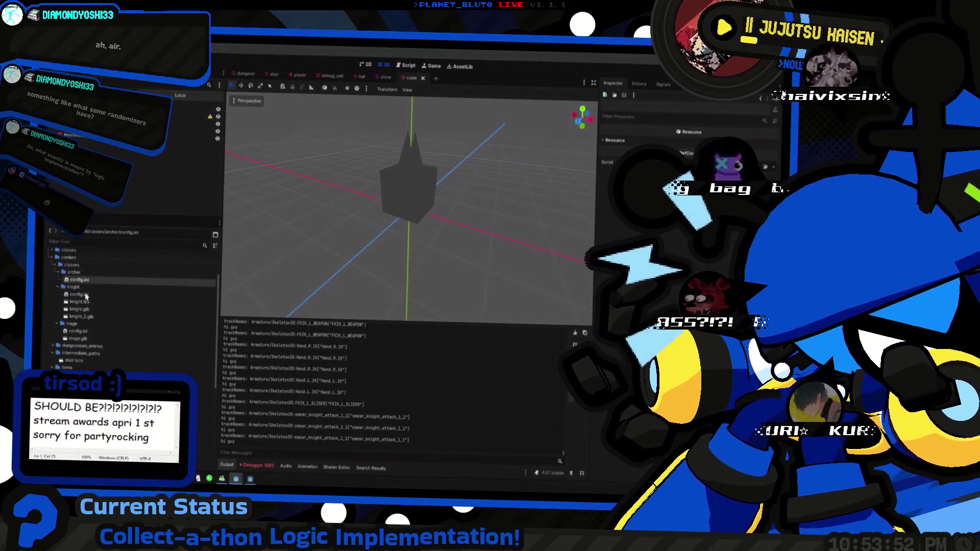
{"action": "left_click", "coordinate": [97, 334]}
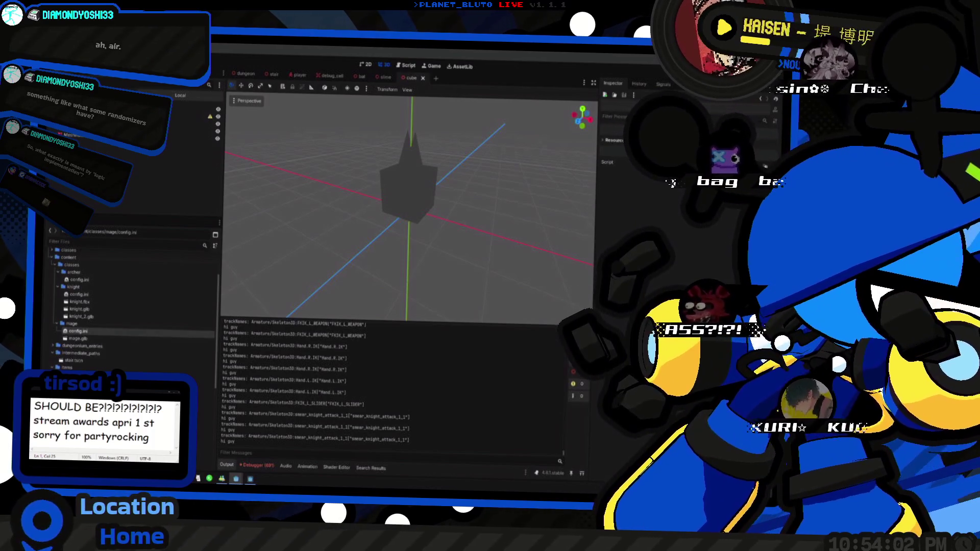
{"action": "scroll", "coordinate": [123, 260], "scroll_direction": "down", "scroll_amount": 5}
{"action": "scroll", "coordinate": [143, 334], "scroll_direction": "up", "scroll_amount": 5}
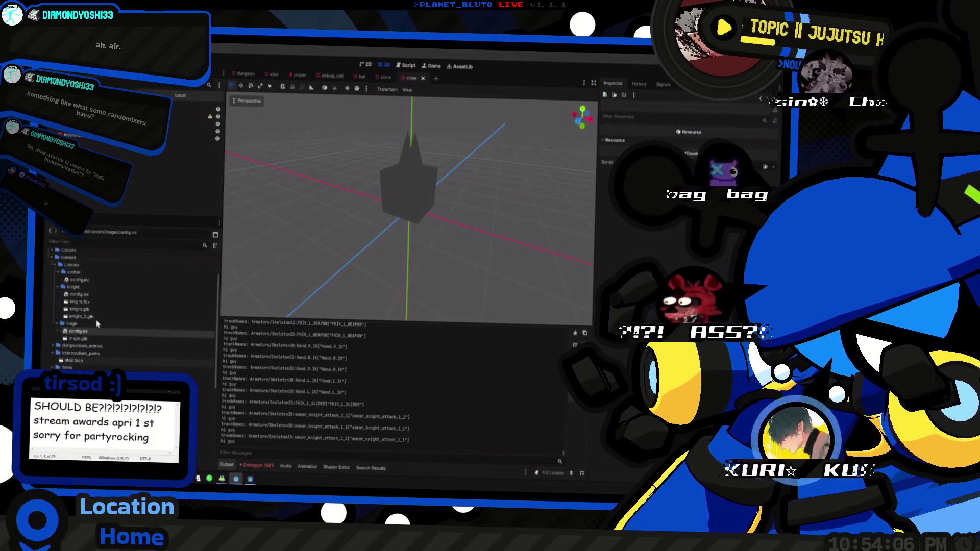
Inspect the knight.glb import preview, rotating it and previewing individual meshes like the helmet.
{"action": "double_click", "coordinate": [81, 310]}
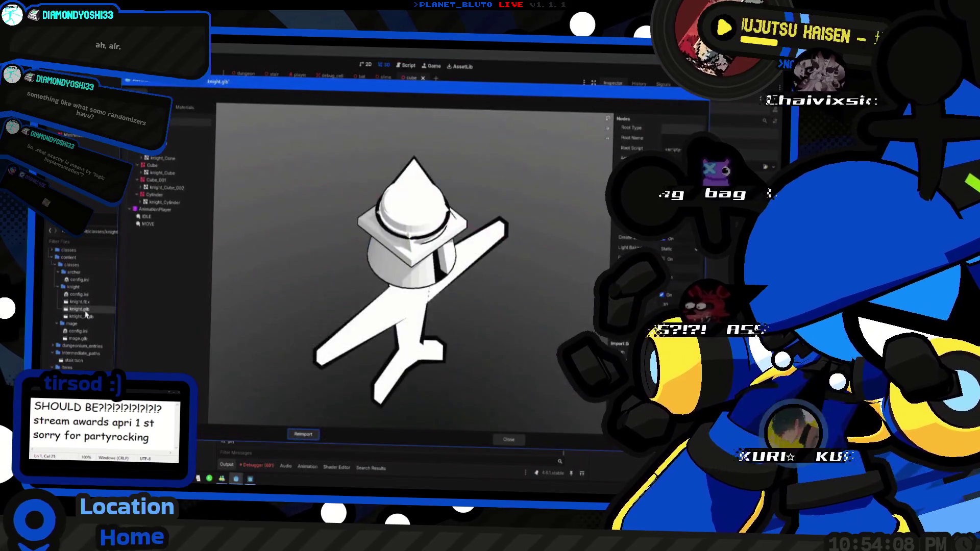
{"action": "mouse_move", "coordinate": [225, 316]}
{"action": "left_mouse_down"}
{"action": "mouse_move", "coordinate": [326, 239]}
{"action": "mouse_move", "coordinate": [388, 260]}
{"action": "mouse_move", "coordinate": [435, 246]}
{"action": "mouse_move", "coordinate": [388, 236]}
{"action": "left_mouse_up"}
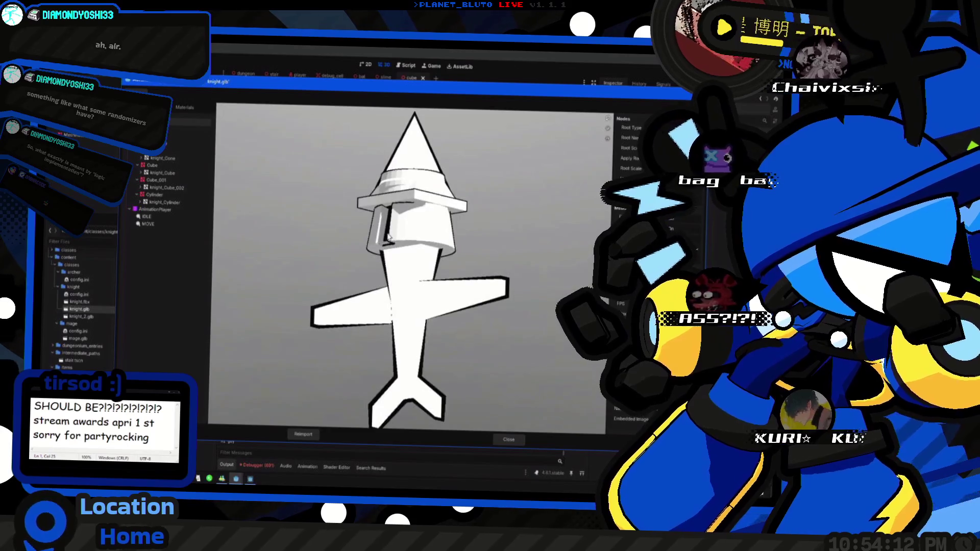
{"action": "left_click", "coordinate": [189, 129]}
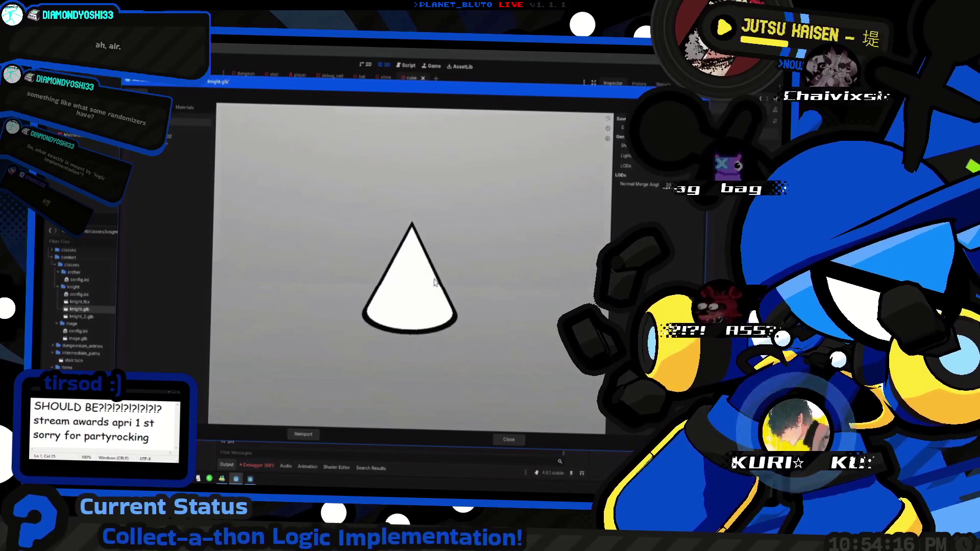
{"action": "left_click", "coordinate": [193, 202]}
{"action": "left_click", "coordinate": [188, 144]}
{"action": "mouse_move", "coordinate": [475, 292]}
{"action": "left_mouse_down"}
{"action": "mouse_move", "coordinate": [428, 283]}
{"action": "mouse_move", "coordinate": [455, 258]}
{"action": "mouse_move", "coordinate": [457, 215]}
{"action": "mouse_move", "coordinate": [449, 286]}
{"action": "mouse_move", "coordinate": [385, 296]}
{"action": "mouse_move", "coordinate": [496, 346]}
{"action": "left_mouse_up"}
{"action": "scroll", "coordinate": [430, 281], "scroll_direction": "up", "scroll_amount": 3}
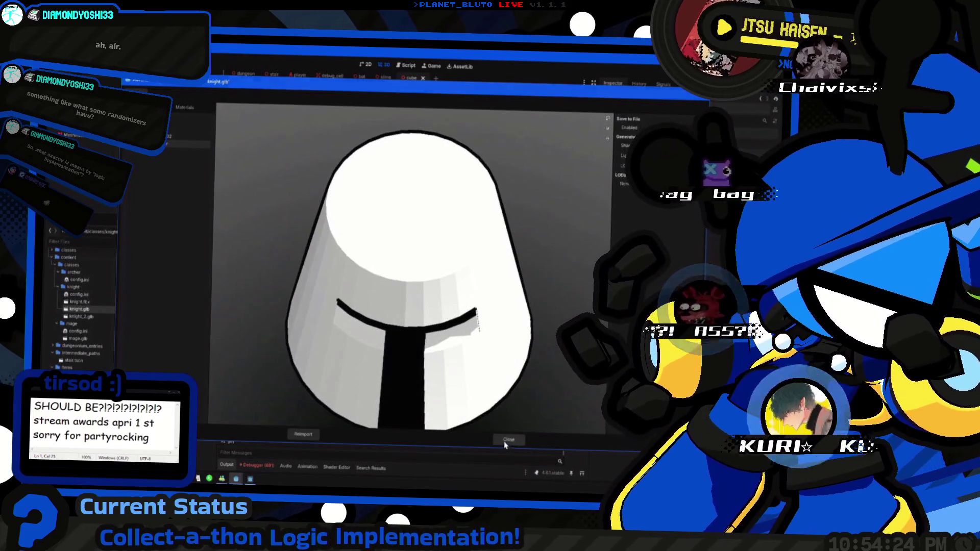
{"action": "left_click", "coordinate": [510, 440]}
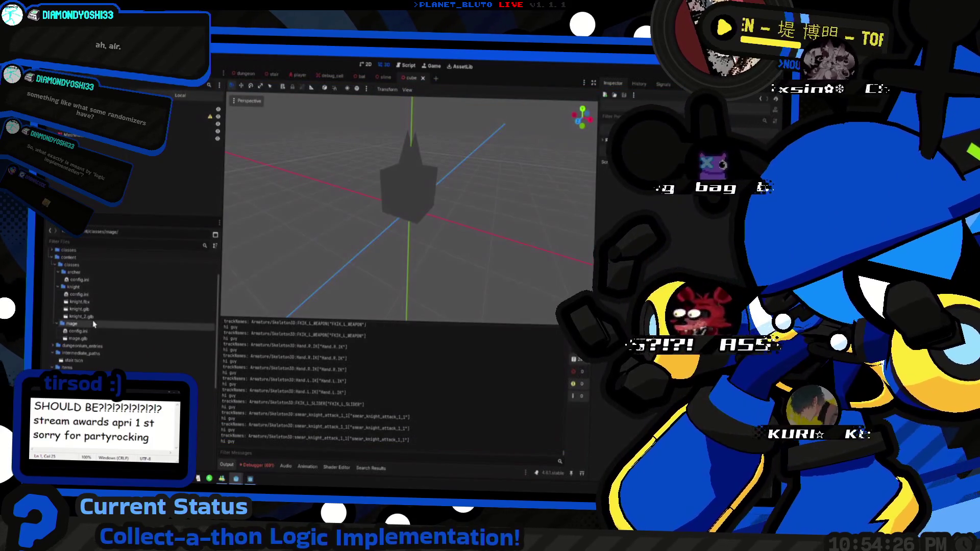
Select knight_2.glb, glance at the mage.glb import preview, and scroll to the player scene.
{"action": "left_click", "coordinate": [92, 317]}
{"action": "double_click", "coordinate": [78, 339]}
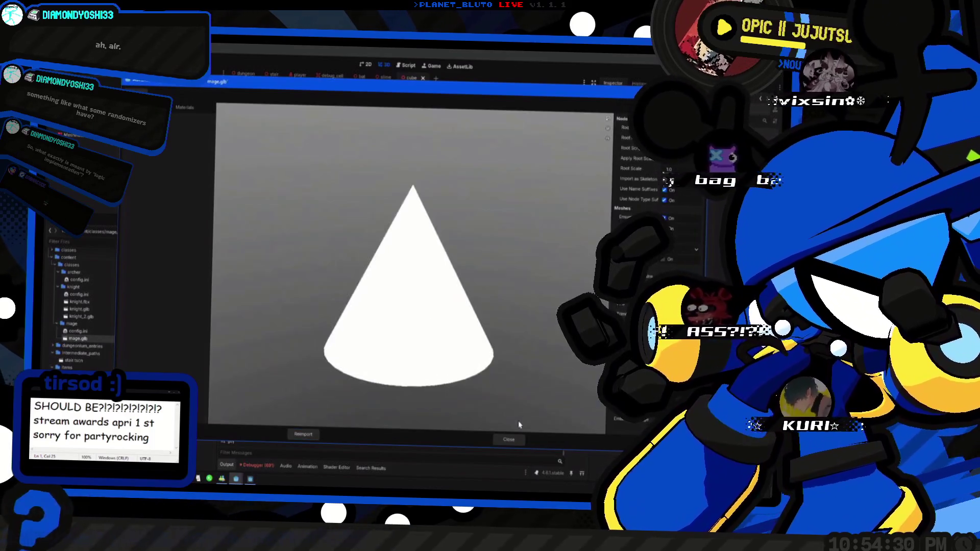
{"action": "left_click", "coordinate": [509, 439]}
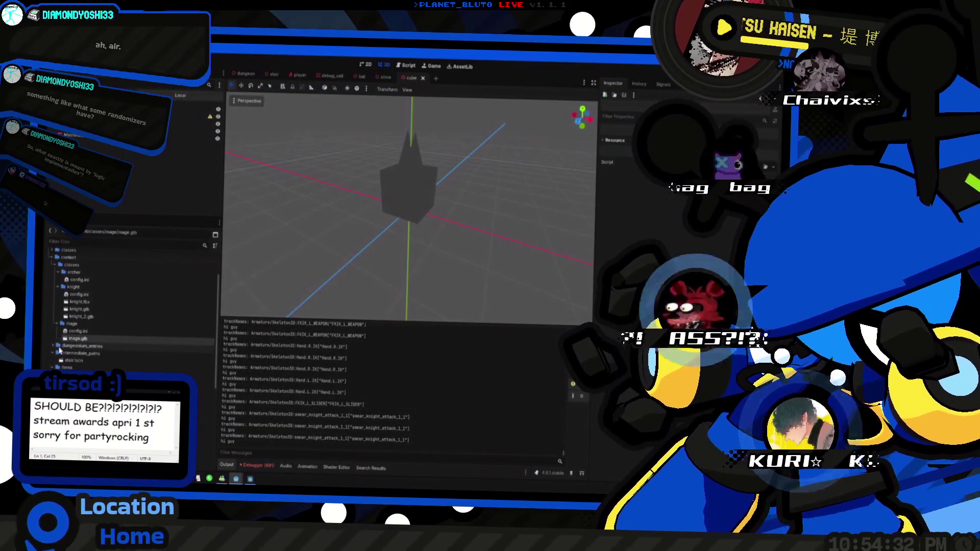
{"action": "scroll", "coordinate": [74, 368], "scroll_direction": "down", "scroll_amount": 5}
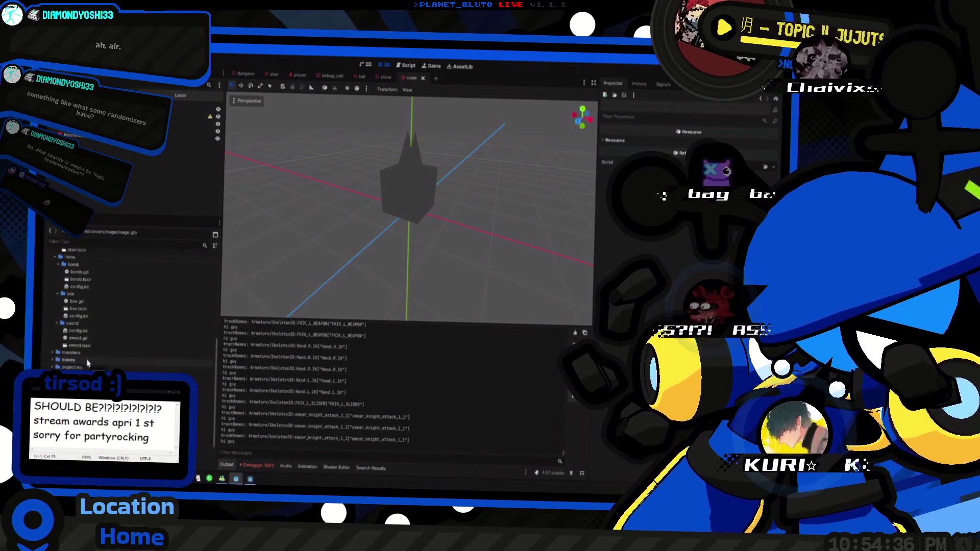
{"action": "scroll", "coordinate": [88, 365], "scroll_direction": "down", "scroll_amount": 2}
{"action": "scroll", "coordinate": [86, 362], "scroll_direction": "up", "scroll_amount": 2}
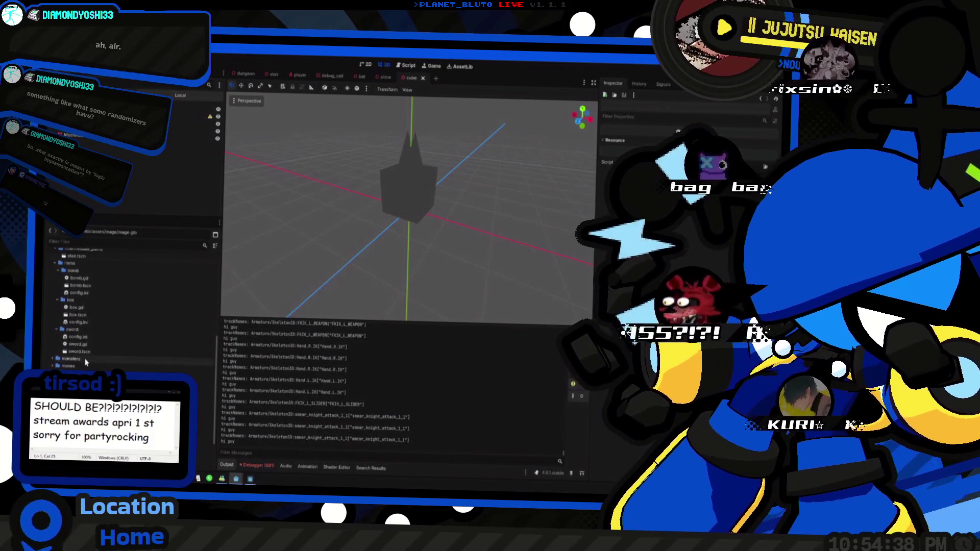
{"action": "scroll", "coordinate": [86, 362], "scroll_direction": "up", "scroll_amount": 10}
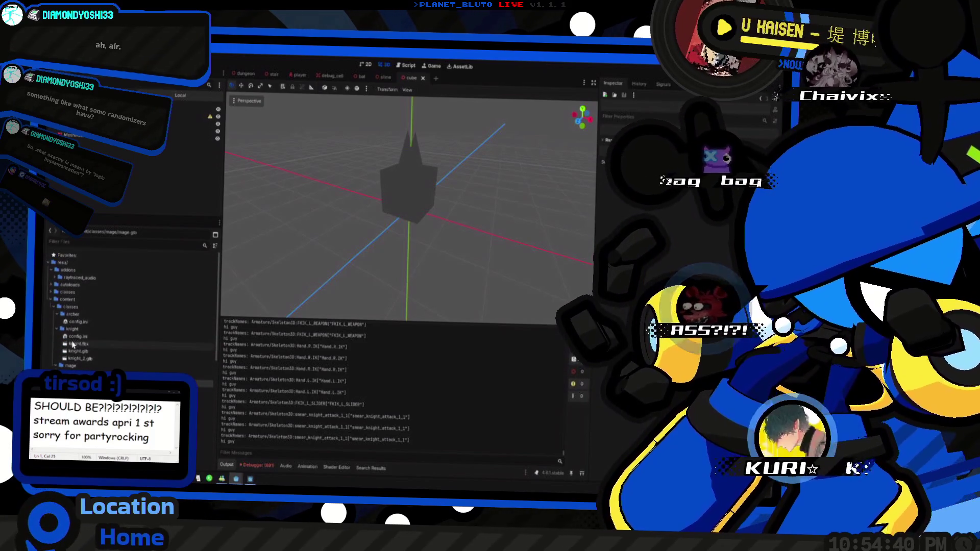
{"action": "scroll", "coordinate": [72, 358], "scroll_direction": "down", "scroll_amount": 10}
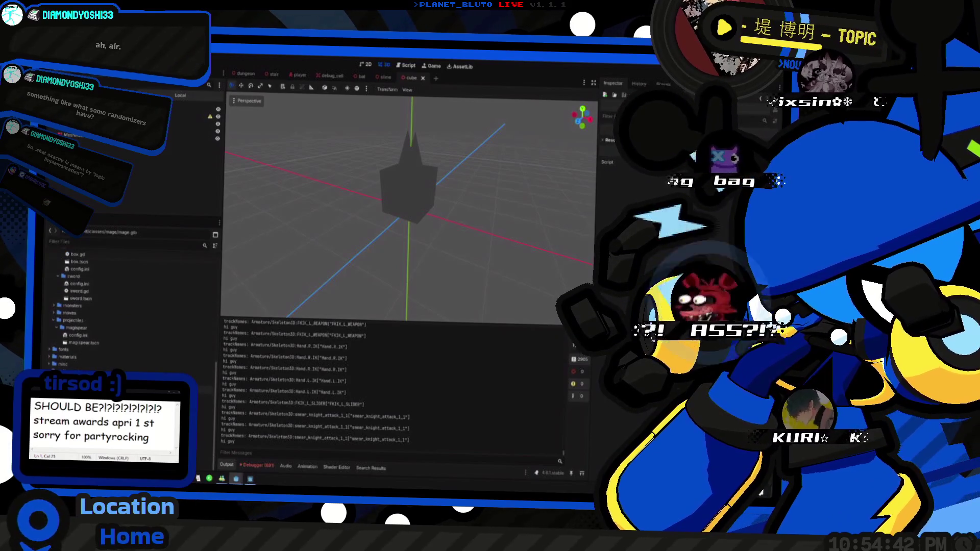
{"action": "scroll", "coordinate": [104, 341], "scroll_direction": "down", "scroll_amount": 10}
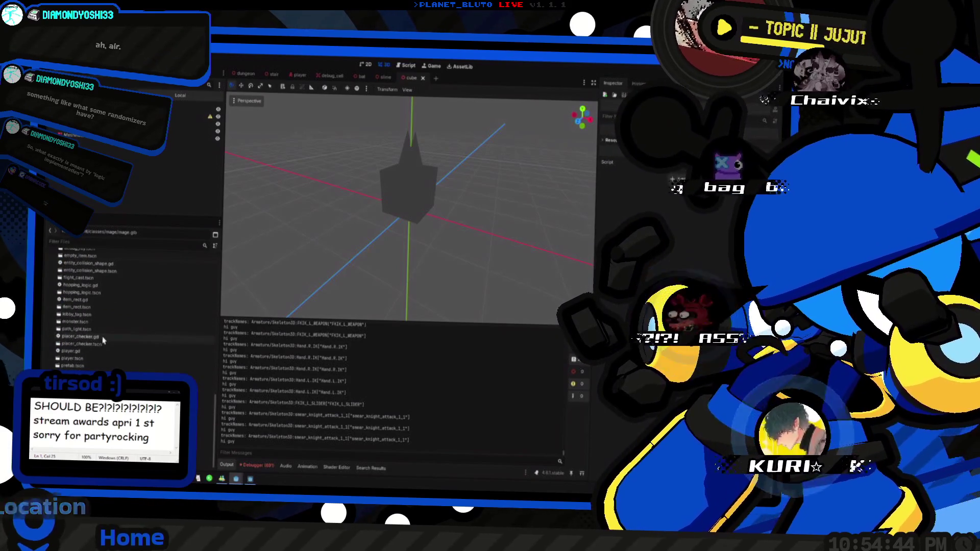
Open player.tscn and undo the player model's last rotation so it stands upright.
{"action": "double_click", "coordinate": [89, 360]}
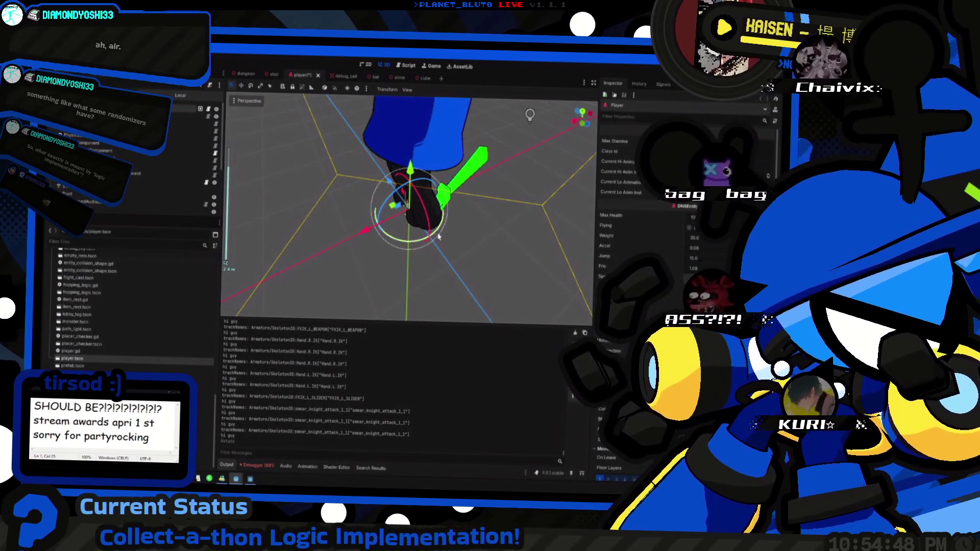
{"action": "key", "text": "ctrl+z"}
{"action": "mouse_move", "coordinate": [450, 225]}
{"action": "left_mouse_down"}
{"action": "mouse_move", "coordinate": [462, 160]}
{"action": "mouse_move", "coordinate": [444, 235]}
{"action": "left_mouse_up"}
{"action": "key", "text": "alt+Tab"}
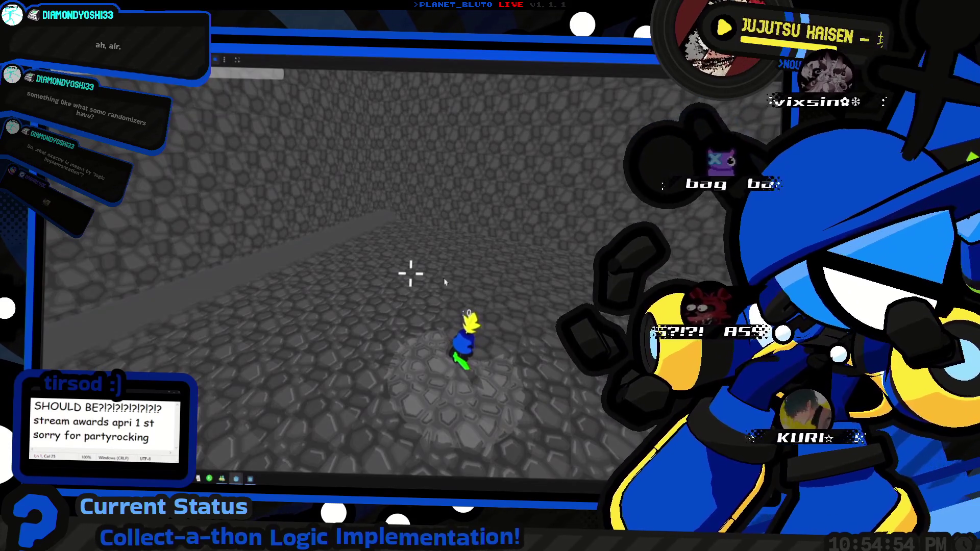
Run the character down the tunnel and over to the far wall.
{"action": "key", "text": "w"}
{"action": "key", "text": "w"}
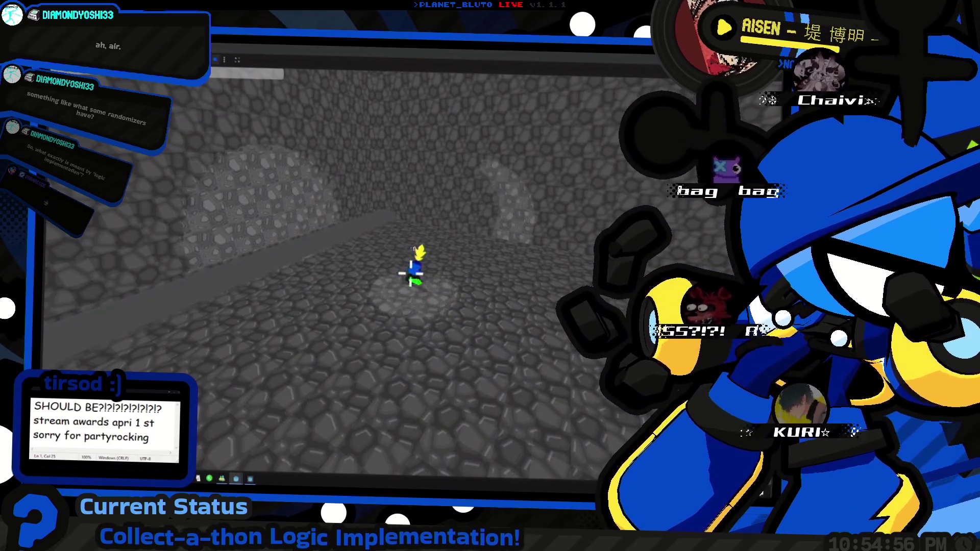
{"action": "key", "text": "s"}
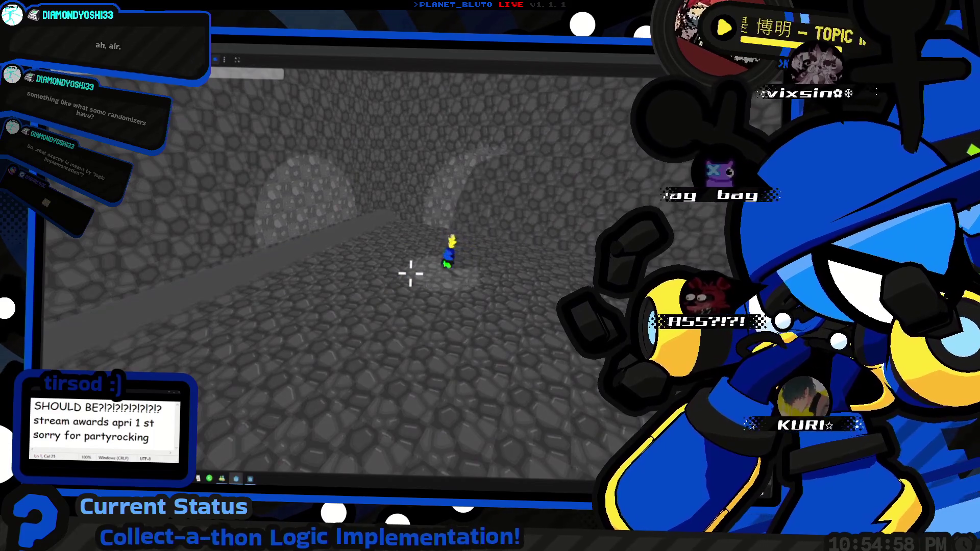
{"action": "key", "text": "w"}
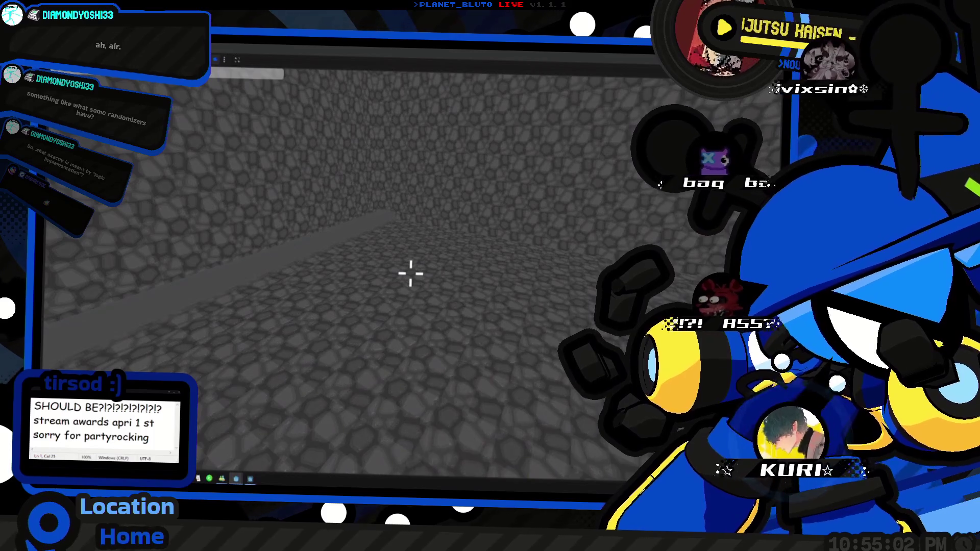
{"action": "key", "text": "w"}
{"action": "key", "text": "d"}
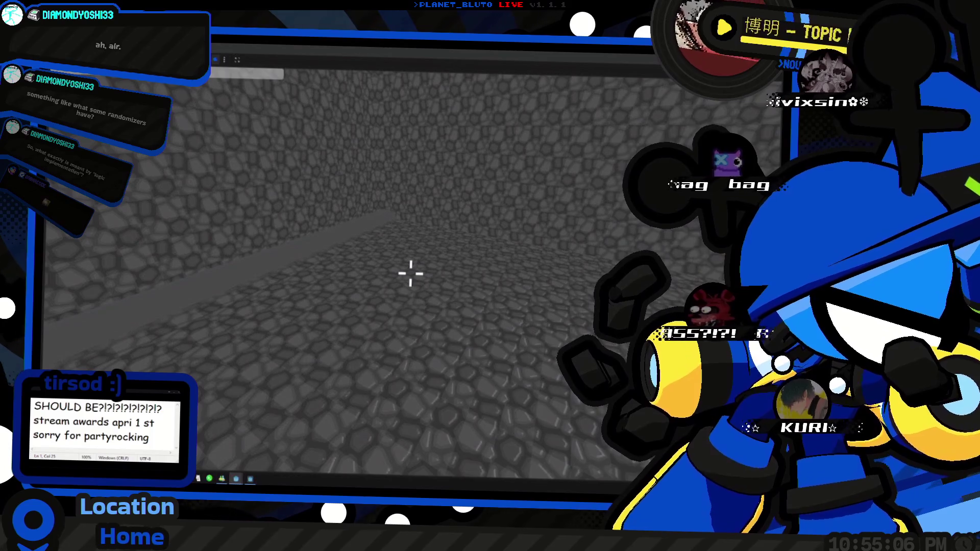
{"action": "key", "text": "w"}
Bring the character back toward the camera, ready its green sword with 1, and close the game with F8.
{"action": "key", "text": "s"}
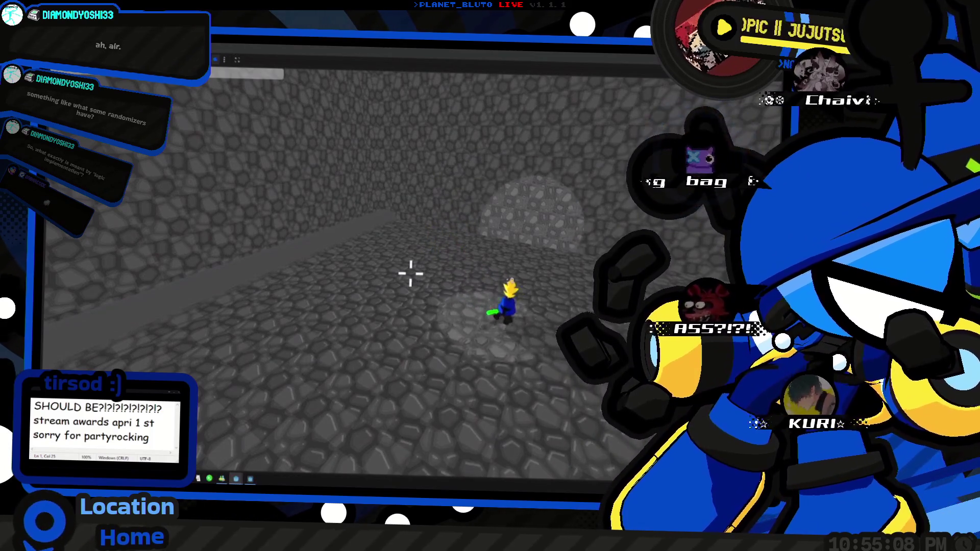
{"action": "key", "text": "s"}
{"action": "key", "text": "d"}
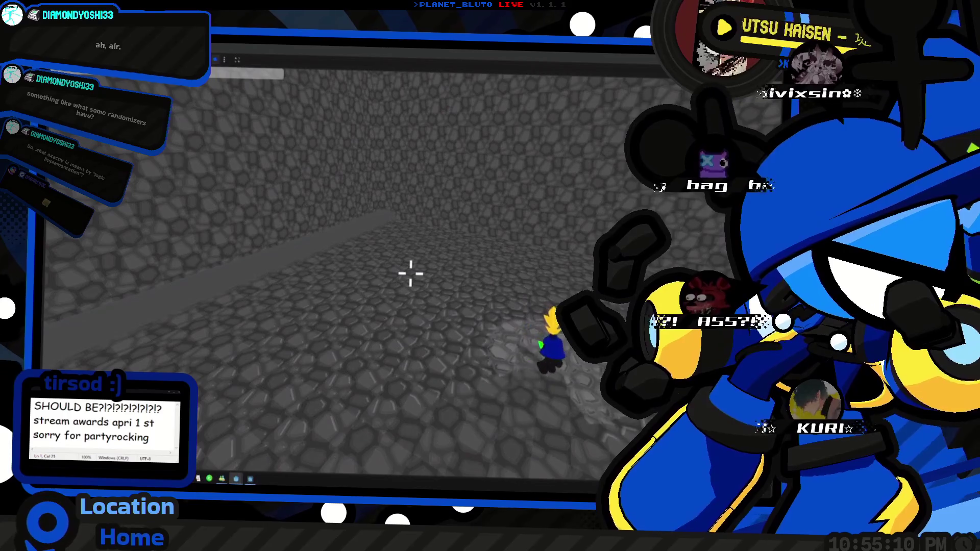
{"action": "key", "text": "s"}
{"action": "key", "text": "1"}
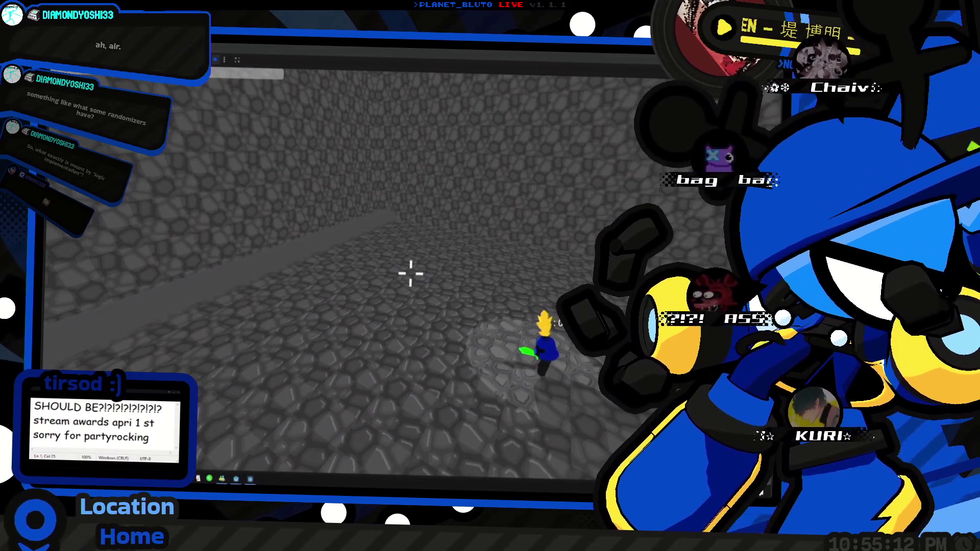
{"action": "key", "text": "F8"}
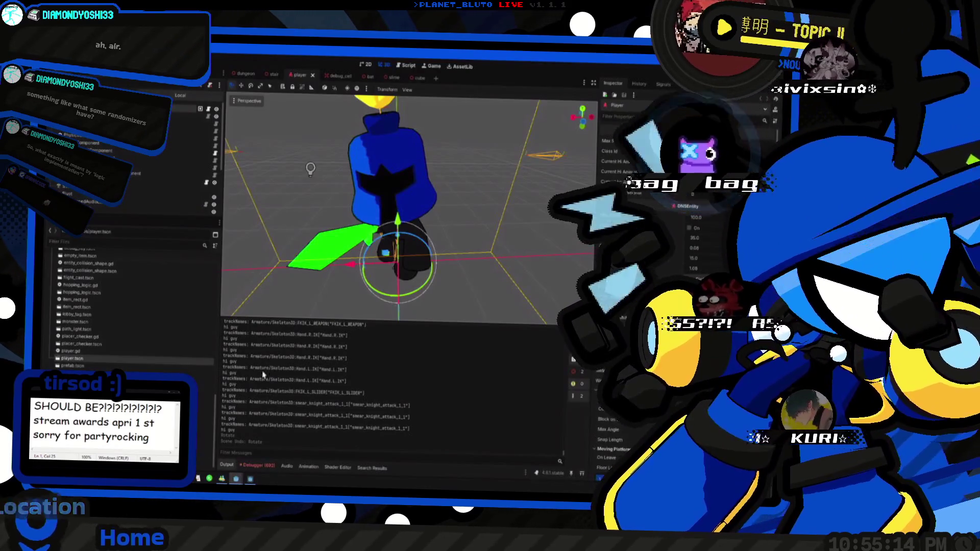
{"action": "key", "text": "alt+Tab"}
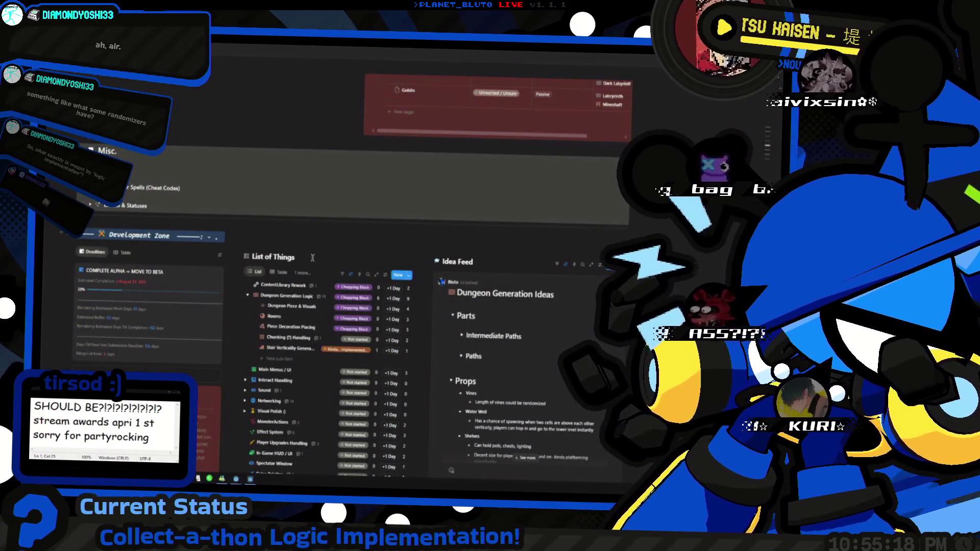
Scroll the Notion board through the Development Zone, List of Things tasks and Idea Feed notes.
{"action": "scroll", "coordinate": [313, 258], "scroll_direction": "down", "scroll_amount": 2}
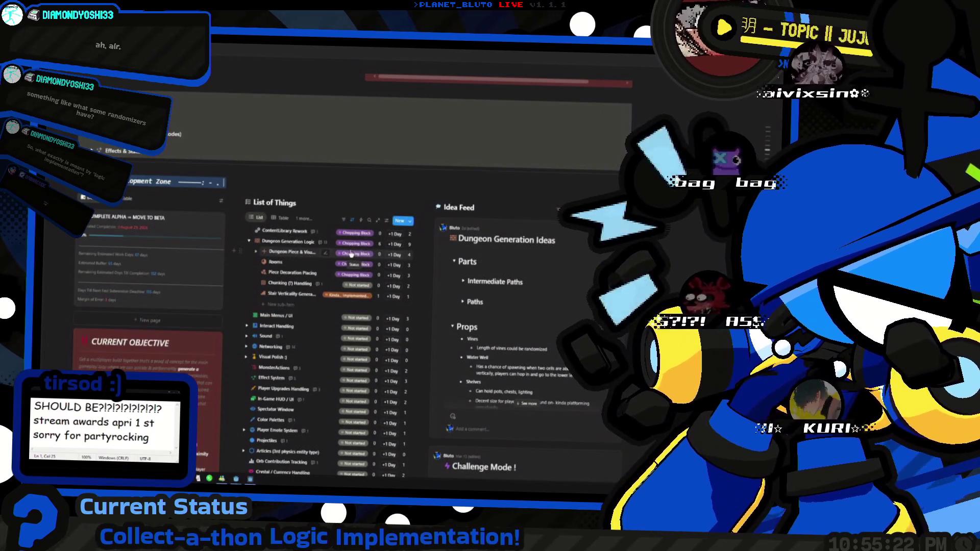
{"action": "scroll", "coordinate": [355, 270], "scroll_direction": "down", "scroll_amount": 6}
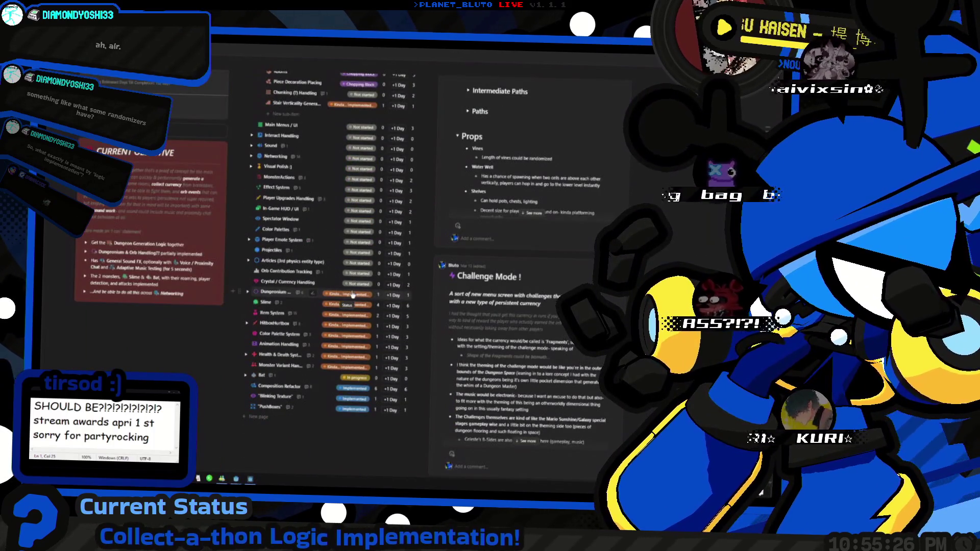
{"action": "scroll", "coordinate": [375, 296], "scroll_direction": "up", "scroll_amount": 1}
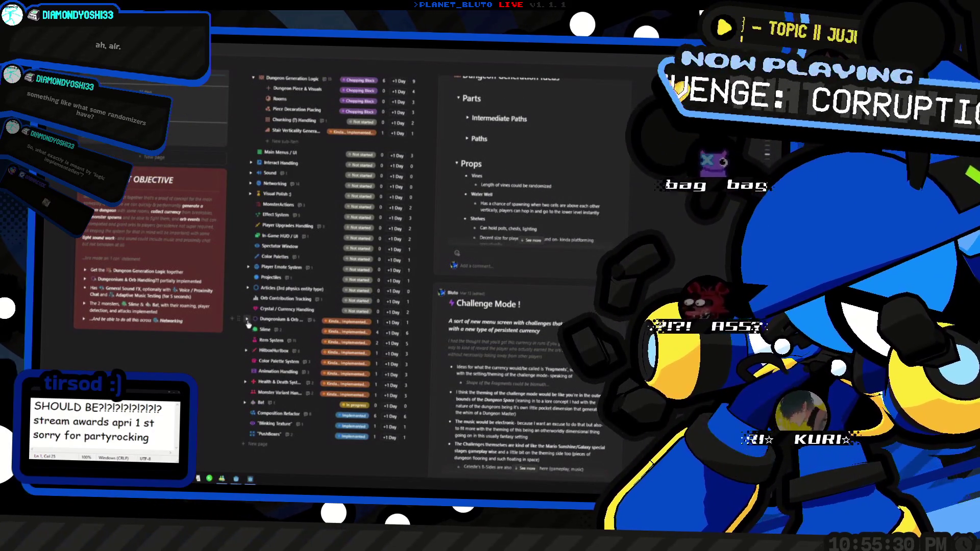
{"action": "scroll", "coordinate": [248, 325], "scroll_direction": "up", "scroll_amount": 8}
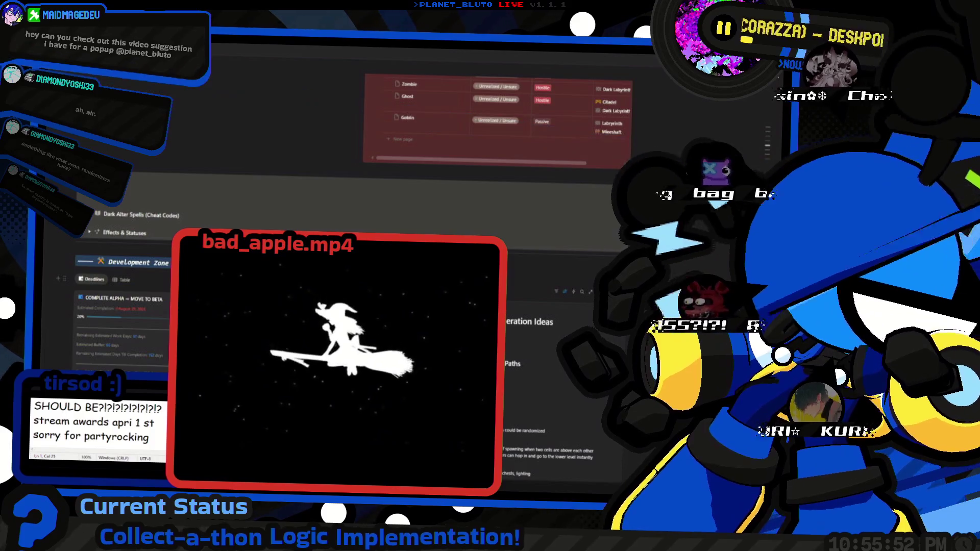
{"action": "scroll", "coordinate": [541, 306], "scroll_direction": "down", "scroll_amount": 2}
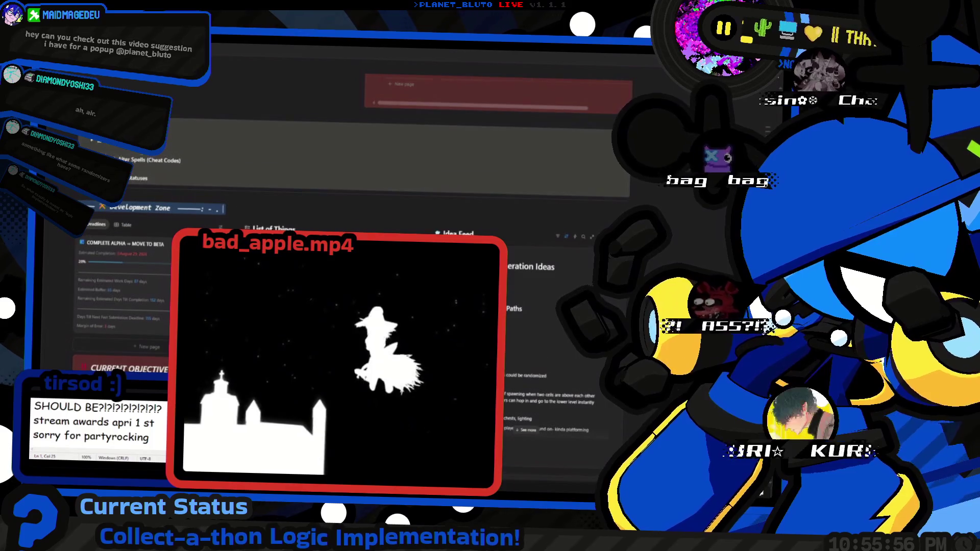
{"action": "scroll", "coordinate": [541, 306], "scroll_direction": "down", "scroll_amount": 1}
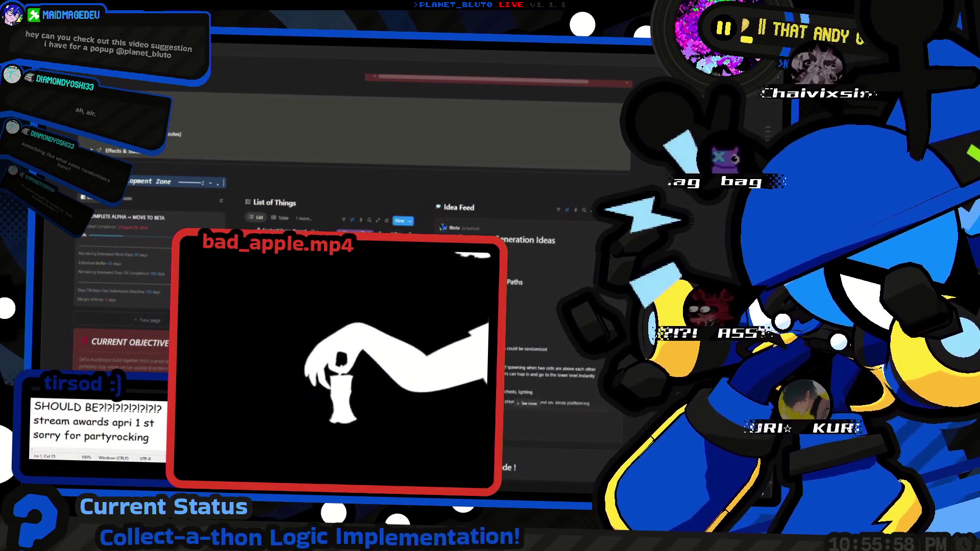
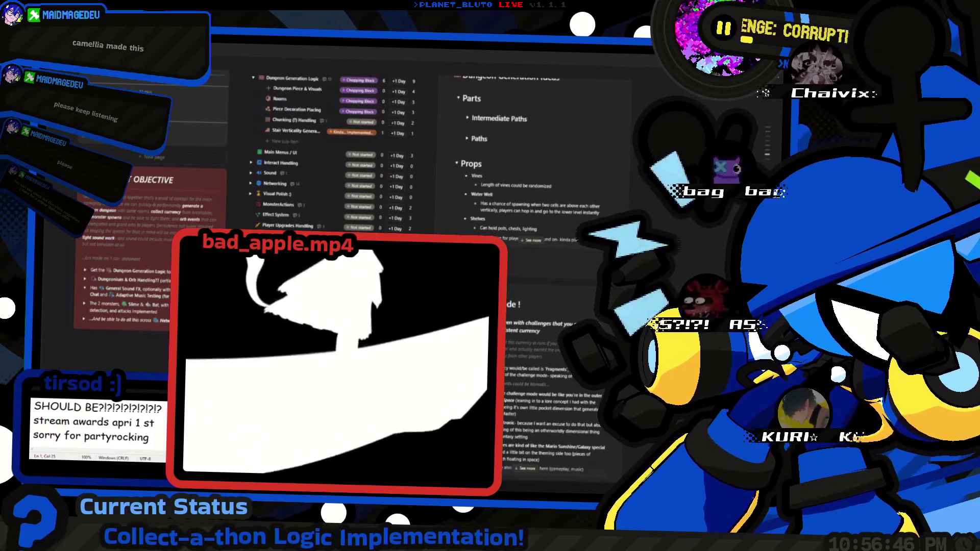
Scroll up and down the List of Things page to find the Dungeon Generation Logic sub-items.
{"action": "scroll", "coordinate": [342, 218], "scroll_direction": "up", "scroll_amount": 5}
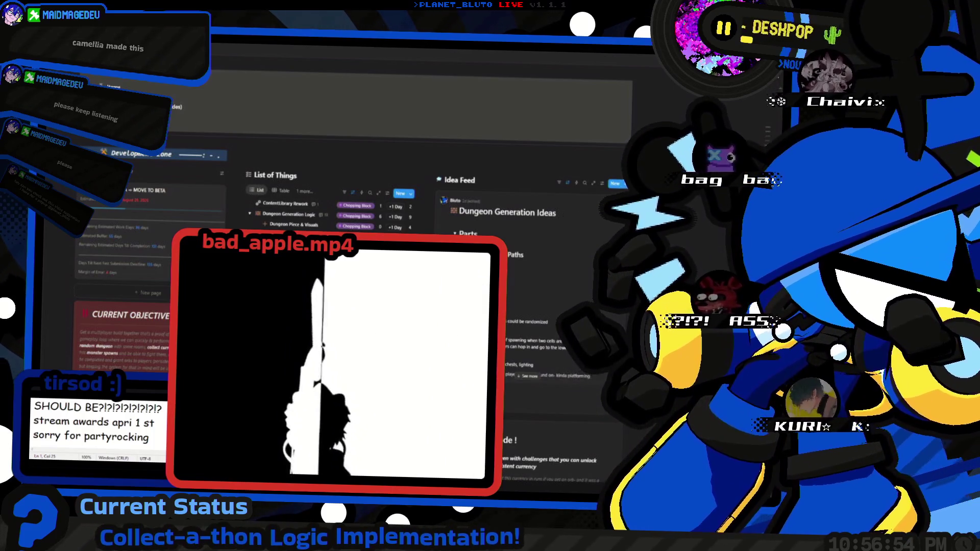
{"action": "scroll", "coordinate": [342, 218], "scroll_direction": "down", "scroll_amount": 2}
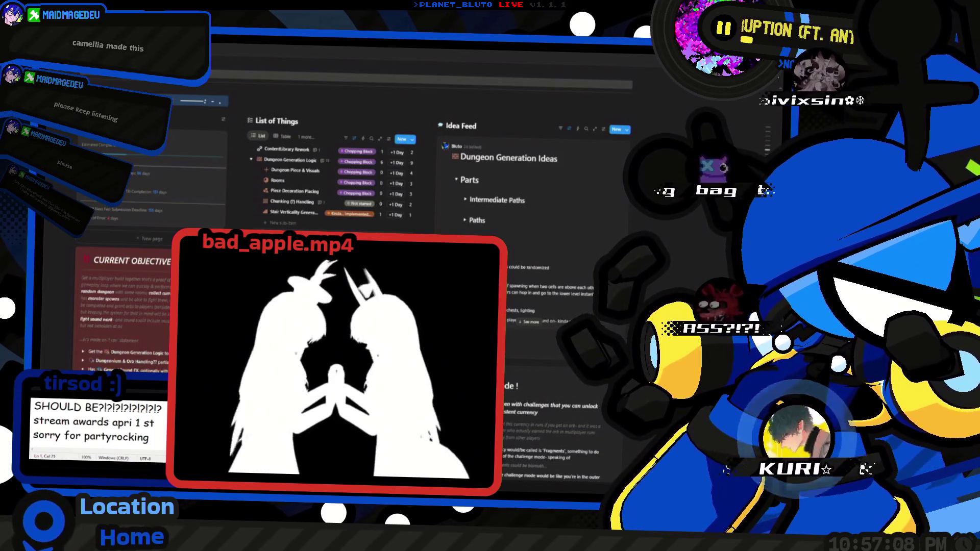
{"action": "scroll", "coordinate": [358, 204], "scroll_direction": "up", "scroll_amount": 2}
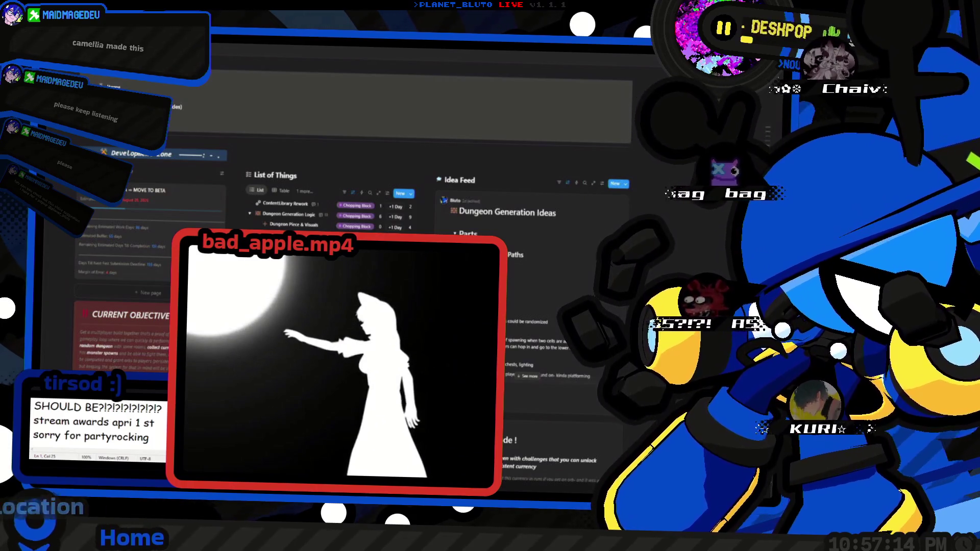
{"action": "scroll", "coordinate": [357, 204], "scroll_direction": "up", "scroll_amount": 1}
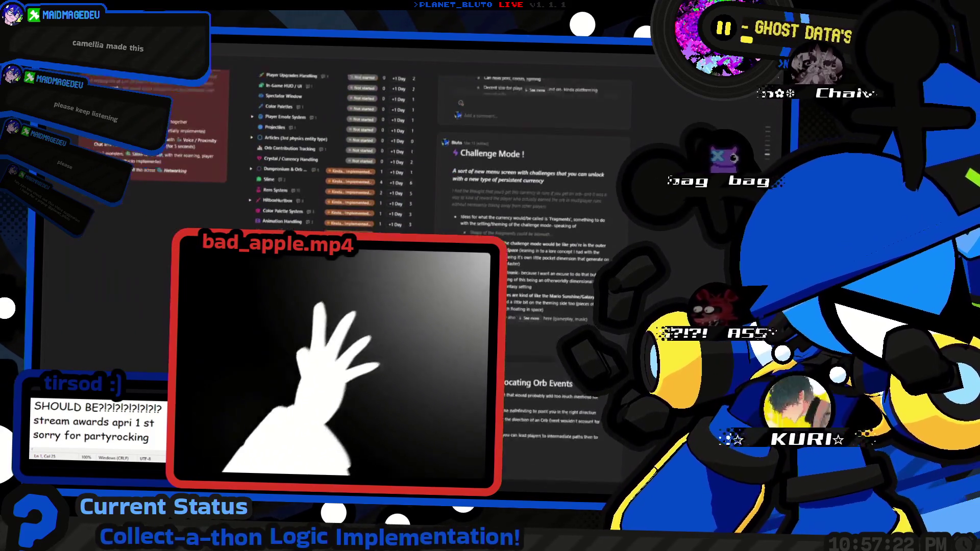
{"action": "scroll", "coordinate": [357, 204], "scroll_direction": "up", "scroll_amount": 3}
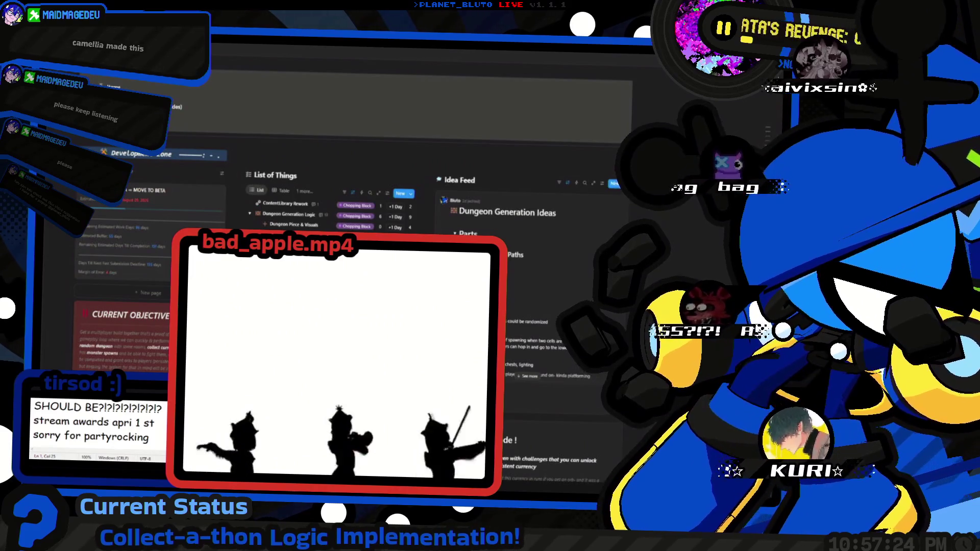
{"action": "scroll", "coordinate": [358, 204], "scroll_direction": "up", "scroll_amount": 1}
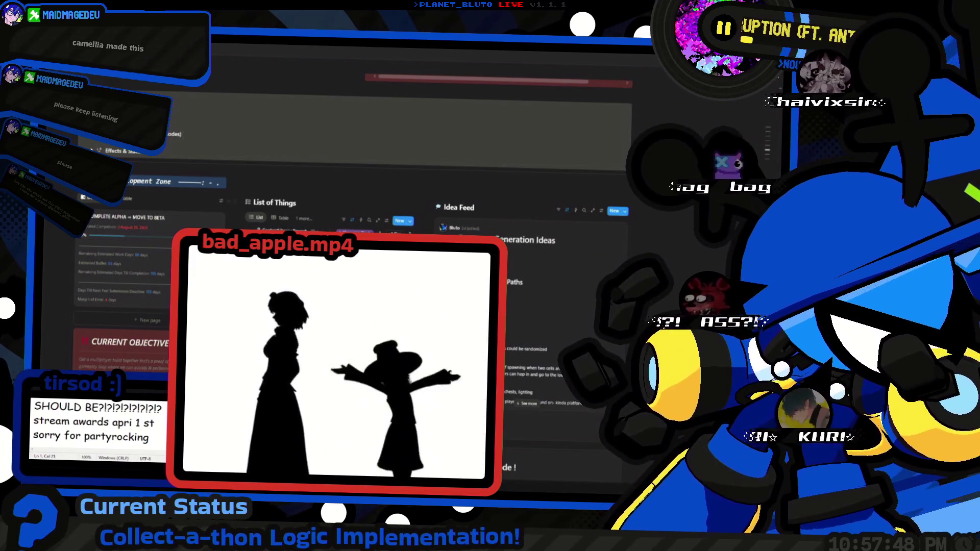
{"action": "scroll", "coordinate": [357, 153], "scroll_direction": "down", "scroll_amount": 10}
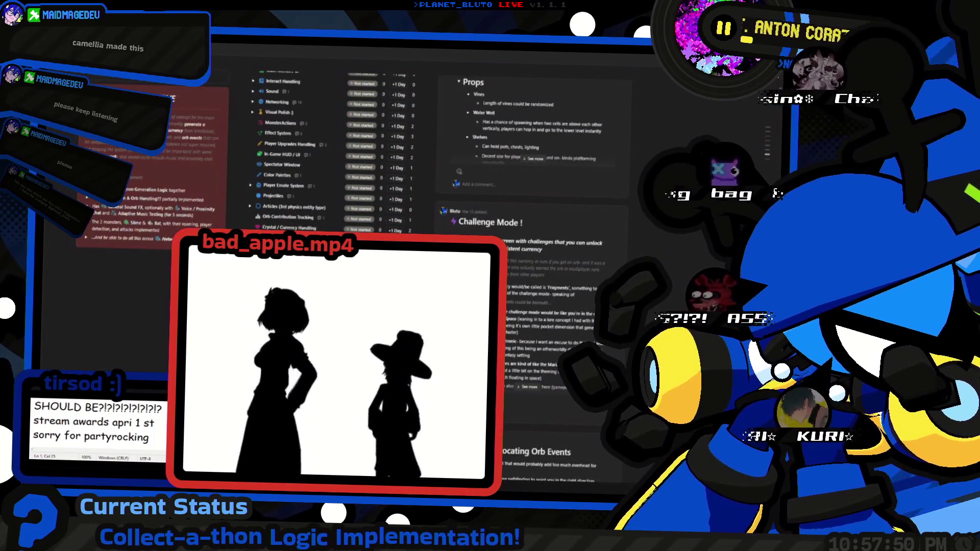
{"action": "scroll", "coordinate": [357, 153], "scroll_direction": "up", "scroll_amount": 10}
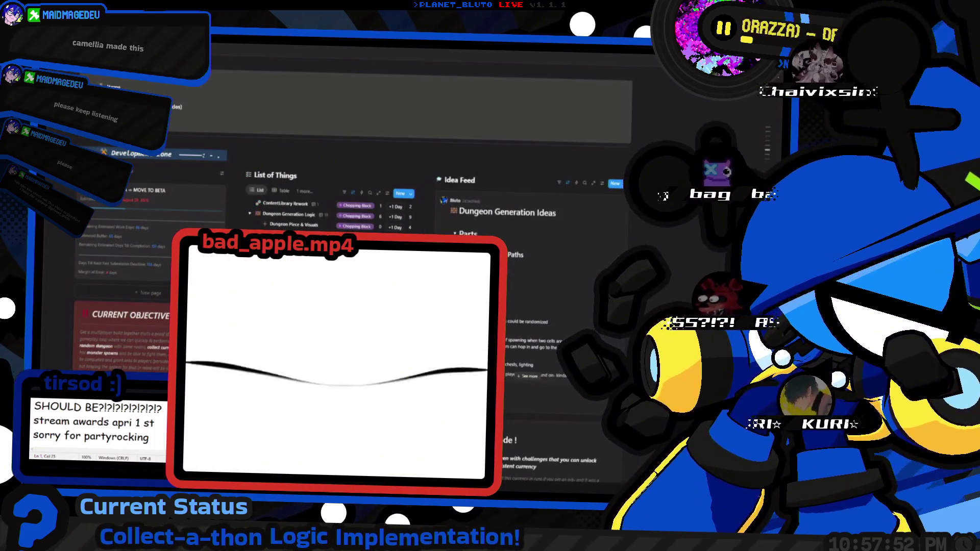
{"action": "scroll", "coordinate": [358, 179], "scroll_direction": "up", "scroll_amount": 3}
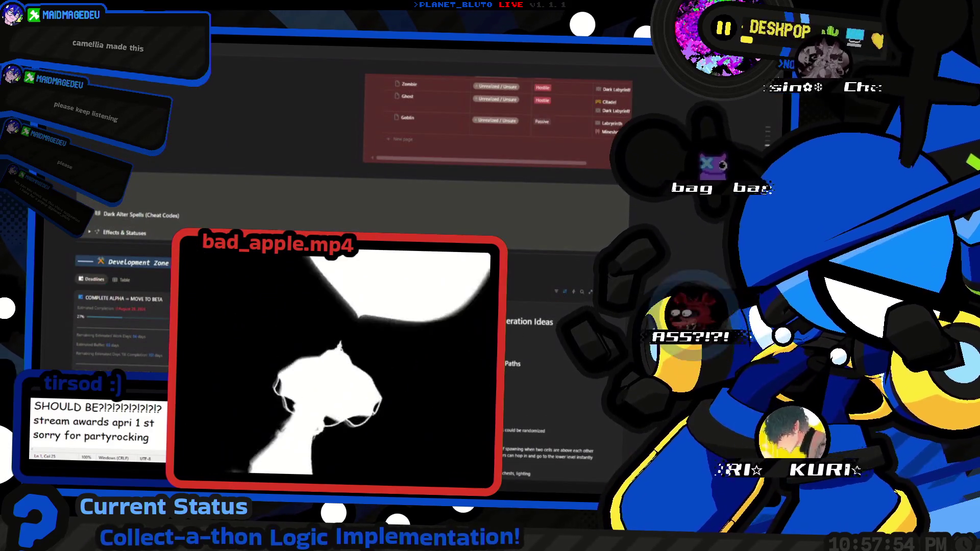
{"action": "scroll", "coordinate": [357, 179], "scroll_direction": "down", "scroll_amount": 2}
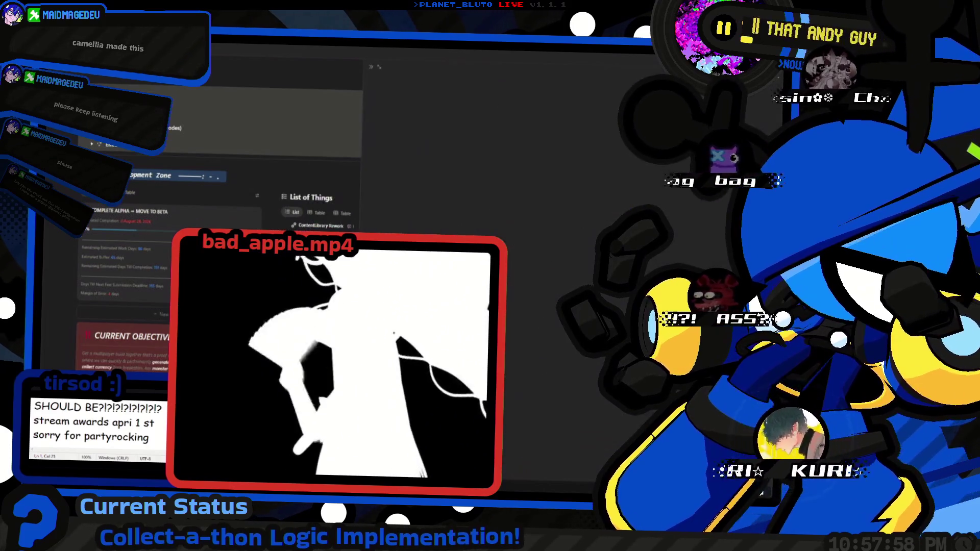
Dismiss the Dungeon Piece & Visuals side peek with Escape.
{"action": "scroll", "coordinate": [514, 275], "scroll_direction": "down", "scroll_amount": 1}
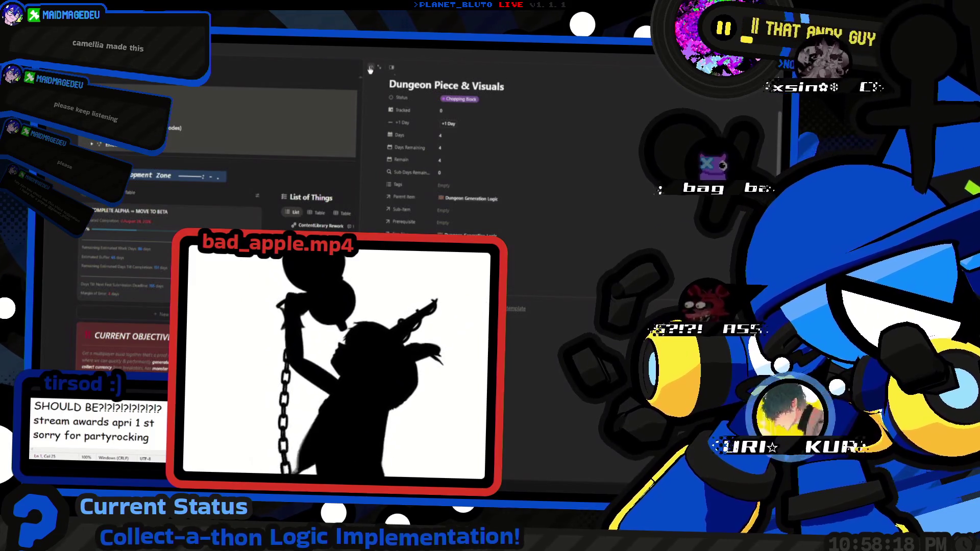
{"action": "key", "text": "Escape"}
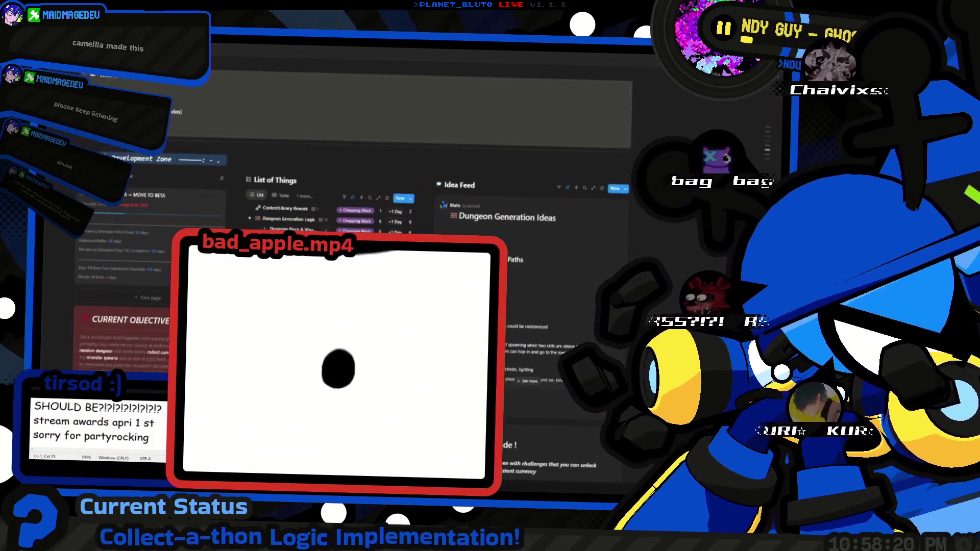
Scroll down the List of Things and back up to the ContentLibrary Rework task's details.
{"action": "scroll", "coordinate": [398, 168], "scroll_direction": "down", "scroll_amount": 1}
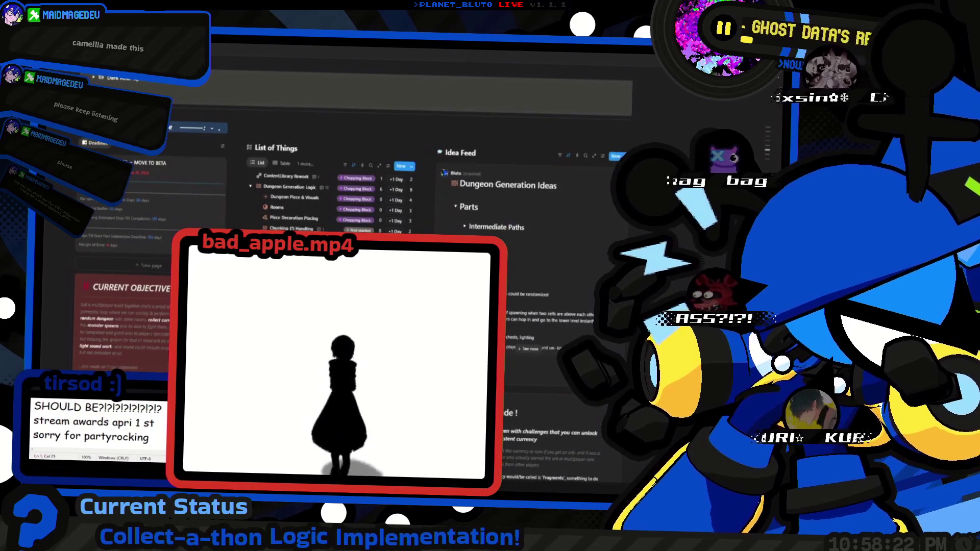
{"action": "scroll", "coordinate": [399, 168], "scroll_direction": "down", "scroll_amount": 2}
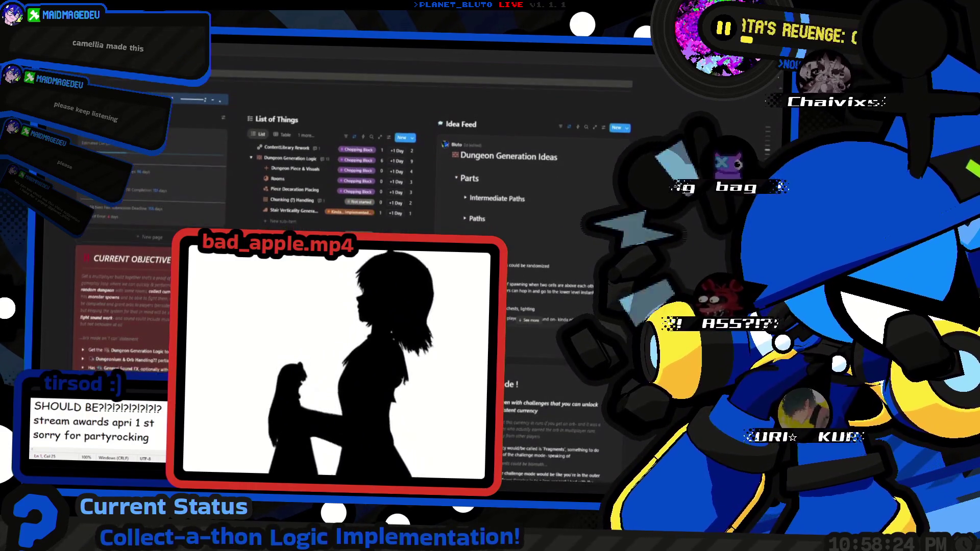
{"action": "scroll", "coordinate": [398, 169], "scroll_direction": "down", "scroll_amount": 1}
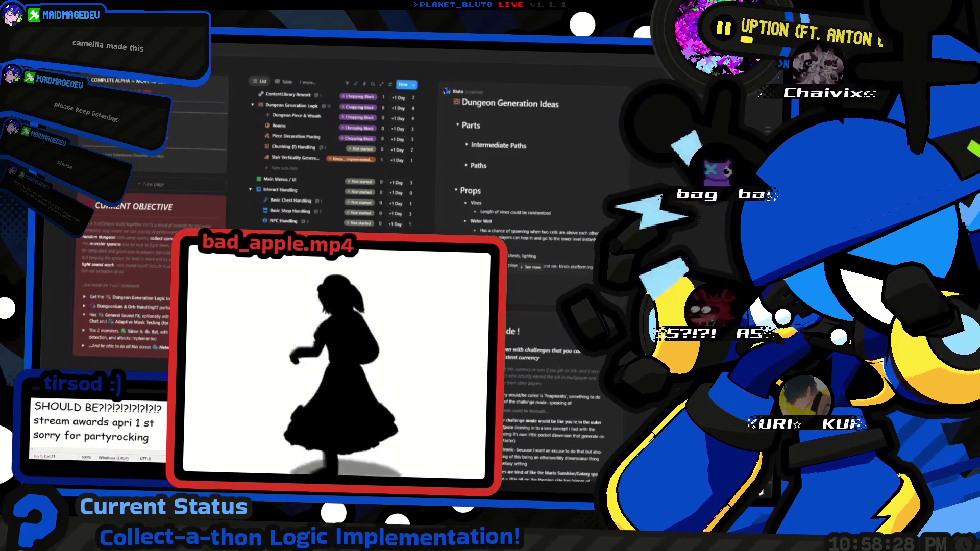
{"action": "scroll", "coordinate": [398, 168], "scroll_direction": "down", "scroll_amount": 3}
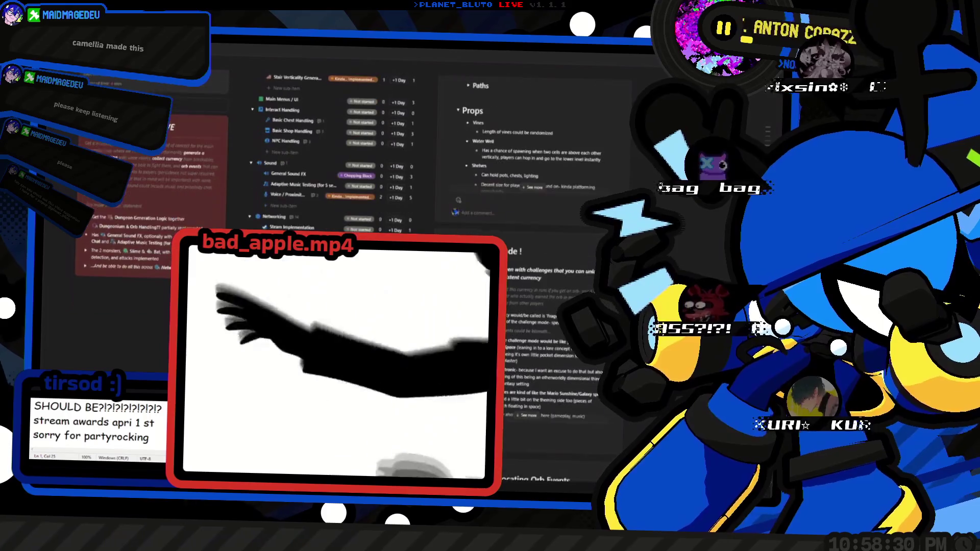
{"action": "scroll", "coordinate": [398, 168], "scroll_direction": "down", "scroll_amount": 2}
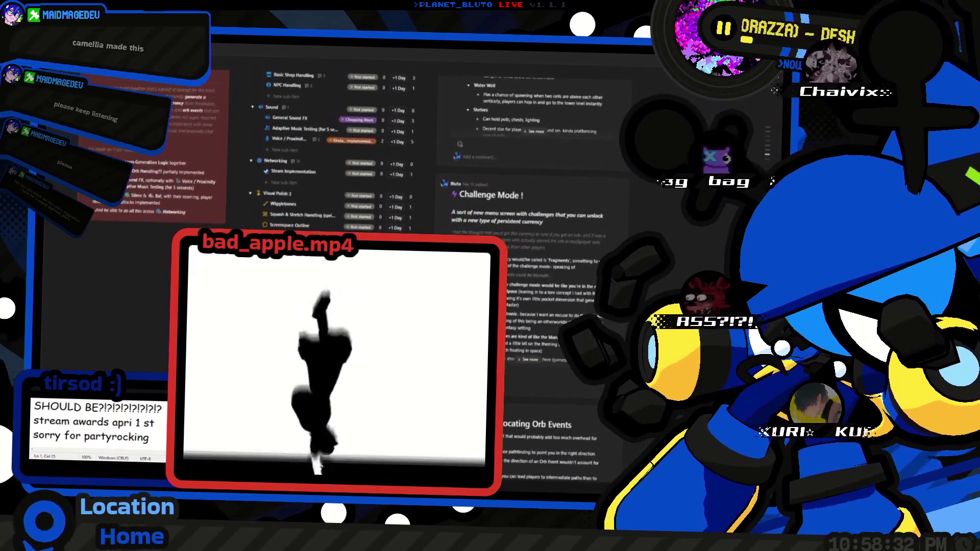
{"action": "scroll", "coordinate": [398, 169], "scroll_direction": "down", "scroll_amount": 2}
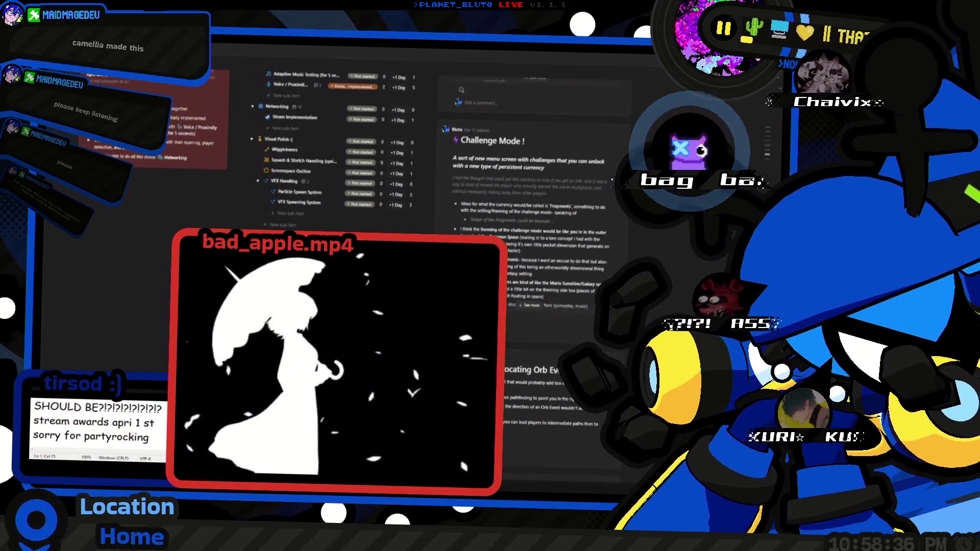
{"action": "scroll", "coordinate": [398, 168], "scroll_direction": "down", "scroll_amount": 1}
{"action": "scroll", "coordinate": [398, 169], "scroll_direction": "down", "scroll_amount": 1}
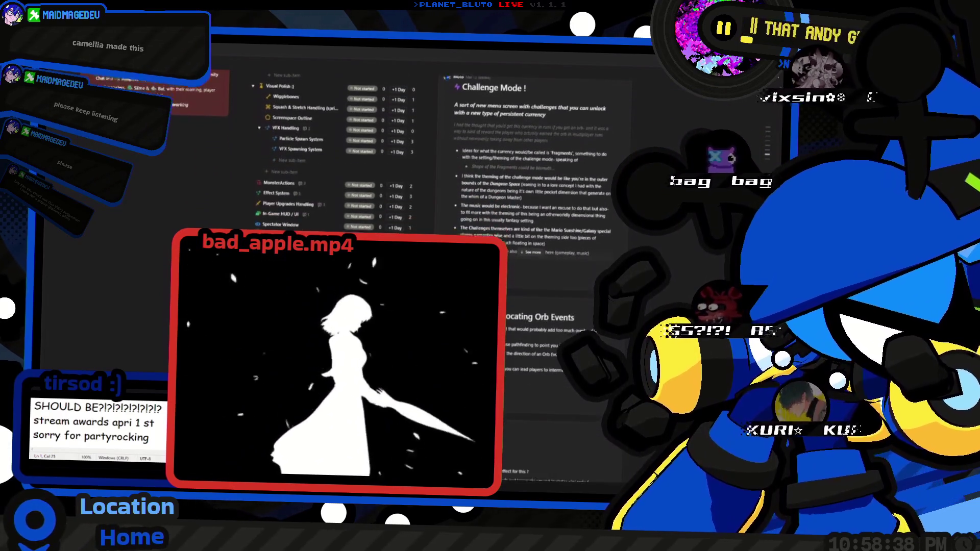
{"action": "scroll", "coordinate": [398, 168], "scroll_direction": "down", "scroll_amount": 1}
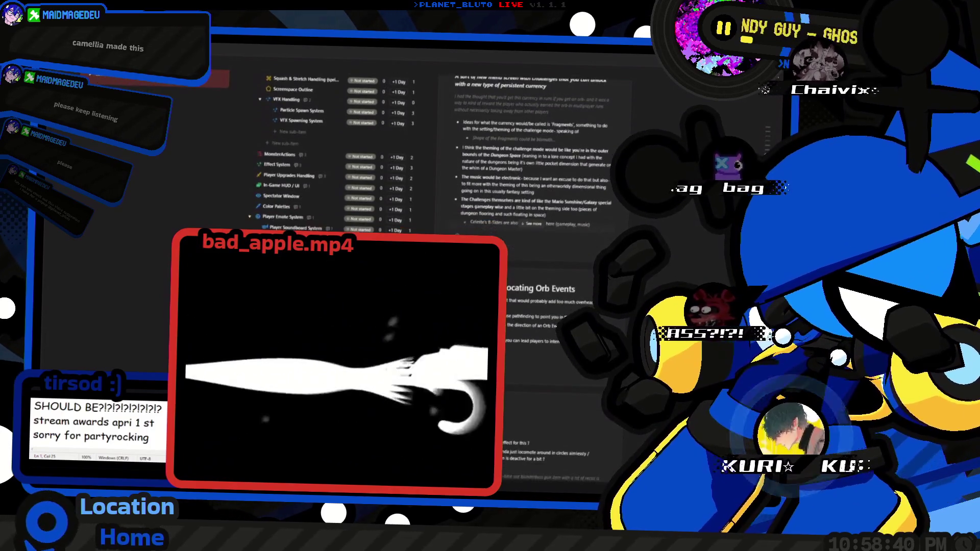
{"action": "scroll", "coordinate": [398, 169], "scroll_direction": "down", "scroll_amount": 1}
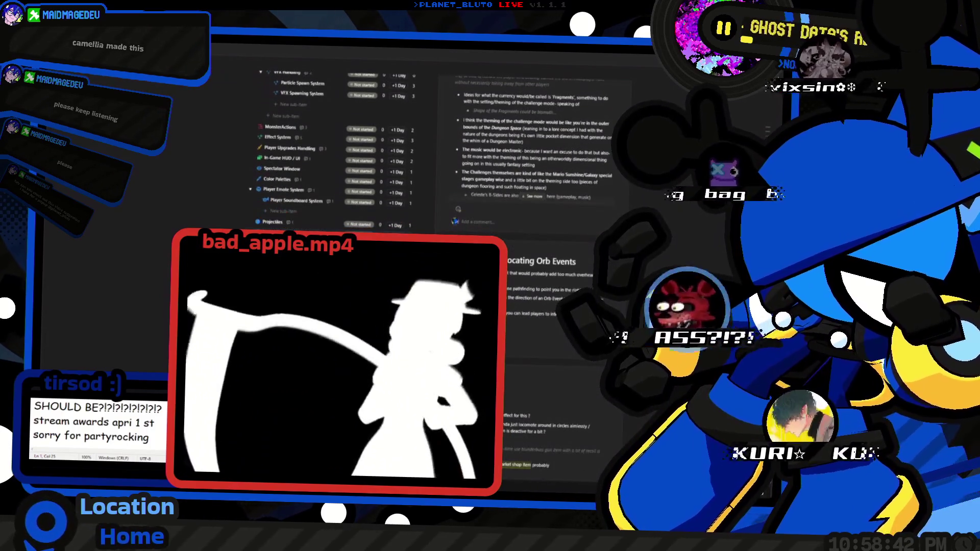
{"action": "scroll", "coordinate": [398, 168], "scroll_direction": "down", "scroll_amount": 1}
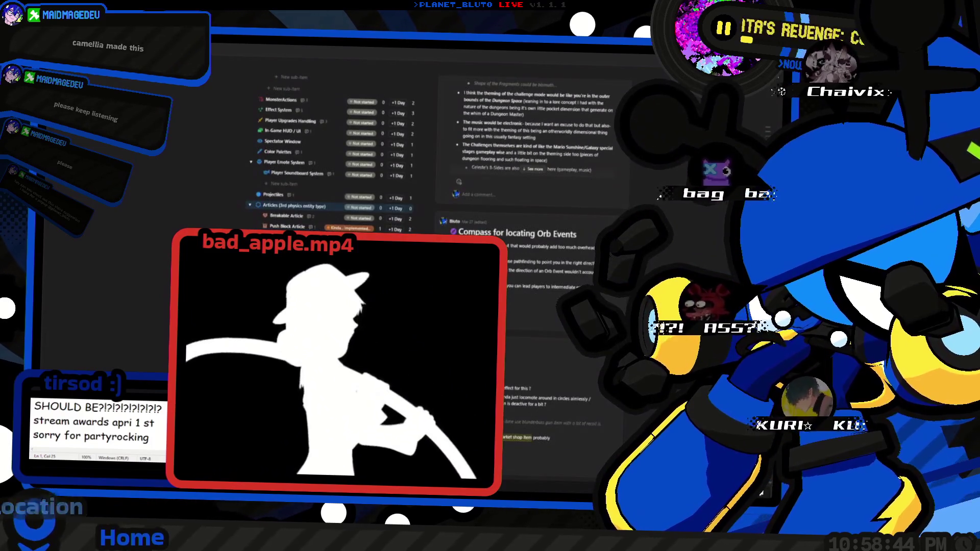
{"action": "scroll", "coordinate": [398, 169], "scroll_direction": "down", "scroll_amount": 2}
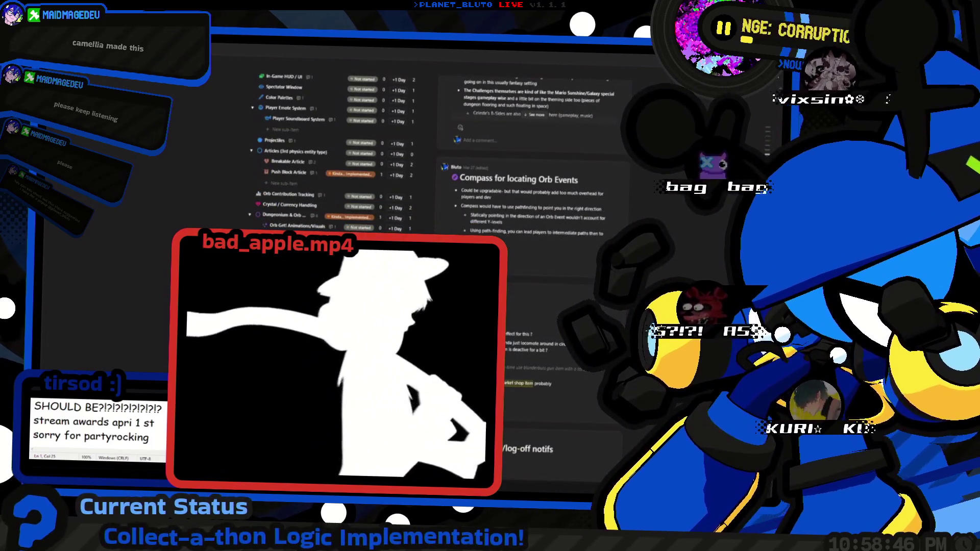
{"action": "scroll", "coordinate": [398, 168], "scroll_direction": "down", "scroll_amount": 1}
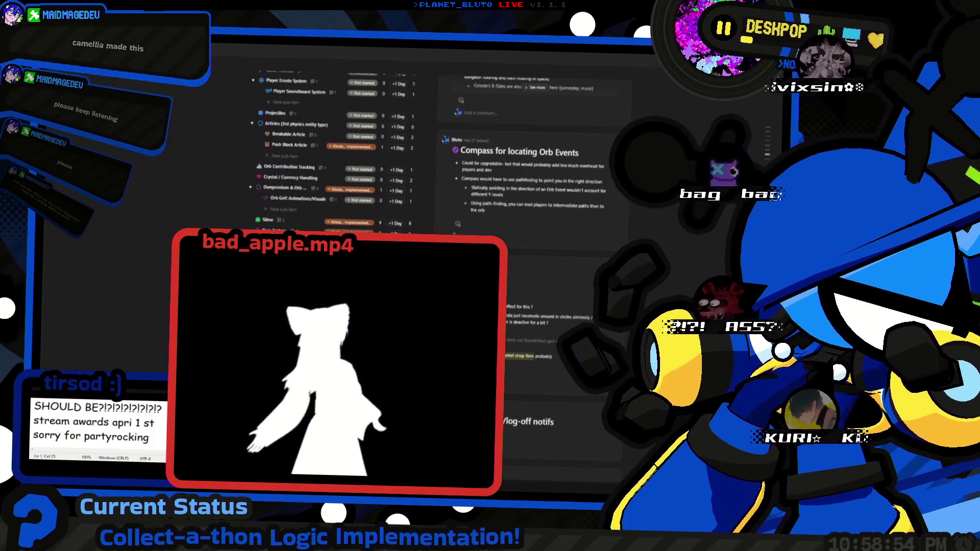
{"action": "scroll", "coordinate": [531, 168], "scroll_direction": "up", "scroll_amount": 5}
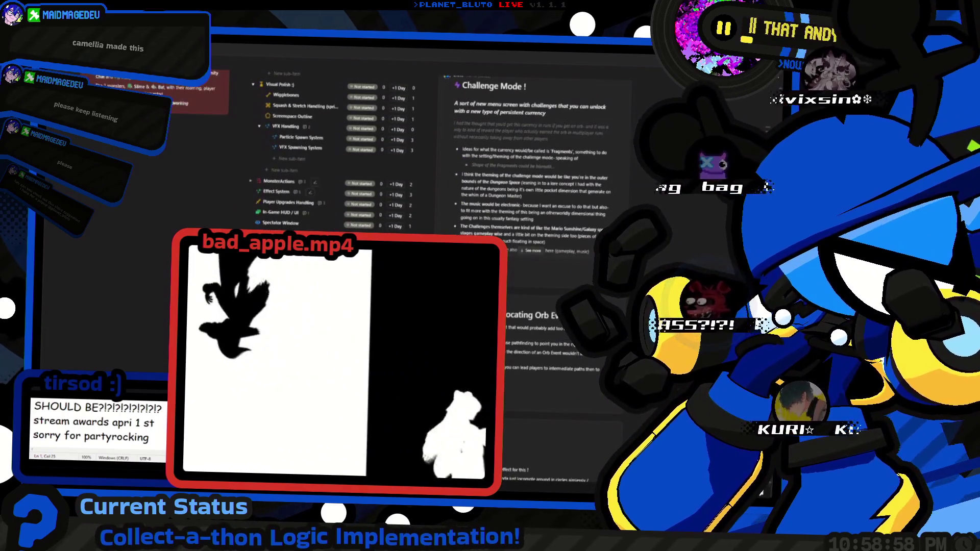
{"action": "scroll", "coordinate": [531, 169], "scroll_direction": "up", "scroll_amount": 3}
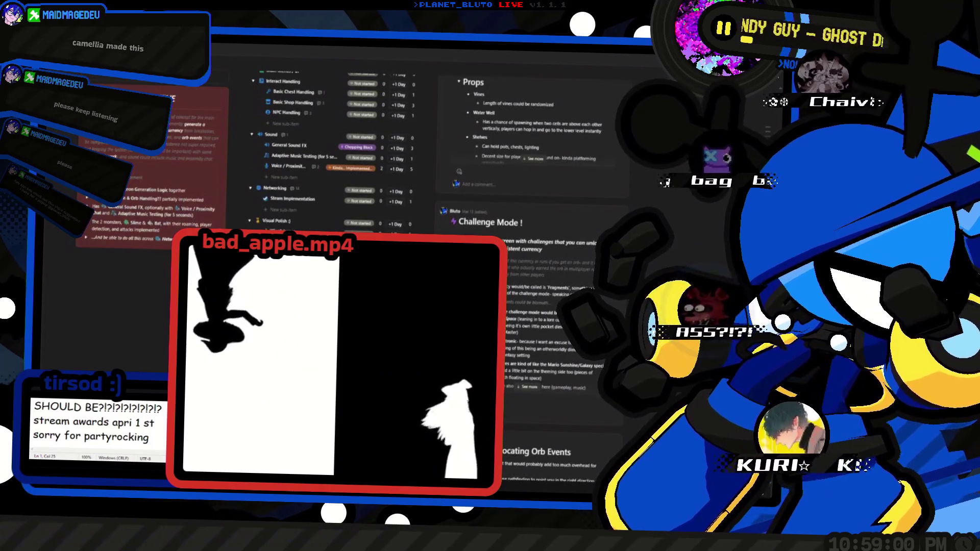
{"action": "scroll", "coordinate": [531, 168], "scroll_direction": "up", "scroll_amount": 3}
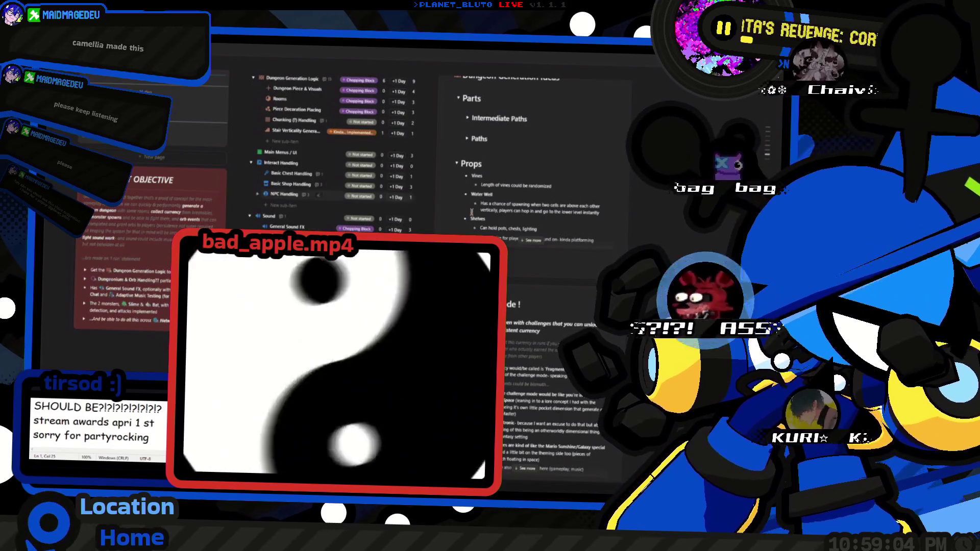
{"action": "scroll", "coordinate": [424, 174], "scroll_direction": "up", "scroll_amount": 5}
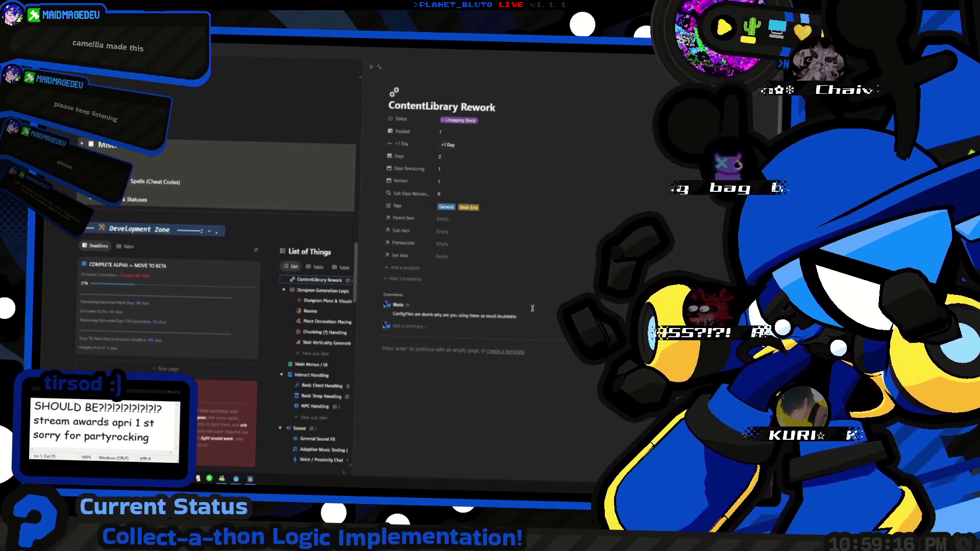
Close the ContentLibrary Rework peek and open Dungeon Generation Logic beside the task list.
{"action": "scroll", "coordinate": [526, 317], "scroll_direction": "down", "scroll_amount": 2}
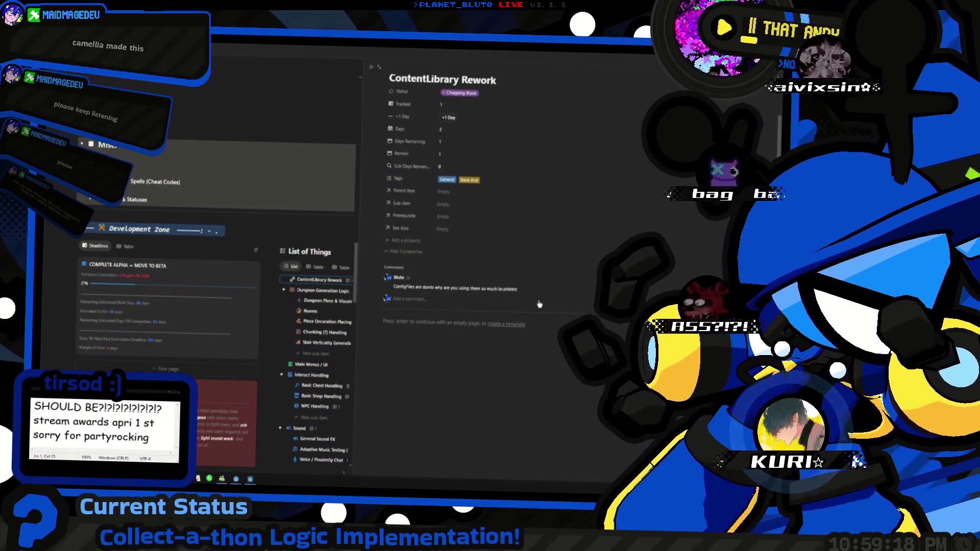
{"action": "scroll", "coordinate": [513, 244], "scroll_direction": "up", "scroll_amount": 2}
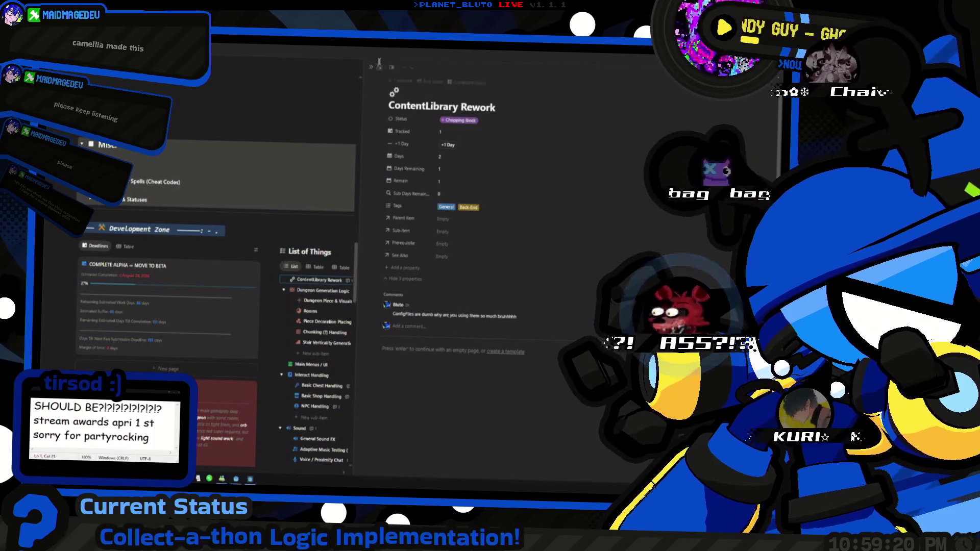
{"action": "key", "text": "Escape"}
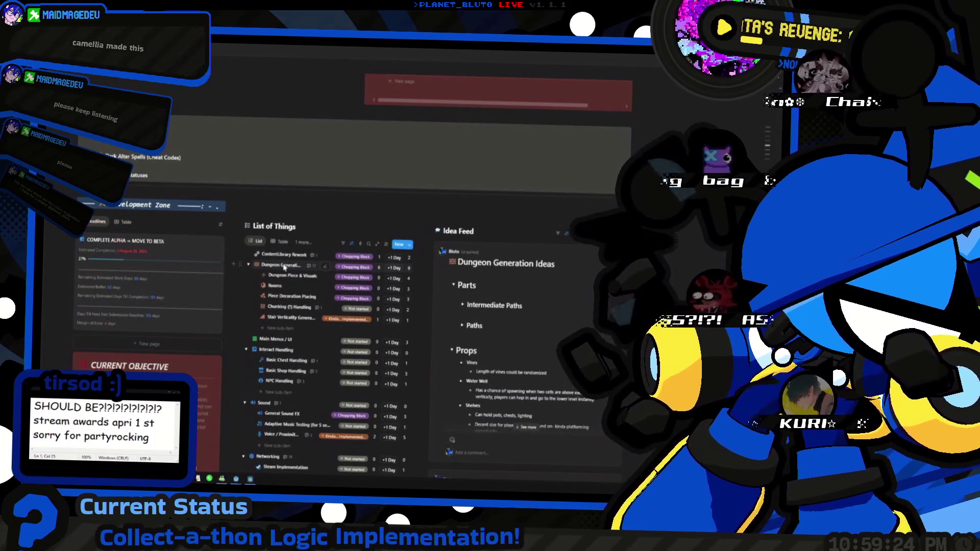
{"action": "left_click", "coordinate": [286, 266]}
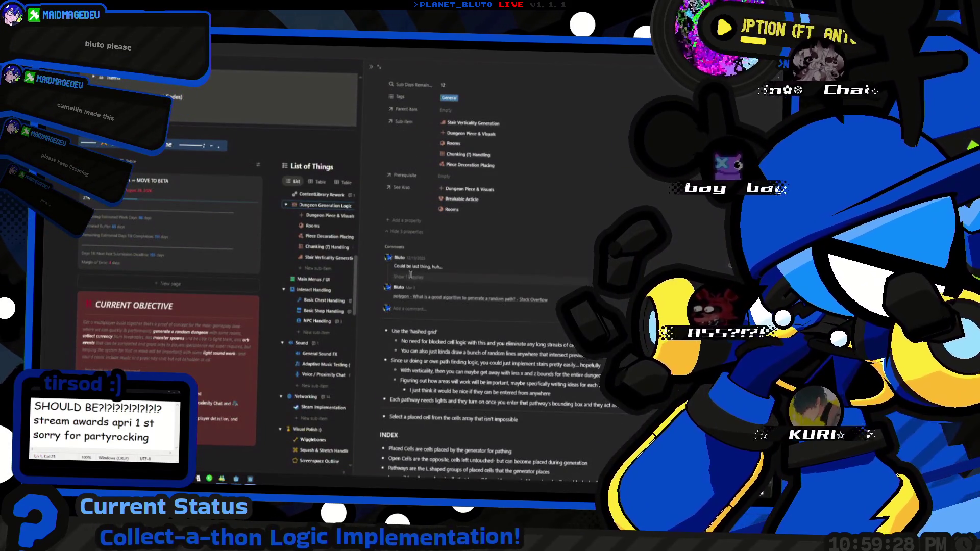
Expand all replies in Dungeon Generation Logic's comment thread and read down through them.
{"action": "left_click", "coordinate": [411, 277]}
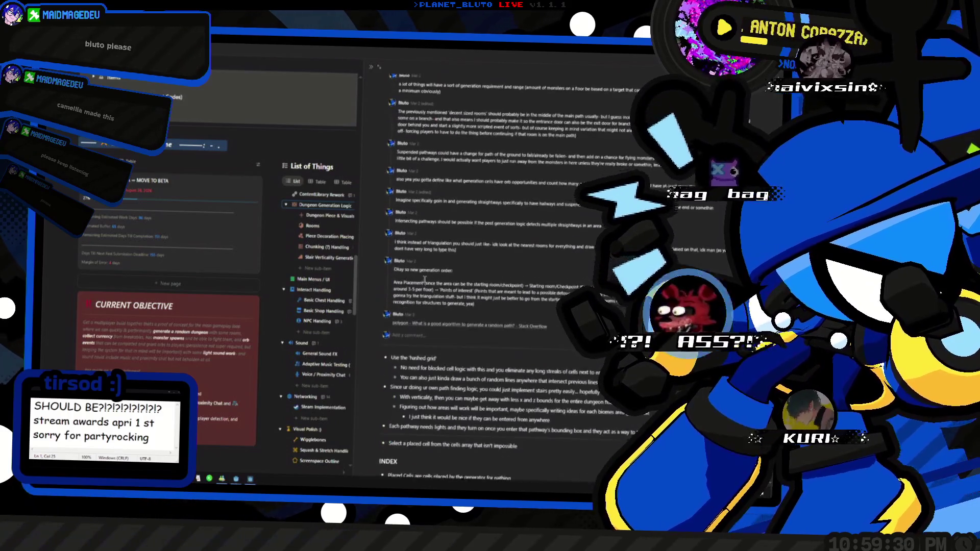
{"action": "scroll", "coordinate": [424, 280], "scroll_direction": "up", "scroll_amount": 6}
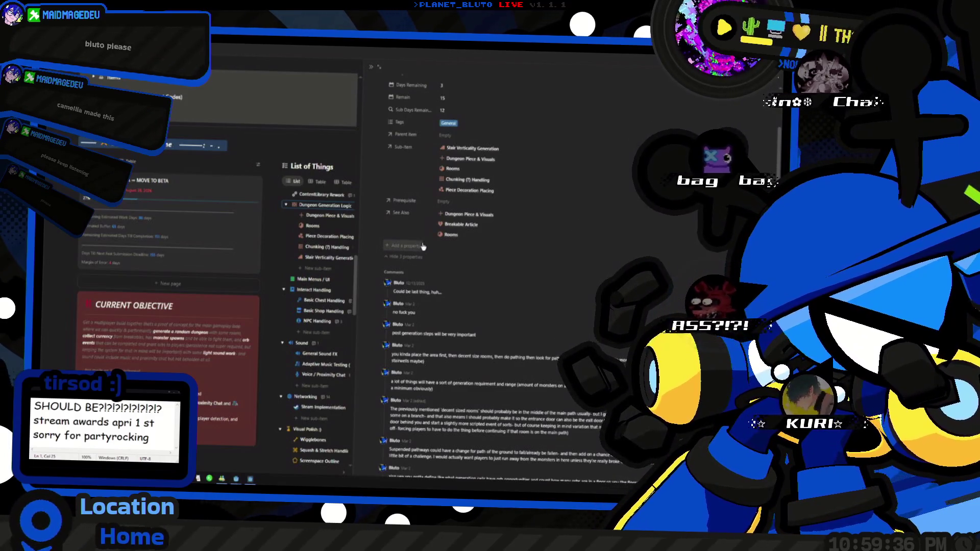
{"action": "scroll", "coordinate": [429, 253], "scroll_direction": "down", "scroll_amount": 3}
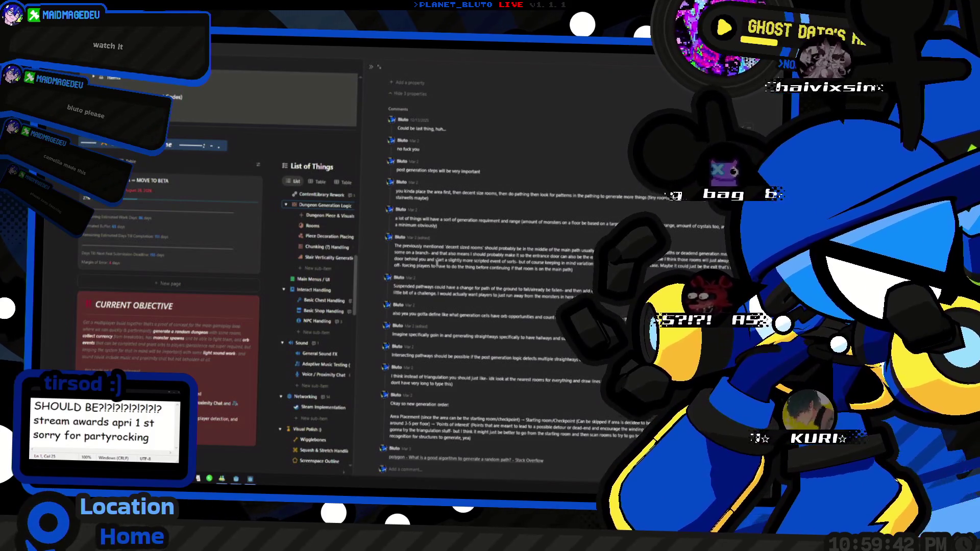
{"action": "scroll", "coordinate": [437, 263], "scroll_direction": "down", "scroll_amount": 2}
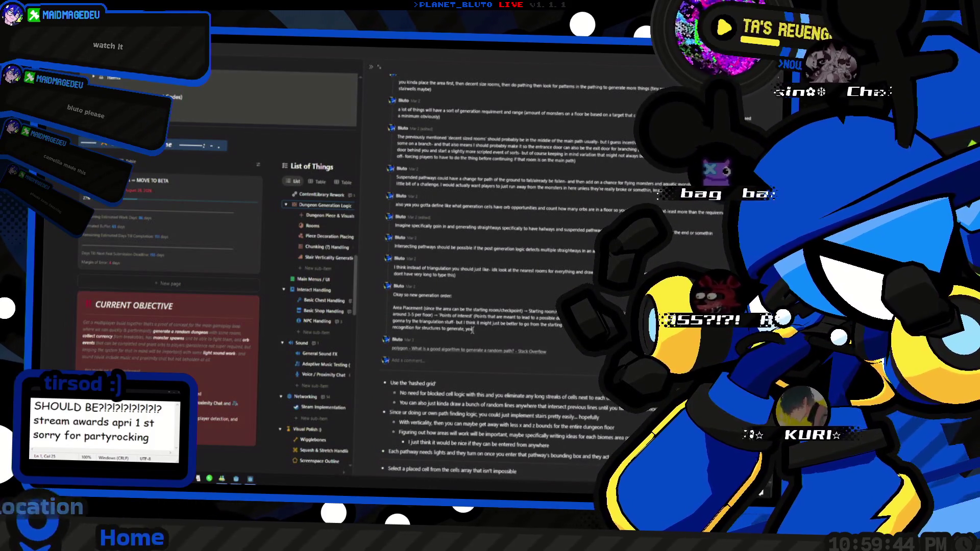
{"action": "scroll", "coordinate": [467, 328], "scroll_direction": "down", "scroll_amount": 2}
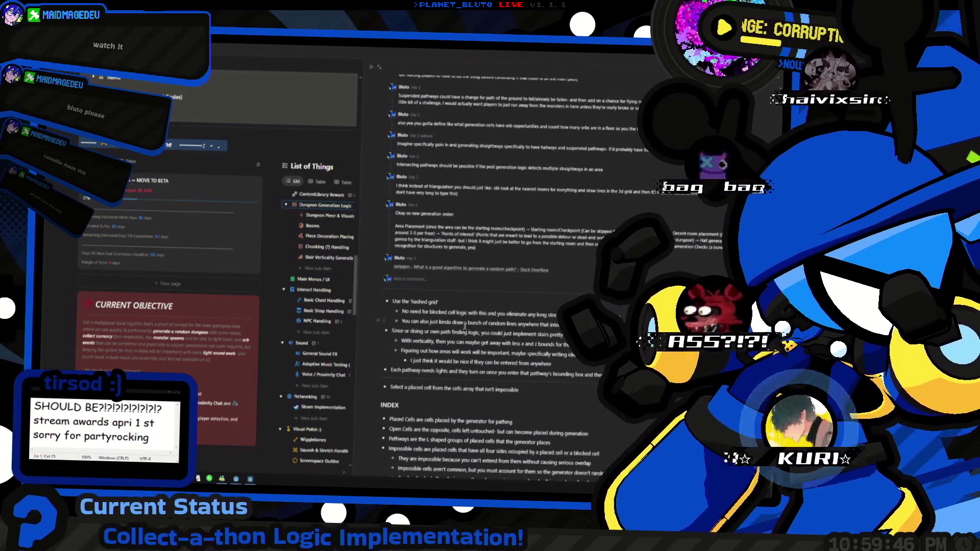
{"action": "scroll", "coordinate": [465, 326], "scroll_direction": "down", "scroll_amount": 2}
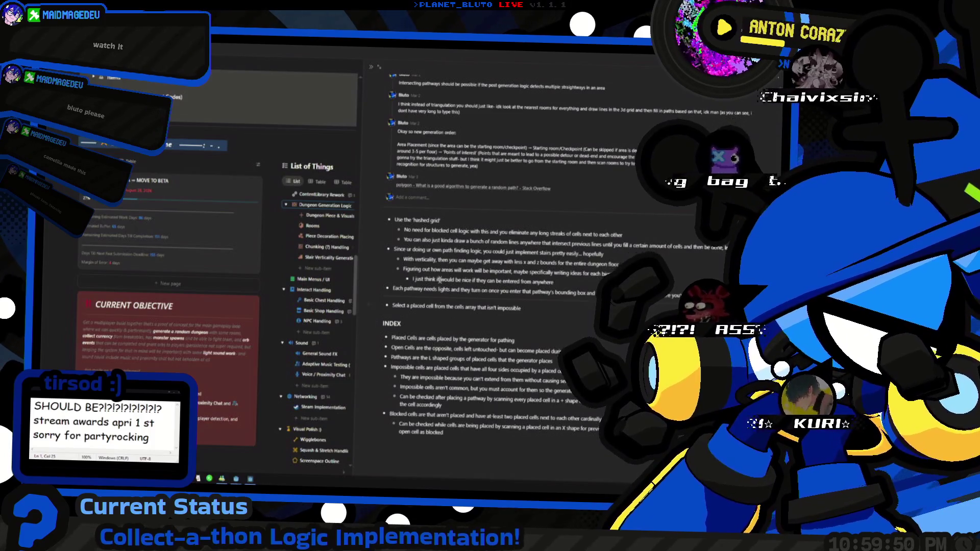
Scroll back up to the sub-items and open the Rooms subtask page.
{"action": "scroll", "coordinate": [438, 279], "scroll_direction": "up", "scroll_amount": 2}
{"action": "scroll", "coordinate": [549, 273], "scroll_direction": "up", "scroll_amount": 2}
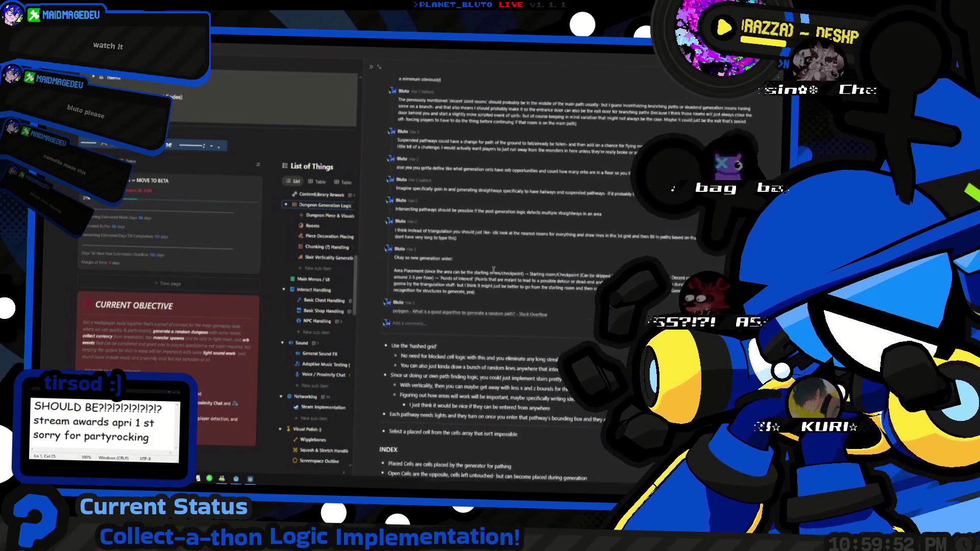
{"action": "scroll", "coordinate": [456, 296], "scroll_direction": "up", "scroll_amount": 3}
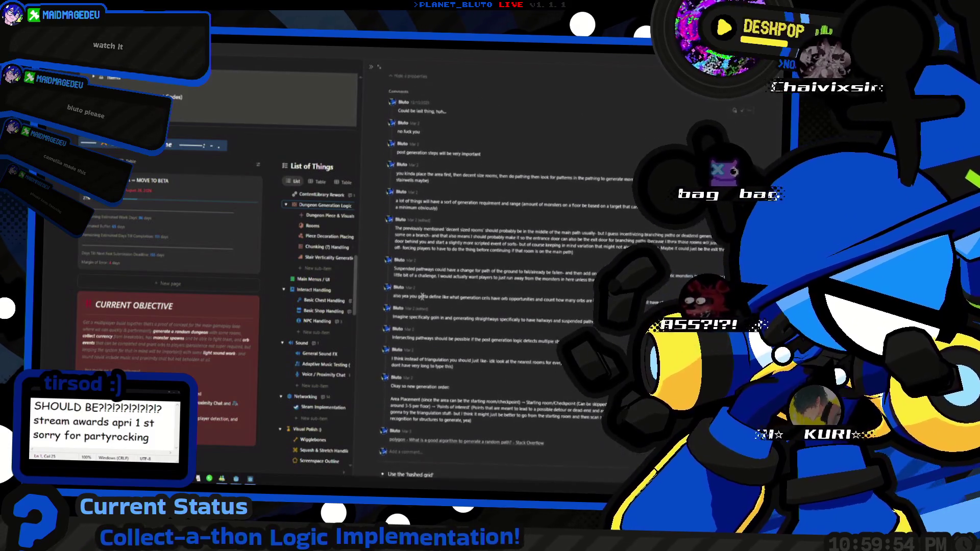
{"action": "scroll", "coordinate": [423, 296], "scroll_direction": "down", "scroll_amount": 2}
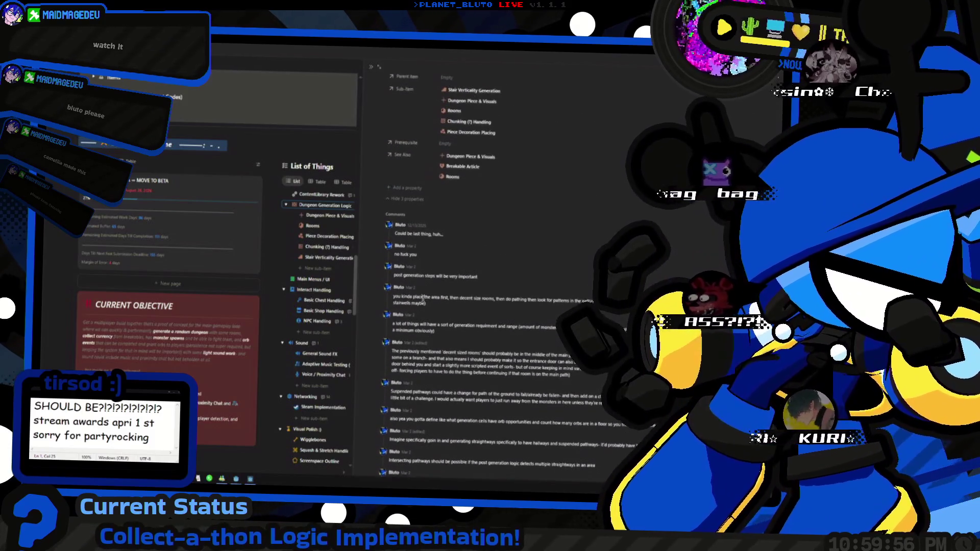
{"action": "scroll", "coordinate": [423, 298], "scroll_direction": "up", "scroll_amount": 1}
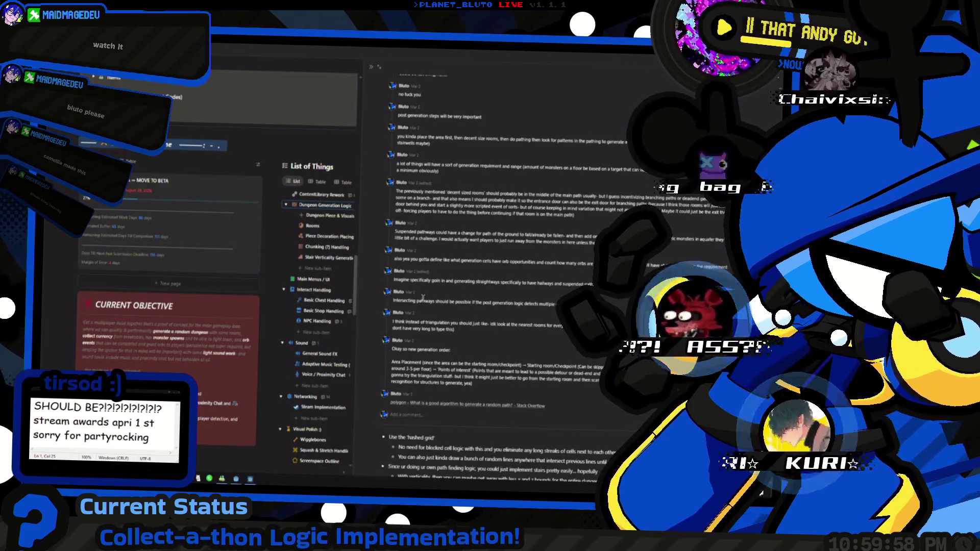
{"action": "scroll", "coordinate": [422, 297], "scroll_direction": "up", "scroll_amount": 3}
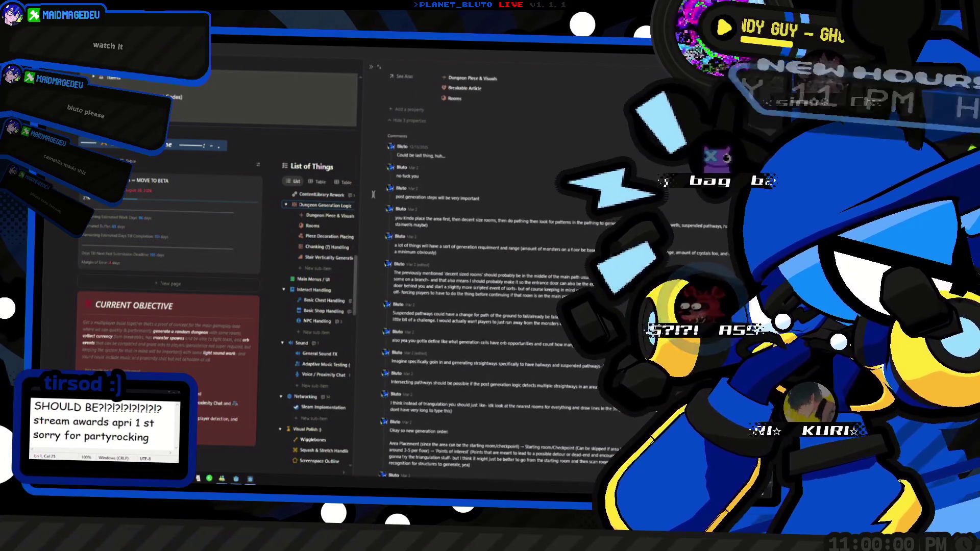
{"action": "left_click", "coordinate": [311, 227]}
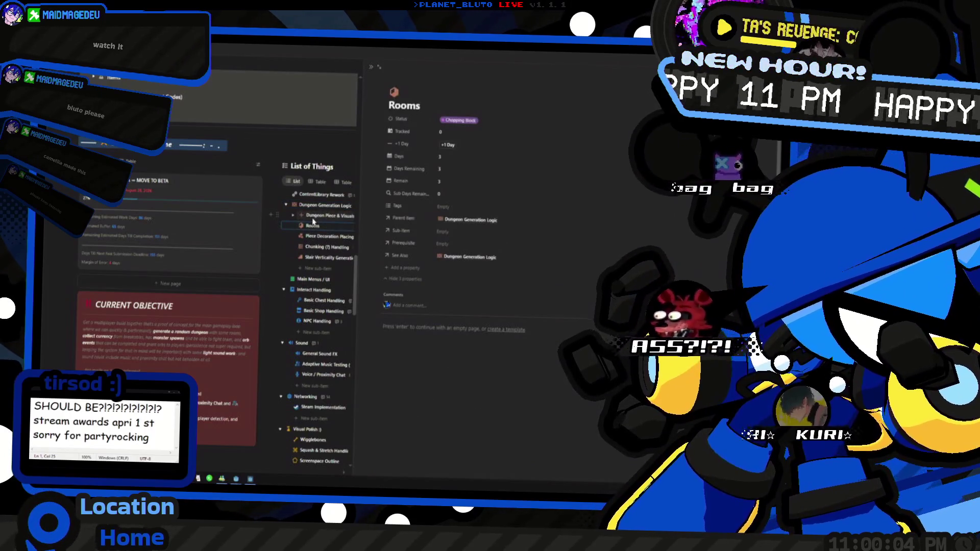
Open Dungeon Piece & Visuals, widen the task list's status columns, then open List of Things full page.
{"action": "left_click", "coordinate": [313, 217]}
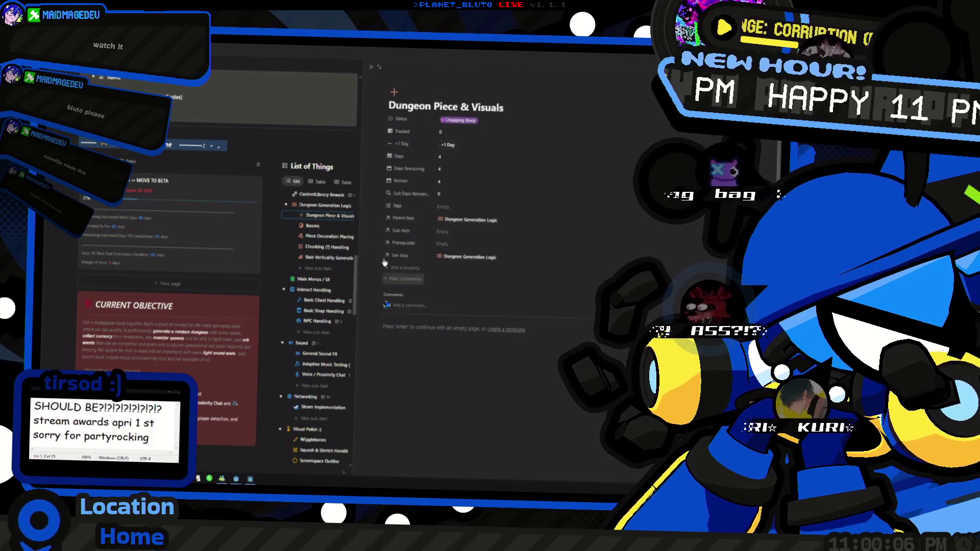
{"action": "left_click_drag", "start_coordinate": [426, 238], "coordinate": [469, 242]}
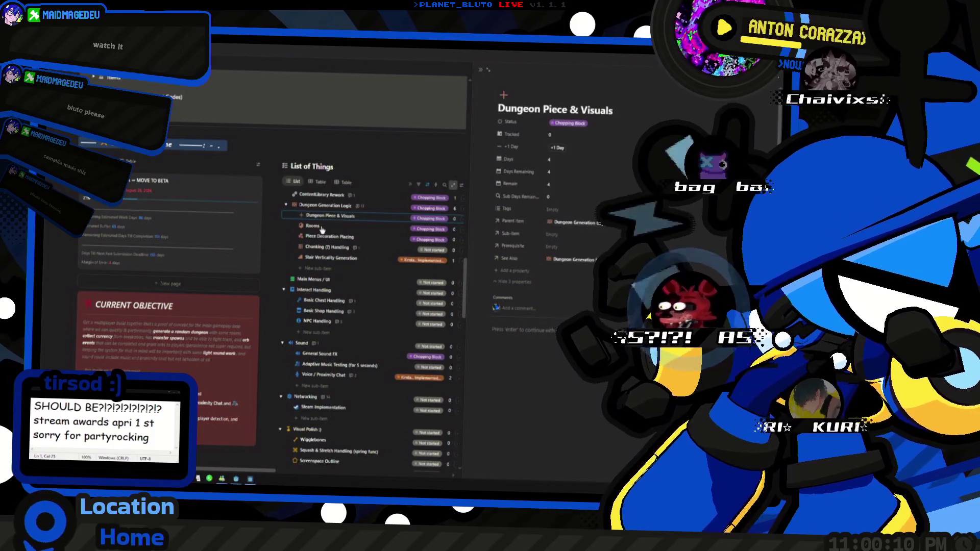
{"action": "left_click", "coordinate": [322, 229]}
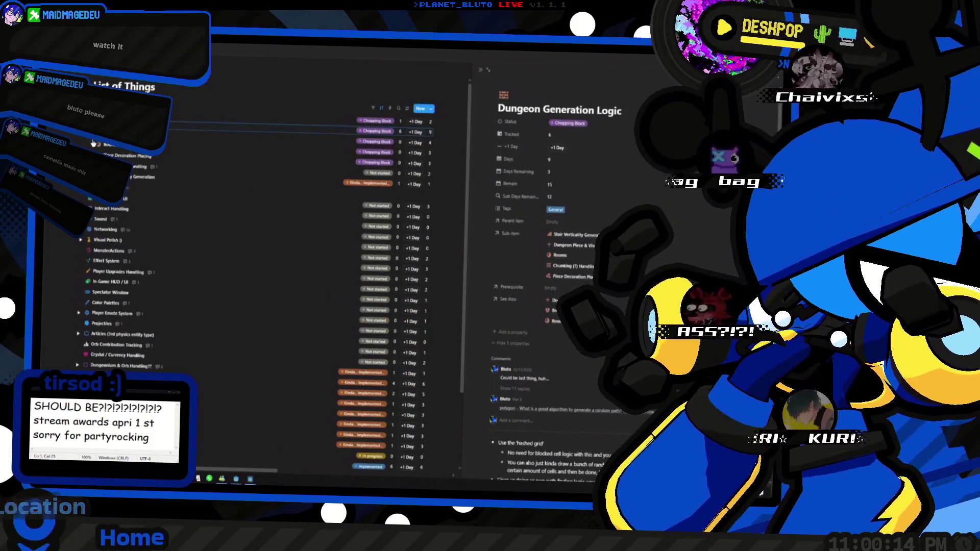
{"action": "scroll", "coordinate": [549, 309], "scroll_direction": "down", "scroll_amount": 5}
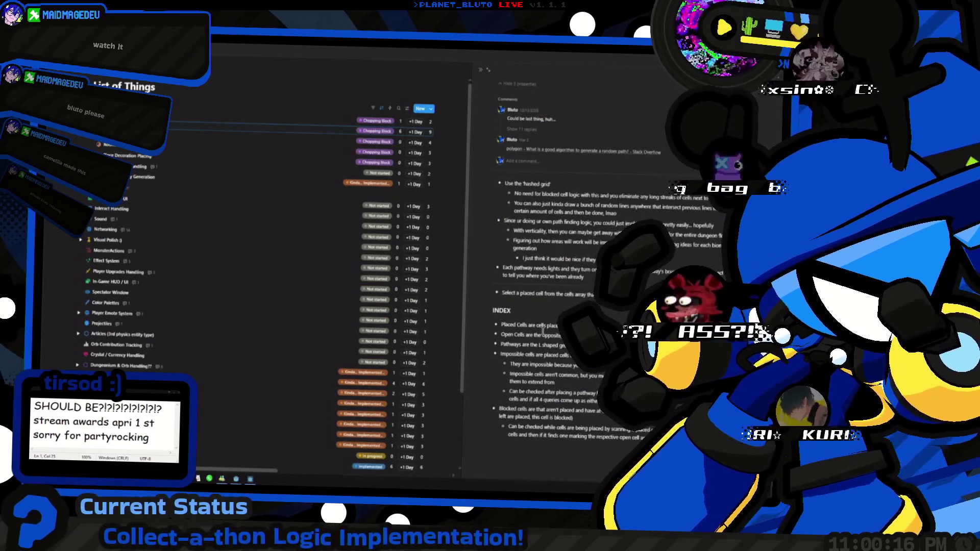
{"action": "scroll", "coordinate": [542, 329], "scroll_direction": "up", "scroll_amount": 3}
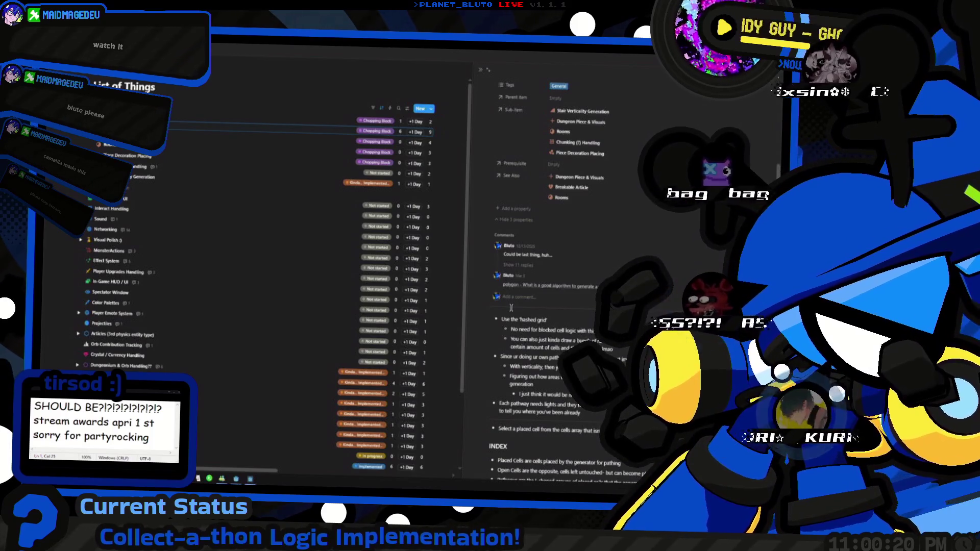
{"action": "scroll", "coordinate": [512, 309], "scroll_direction": "up", "scroll_amount": 3}
{"action": "scroll", "coordinate": [511, 309], "scroll_direction": "down", "scroll_amount": 6}
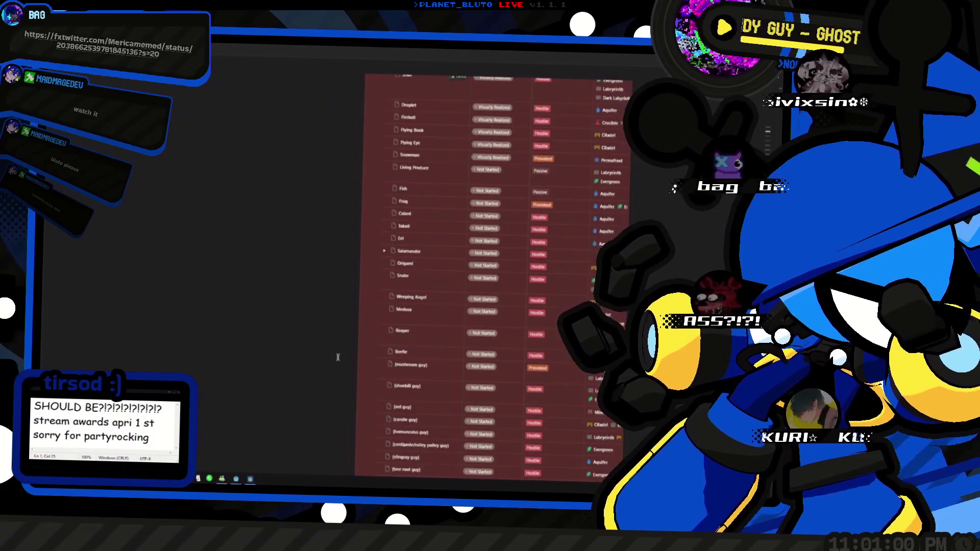
Fully expand the Dungeon Generation Ideas card and its Mineshaft notes.
{"action": "scroll", "coordinate": [345, 363], "scroll_direction": "up", "scroll_amount": 5}
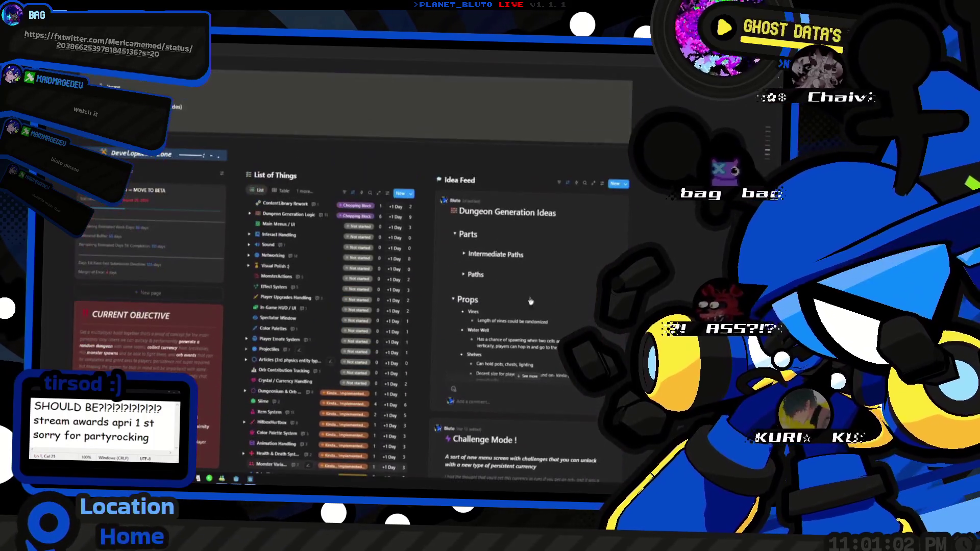
{"action": "scroll", "coordinate": [459, 275], "scroll_direction": "down", "scroll_amount": 1}
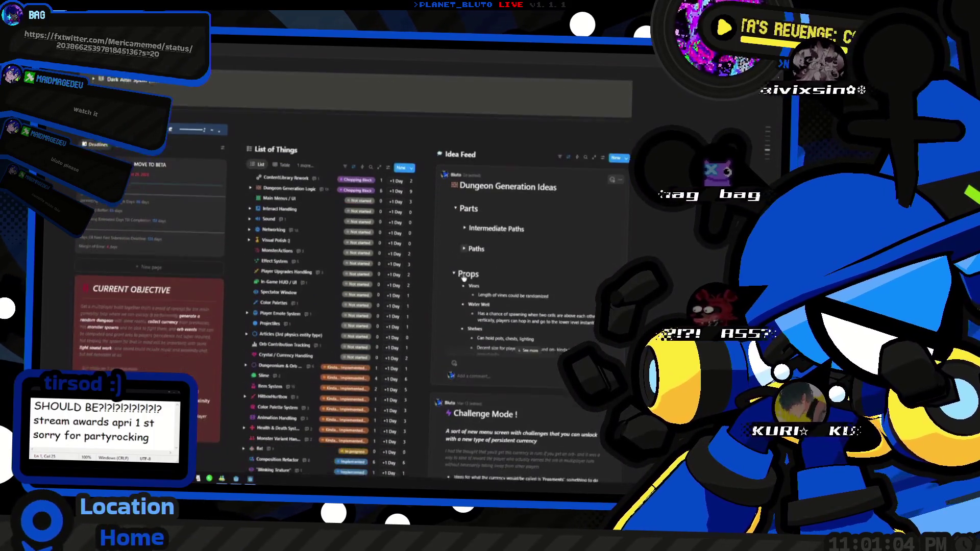
{"action": "left_click", "coordinate": [524, 351]}
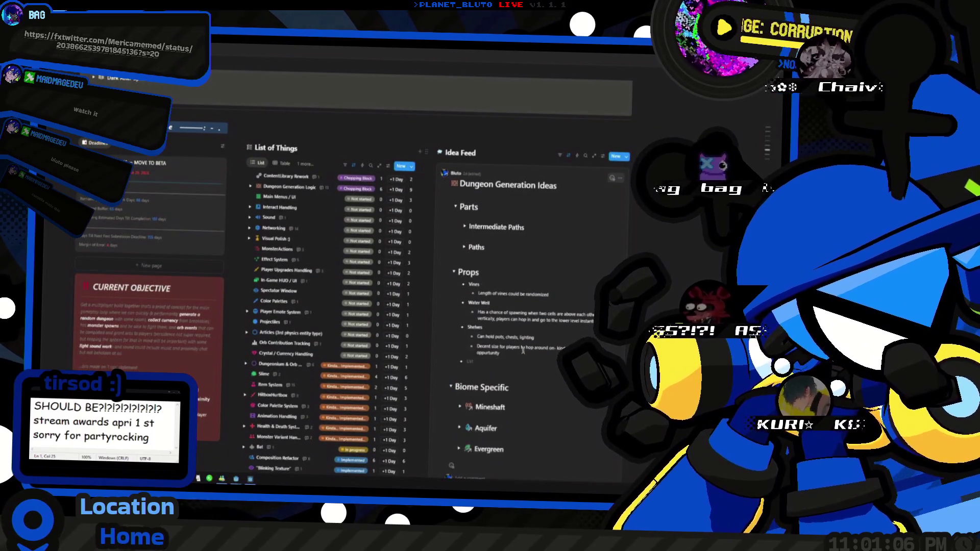
{"action": "scroll", "coordinate": [461, 356], "scroll_direction": "down", "scroll_amount": 5}
{"action": "scroll", "coordinate": [461, 356], "scroll_direction": "up", "scroll_amount": 4}
{"action": "left_click", "coordinate": [461, 353]}
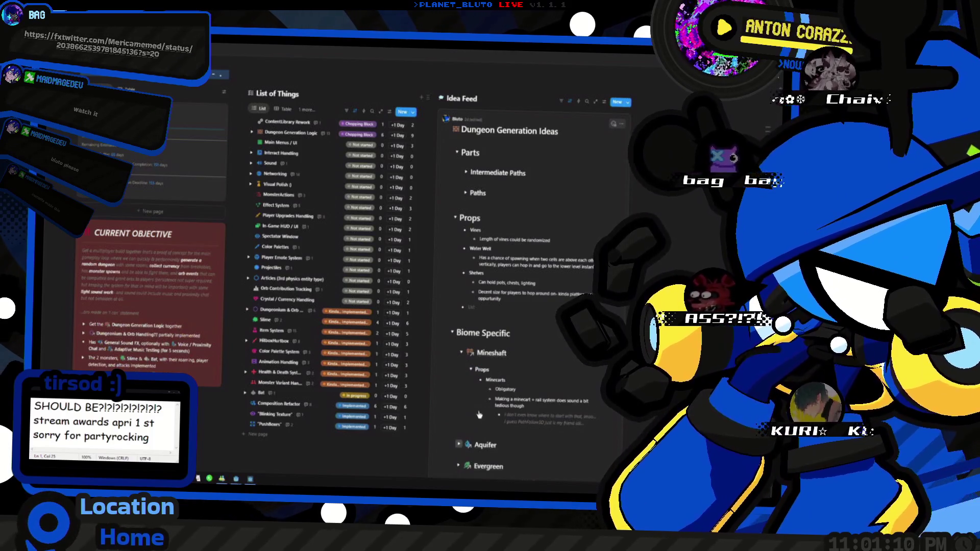
Expand the Aquifer and Evergreen biome notes, then open the Dungeon Generation Logic task.
{"action": "left_click", "coordinate": [458, 444]}
{"action": "scroll", "coordinate": [482, 425], "scroll_direction": "down", "scroll_amount": 1}
{"action": "scroll", "coordinate": [482, 425], "scroll_direction": "down", "scroll_amount": 4}
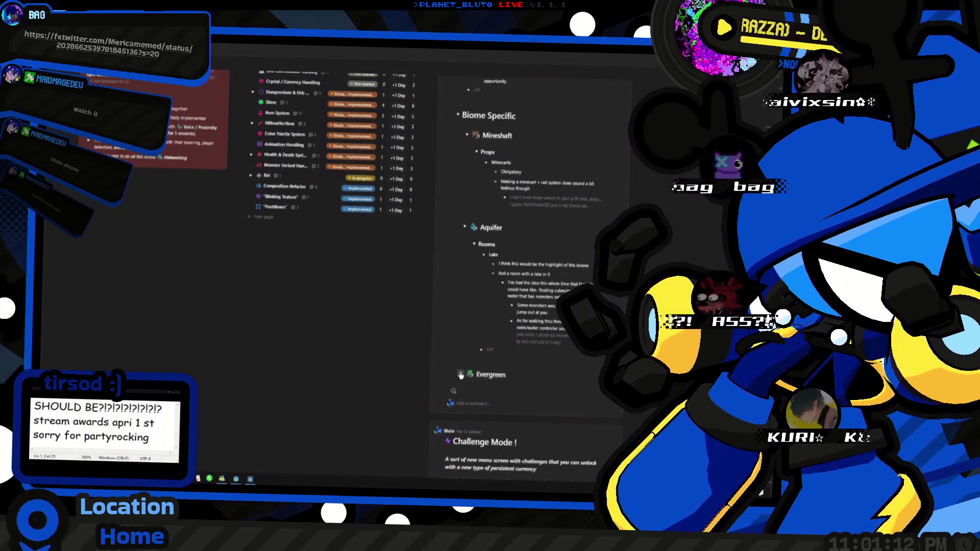
{"action": "left_click", "coordinate": [460, 375]}
{"action": "scroll", "coordinate": [500, 355], "scroll_direction": "up", "scroll_amount": 10}
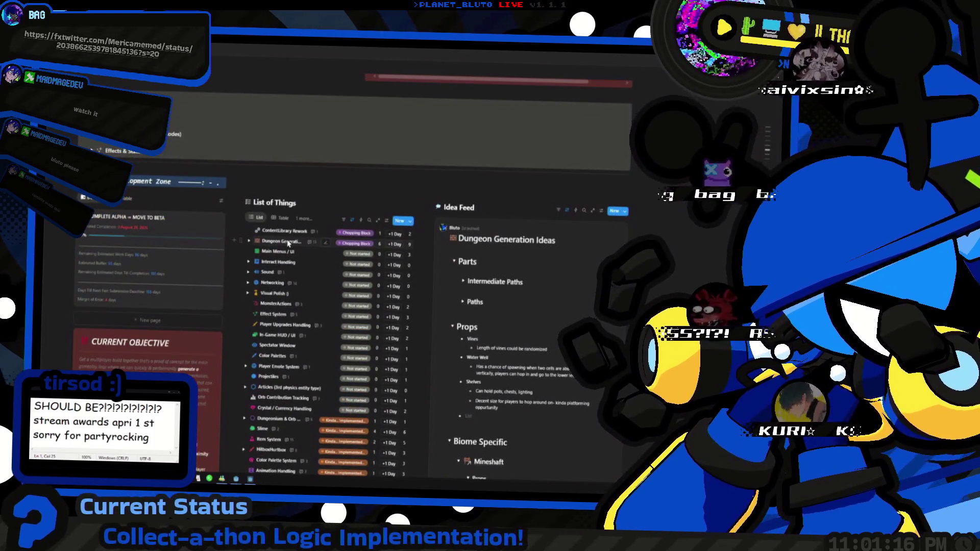
{"action": "left_click", "coordinate": [288, 244]}
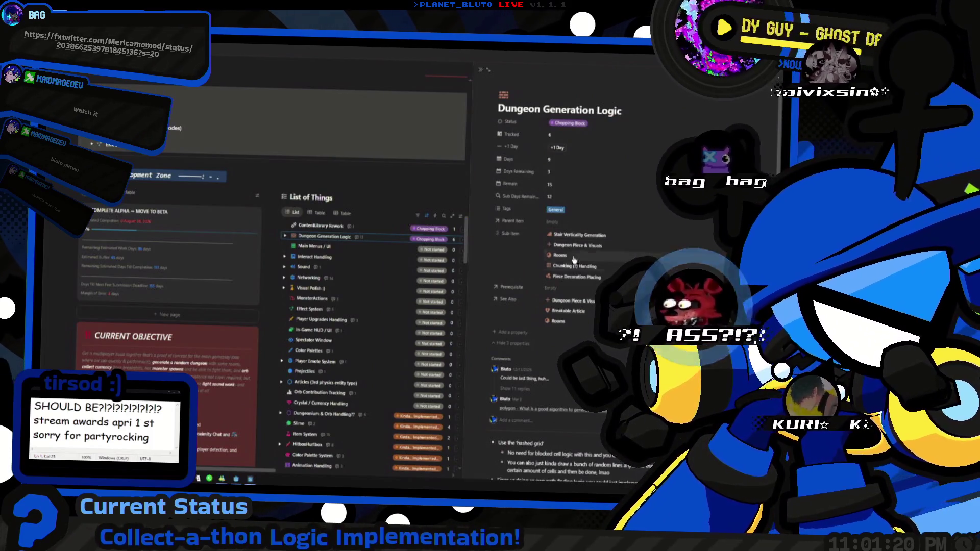
Rename the Dungeon Piece & Visuals subtask to 'Dungeon Part & Visuals'.
{"action": "left_click", "coordinate": [285, 236]}
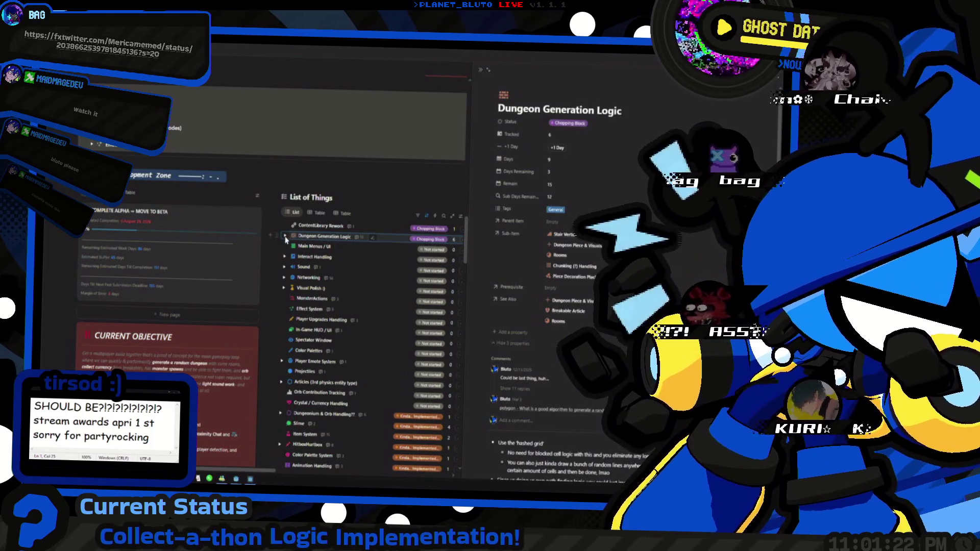
{"action": "left_click", "coordinate": [347, 249]}
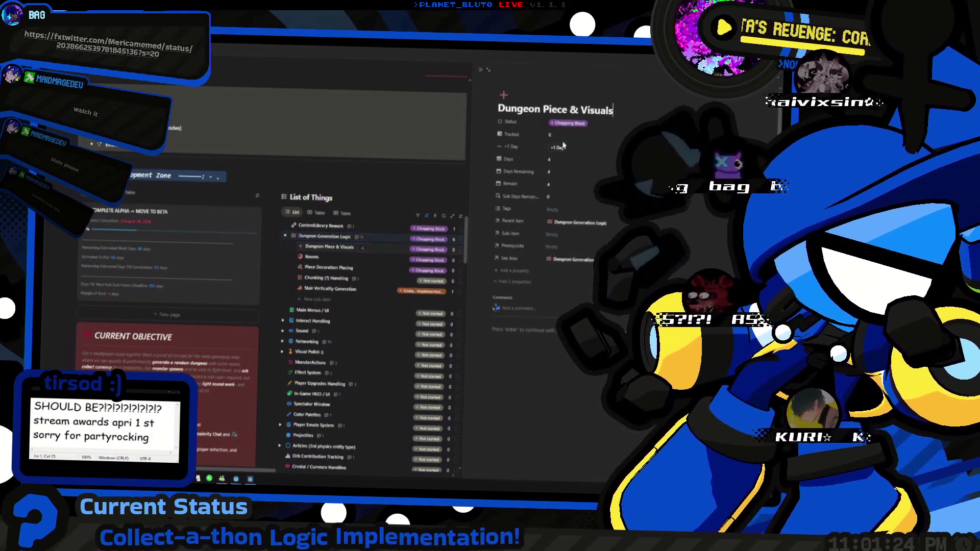
{"action": "double_click", "coordinate": [550, 106]}
{"action": "type", "text": "Part"}
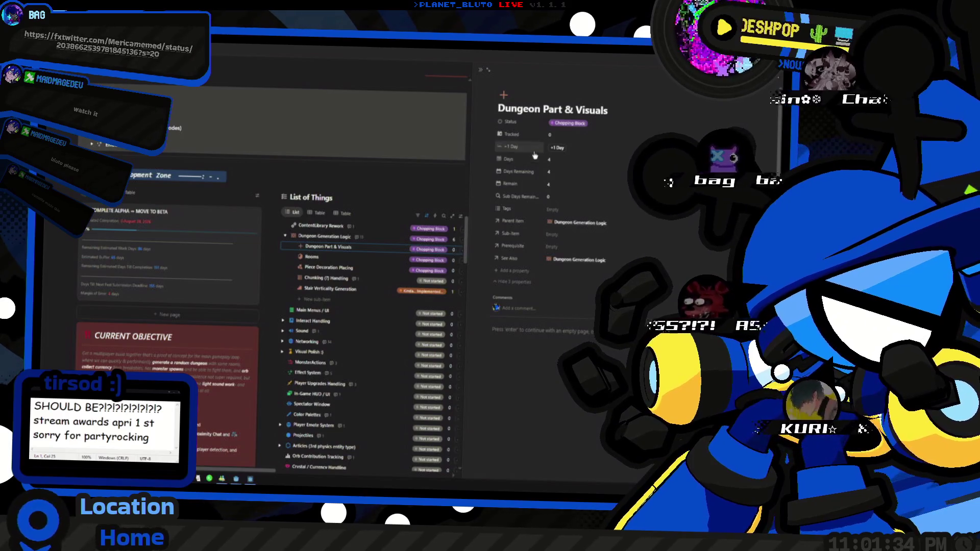
{"action": "left_click", "coordinate": [482, 70]}
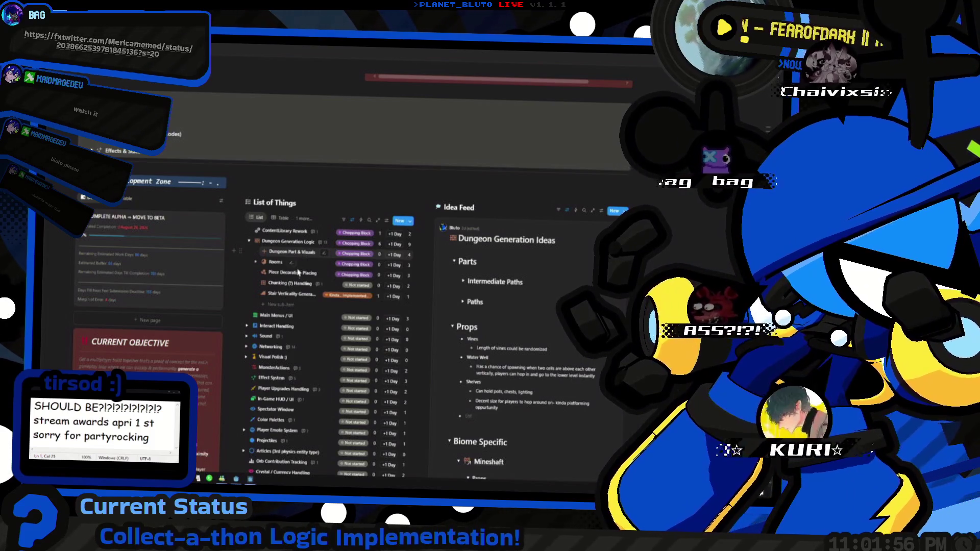
Rename the Piece Decoration Placing subtask to 'Prop Placment' and close its page.
{"action": "left_click", "coordinate": [300, 265]}
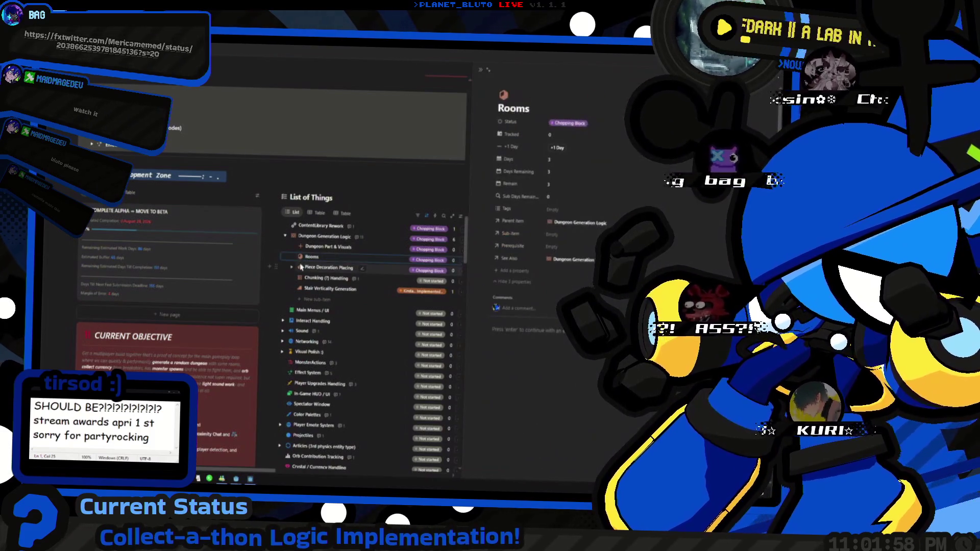
{"action": "left_click", "coordinate": [375, 268]}
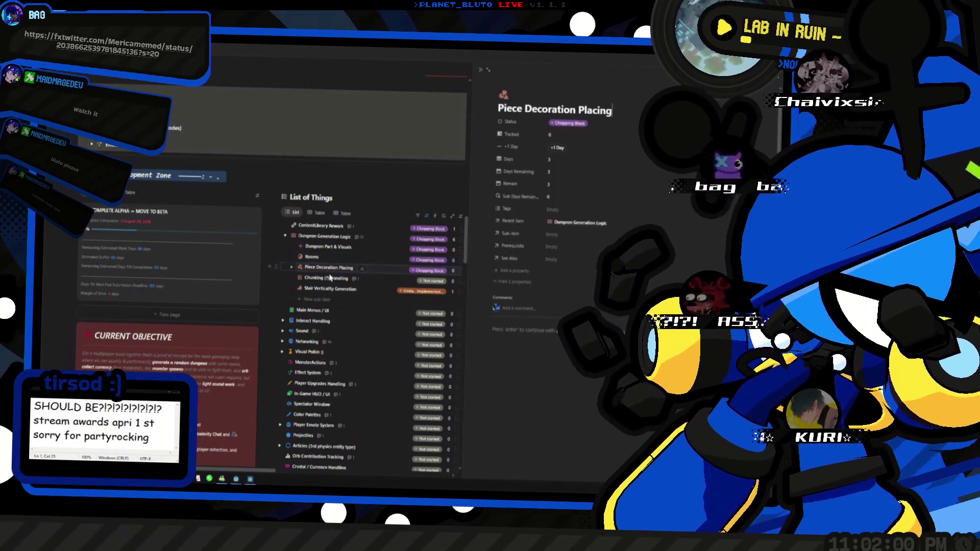
{"action": "double_click", "coordinate": [510, 109]}
{"action": "type", "text": "Prop"}
{"action": "key", "text": "ctrl+Delete"}
{"action": "key", "text": "End"}
{"action": "key", "text": "BackSpace"}
{"action": "key", "text": "BackSpace"}
{"action": "key", "text": "BackSpace"}
{"action": "type", "text": "ment"}
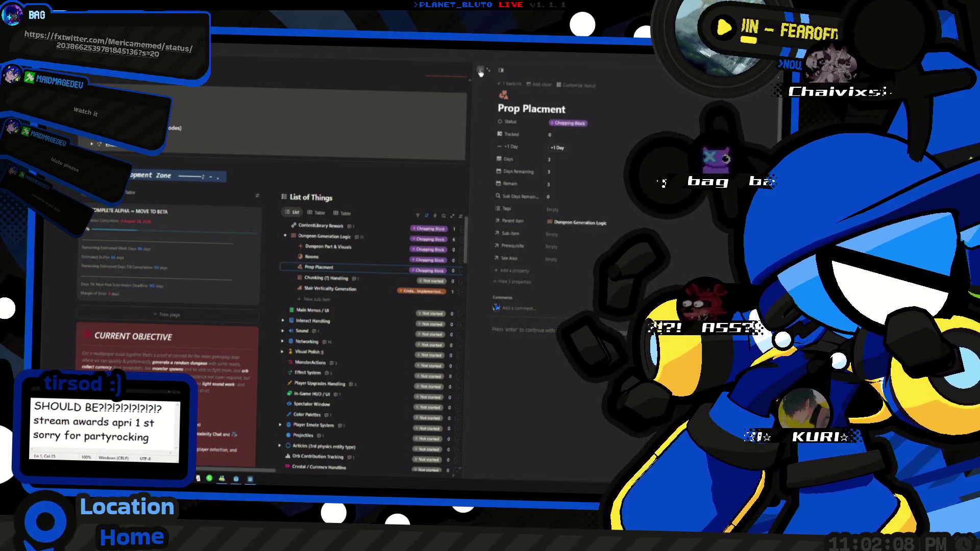
{"action": "key", "text": "Escape"}
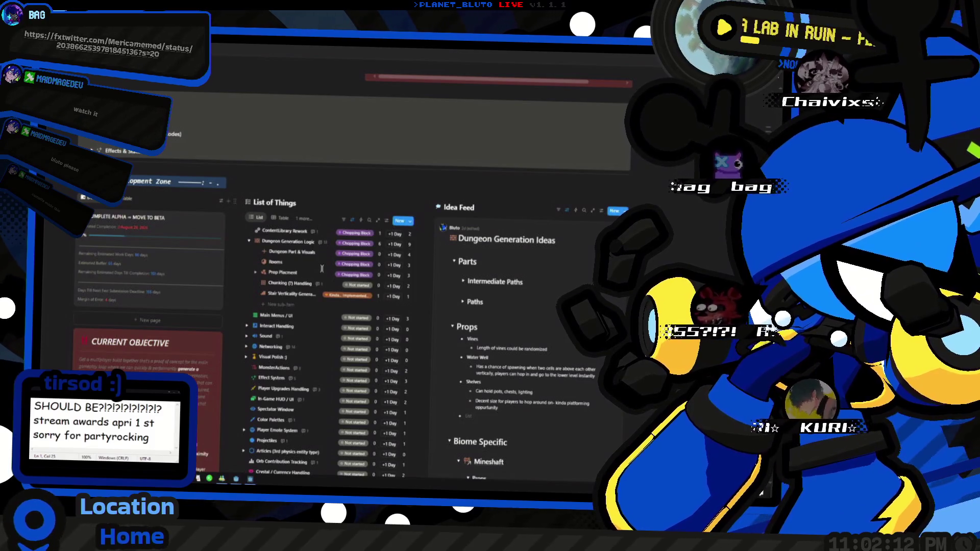
Scroll the dashboard and collapse the Monsters section.
{"action": "scroll", "coordinate": [534, 288], "scroll_direction": "down", "scroll_amount": 4}
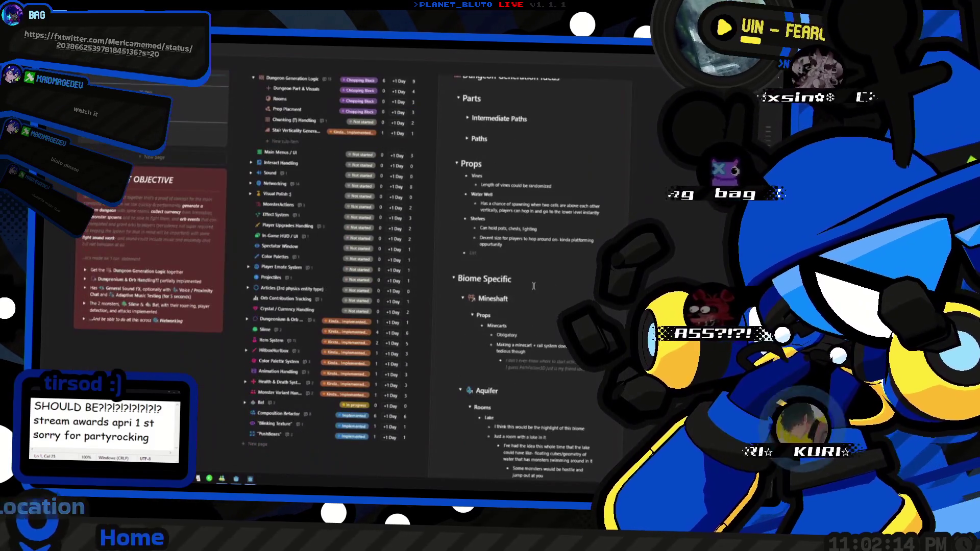
{"action": "scroll", "coordinate": [533, 288], "scroll_direction": "down", "scroll_amount": 15}
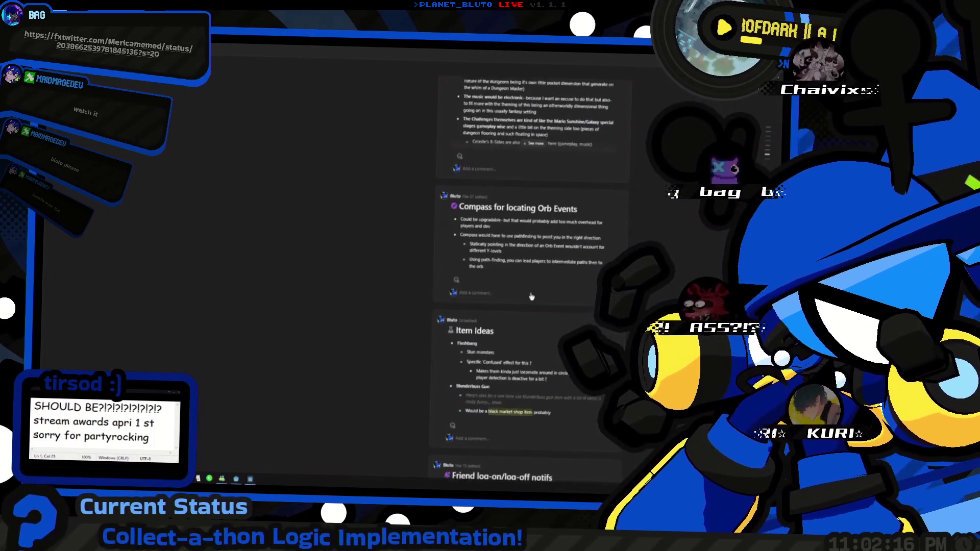
{"action": "scroll", "coordinate": [531, 296], "scroll_direction": "down", "scroll_amount": 10}
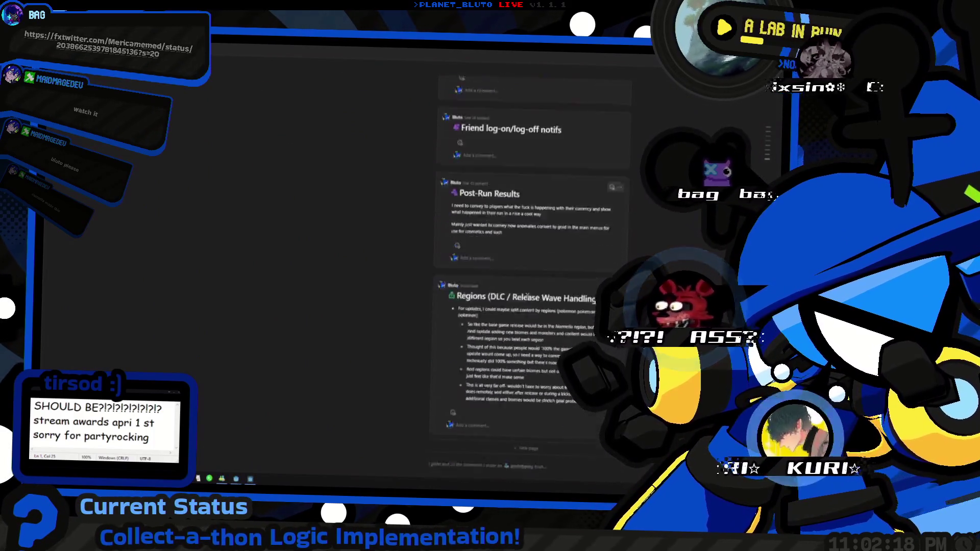
{"action": "scroll", "coordinate": [526, 297], "scroll_direction": "up", "scroll_amount": 20}
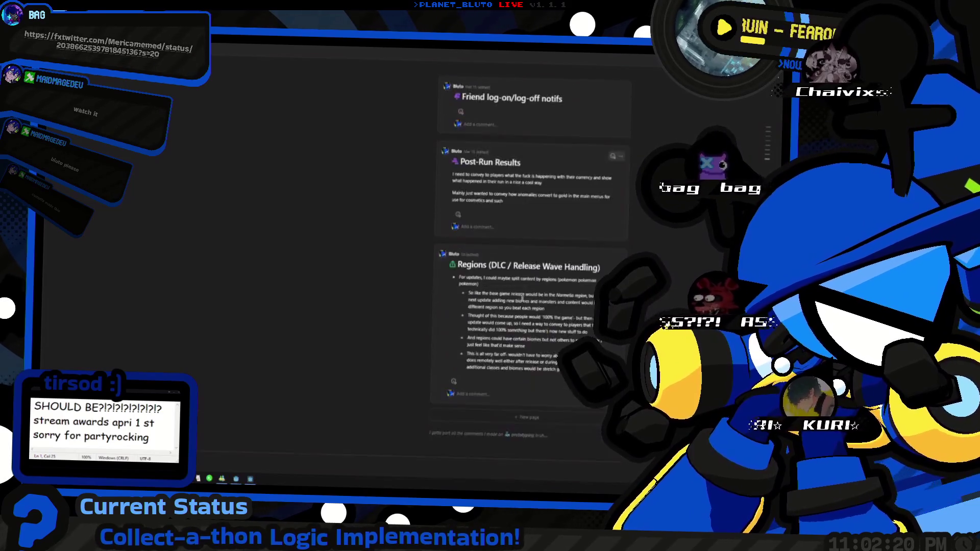
{"action": "scroll", "coordinate": [514, 292], "scroll_direction": "down", "scroll_amount": 10}
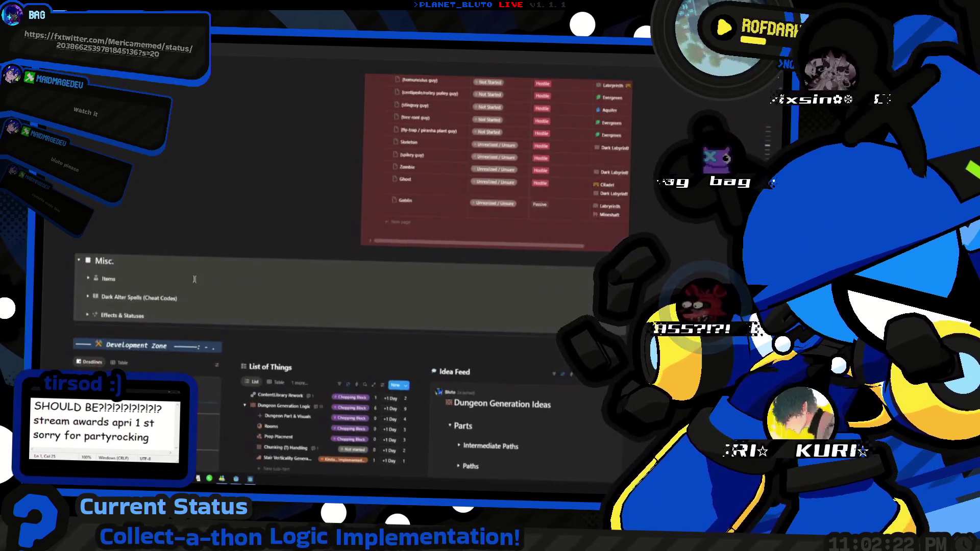
{"action": "scroll", "coordinate": [248, 246], "scroll_direction": "up", "scroll_amount": 10}
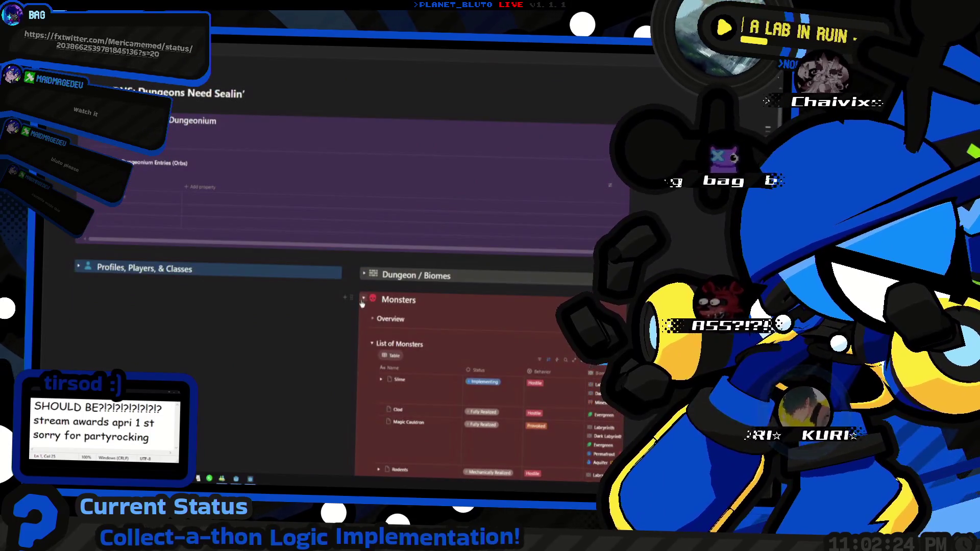
{"action": "left_click", "coordinate": [362, 352]}
{"action": "scroll", "coordinate": [95, 277], "scroll_direction": "down", "scroll_amount": 4}
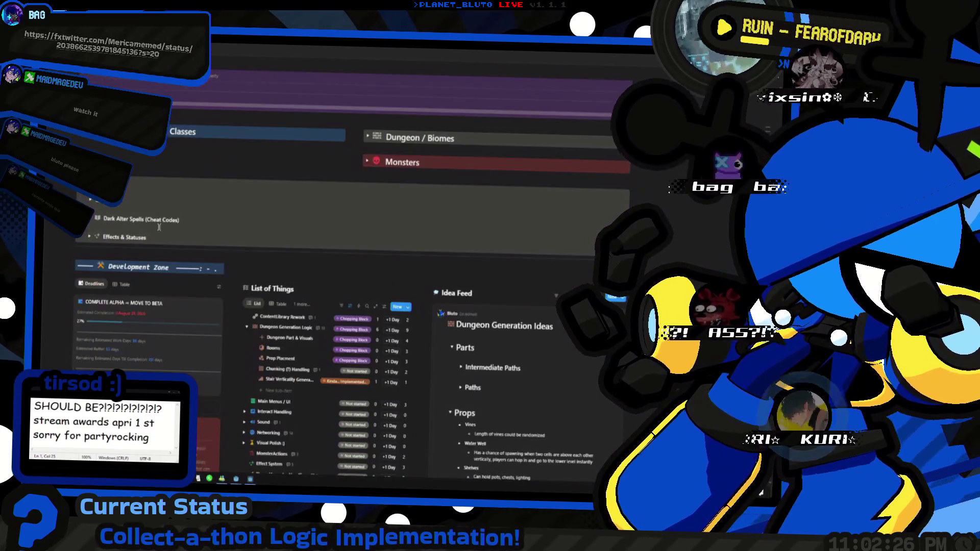
{"action": "scroll", "coordinate": [95, 276], "scroll_direction": "up", "scroll_amount": 2}
{"action": "scroll", "coordinate": [231, 300], "scroll_direction": "down", "scroll_amount": 15}
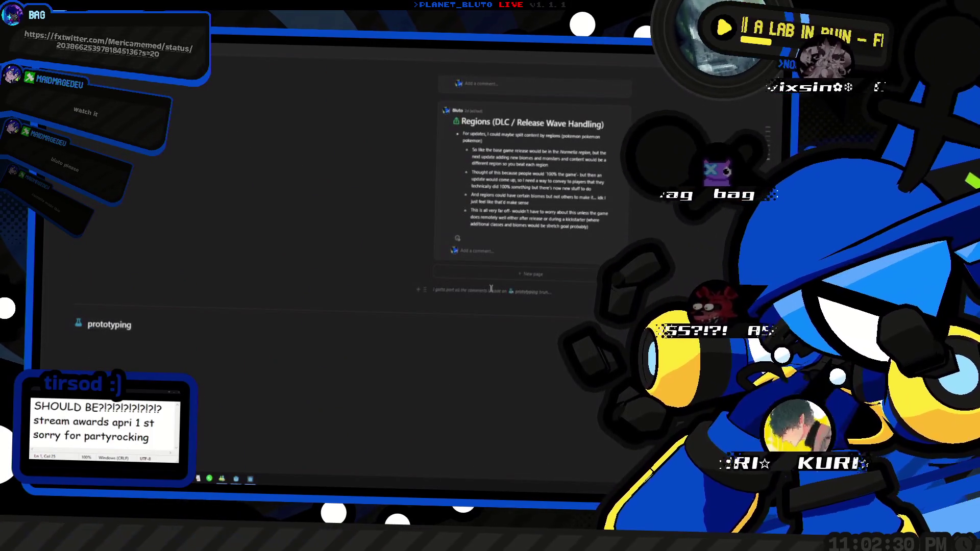
Review the Dungeon Parts definition on the prototyping notes page, then return and expand Dungeon Generation Logic.
{"action": "left_click", "coordinate": [517, 293]}
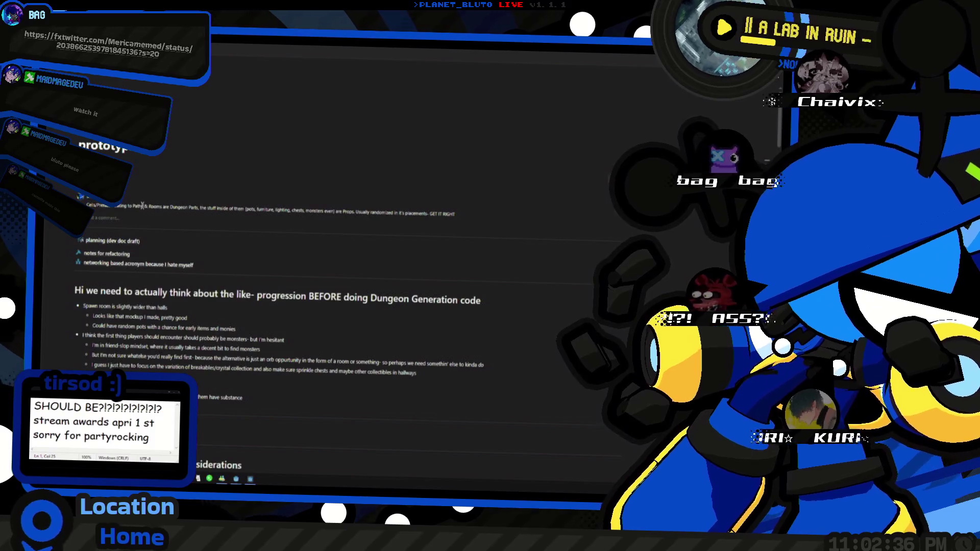
{"action": "left_click_drag", "start_coordinate": [90, 205], "coordinate": [199, 207]}
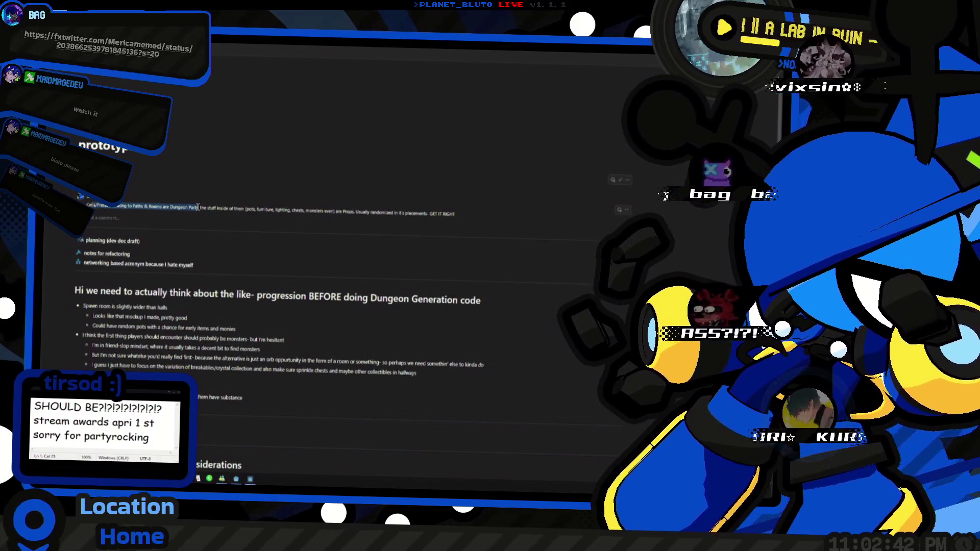
{"action": "left_click", "coordinate": [204, 208]}
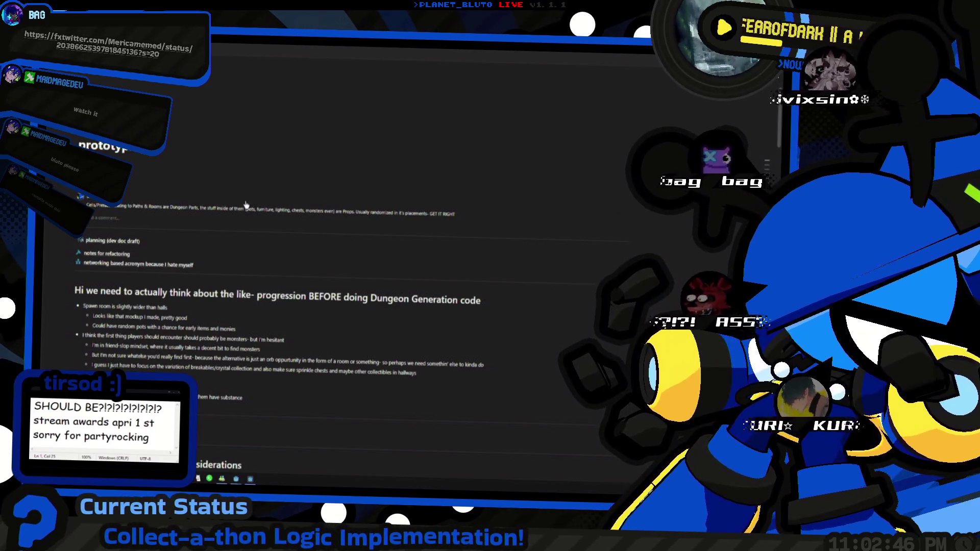
{"action": "key", "text": "alt+Left"}
{"action": "scroll", "coordinate": [233, 249], "scroll_direction": "down", "scroll_amount": 6}
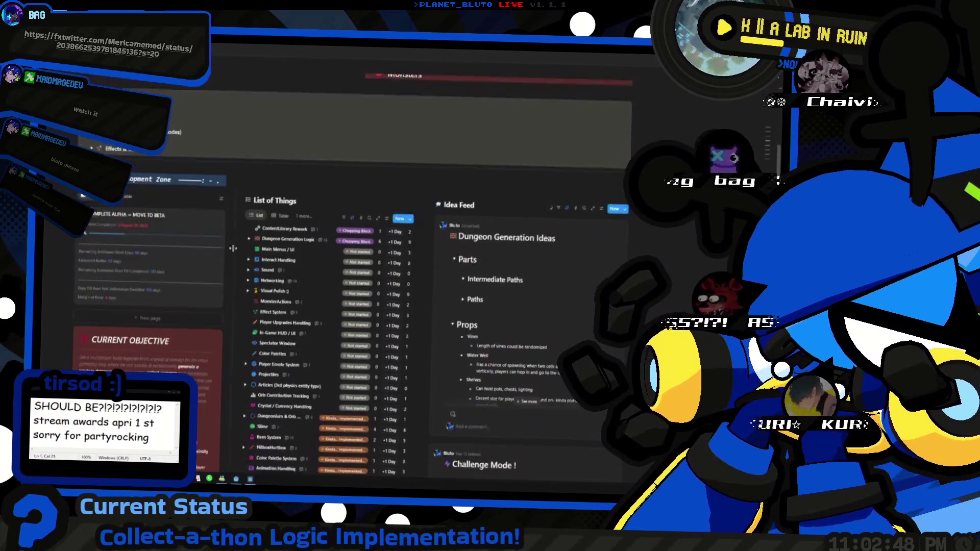
{"action": "scroll", "coordinate": [233, 248], "scroll_direction": "down", "scroll_amount": 1}
{"action": "left_click", "coordinate": [250, 218]}
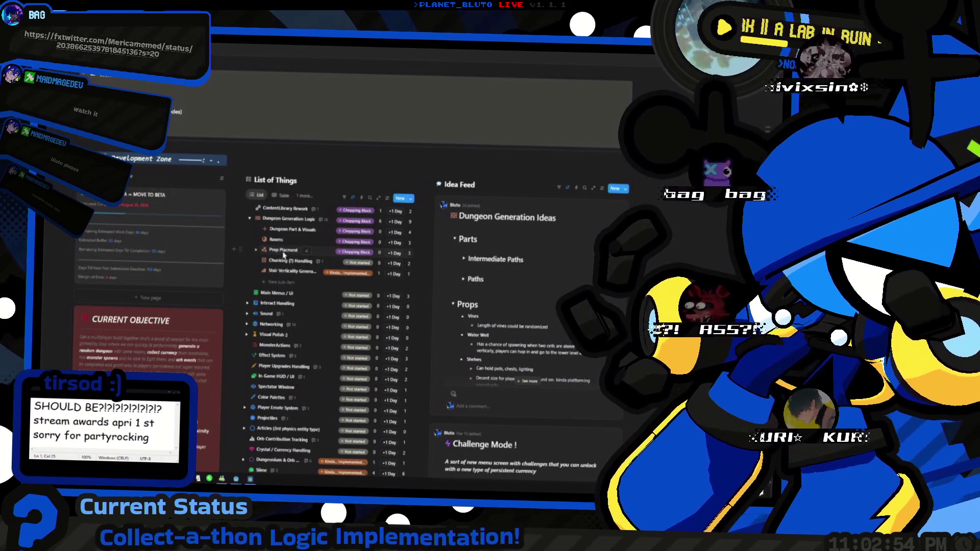
Retitle the subtasks to 'Dungeon Parts & Visuals' and 'Prop Placment & Visuals'.
{"action": "left_click", "coordinate": [284, 254]}
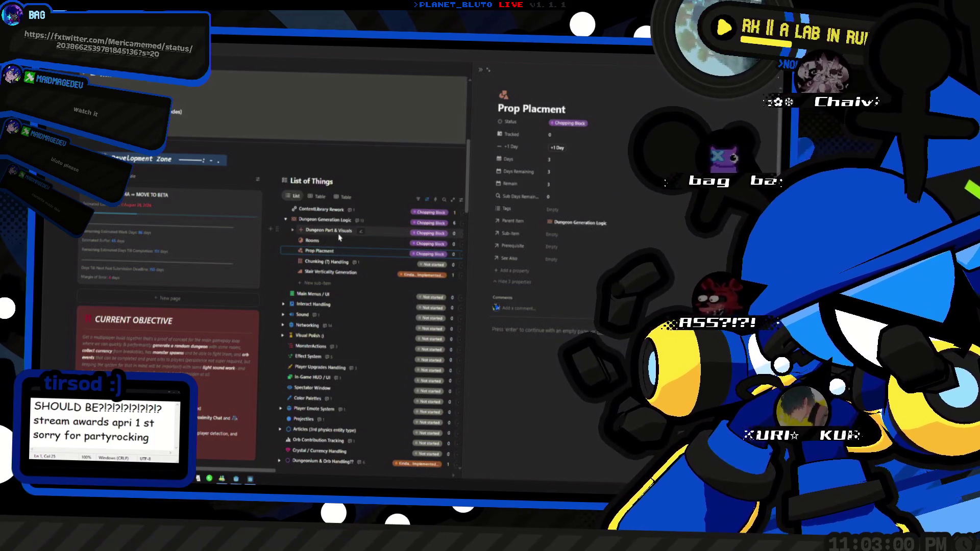
{"action": "left_click", "coordinate": [338, 234]}
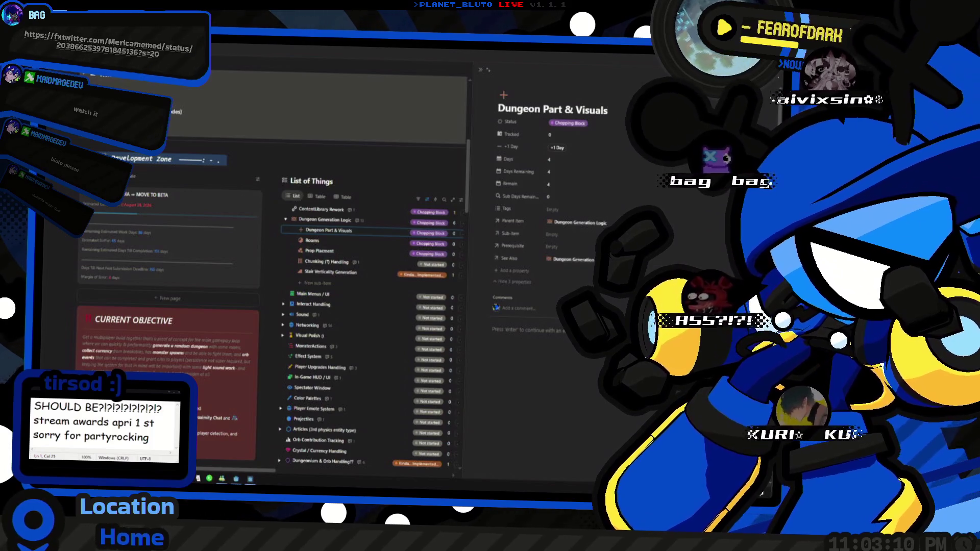
{"action": "type", "text": "s"}
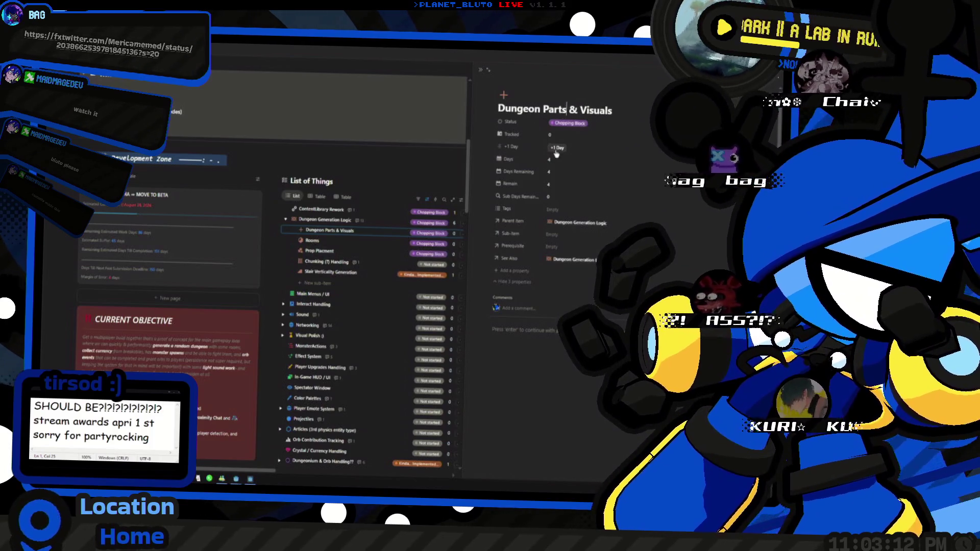
{"action": "left_click", "coordinate": [325, 256]}
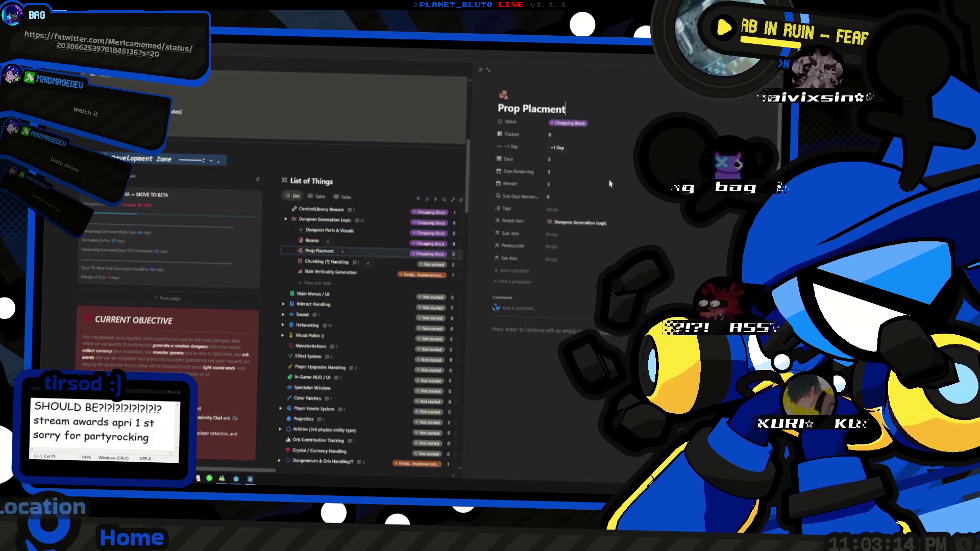
{"action": "triple_click", "coordinate": [584, 112]}
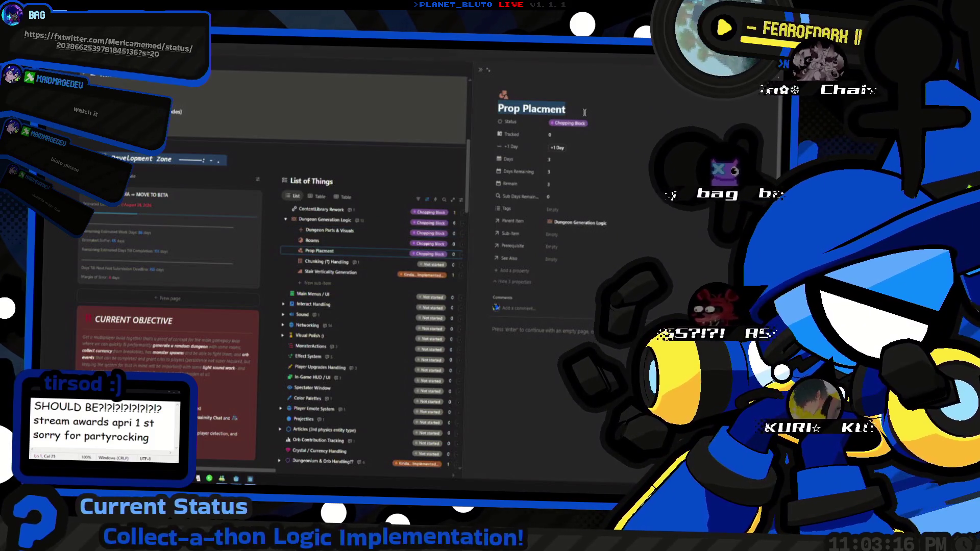
{"action": "type", "text": "Props"}
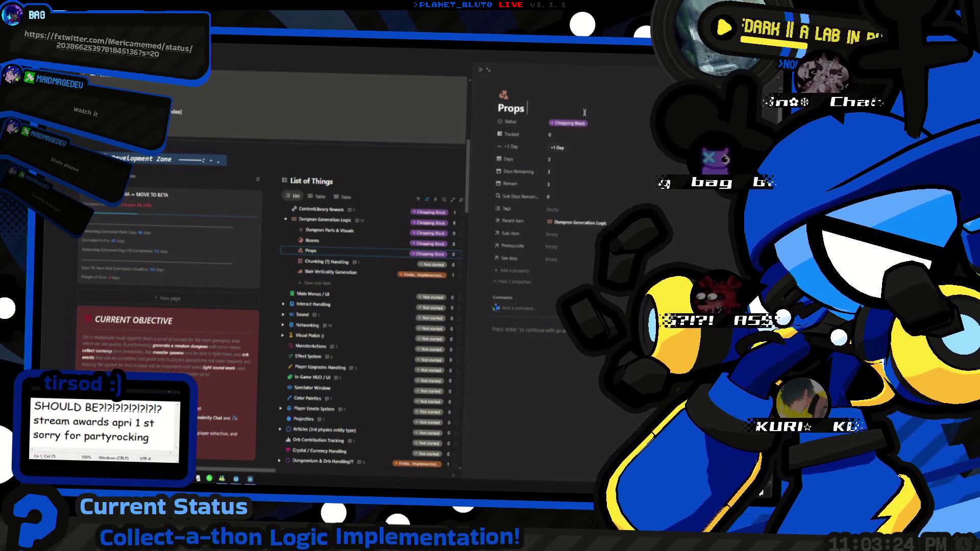
{"action": "key", "text": "BackSpace"}
{"action": "type", "text": "Placment"}
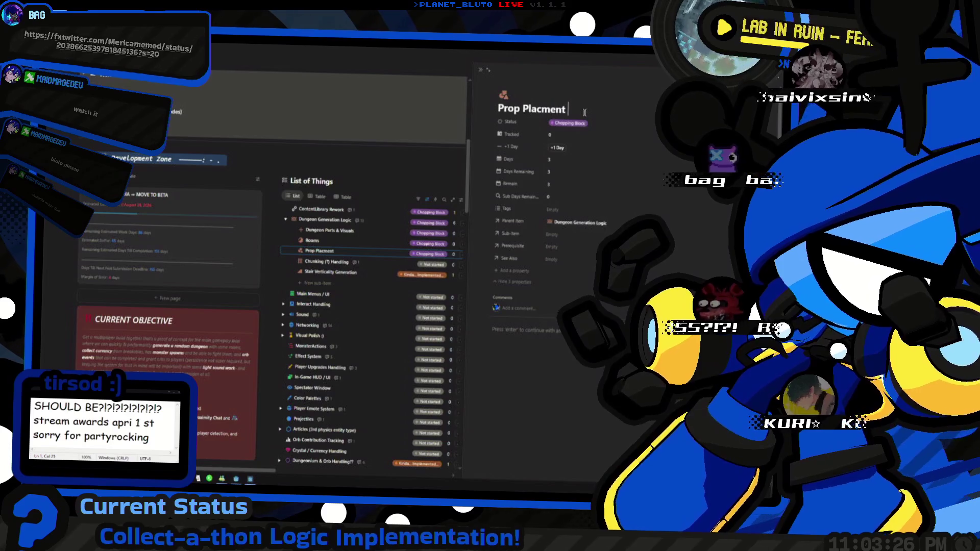
{"action": "type", "text": " & Visuals"}
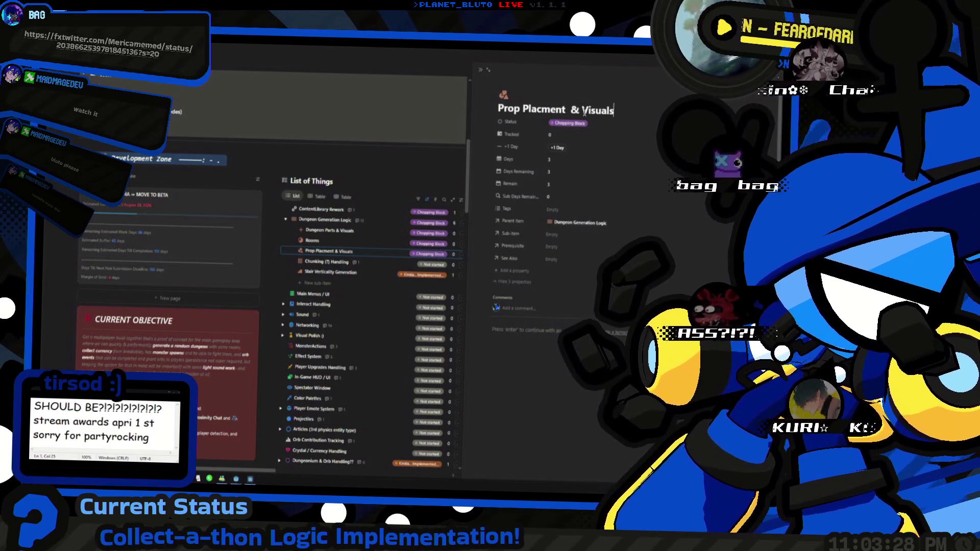
{"action": "left_click", "coordinate": [480, 69]}
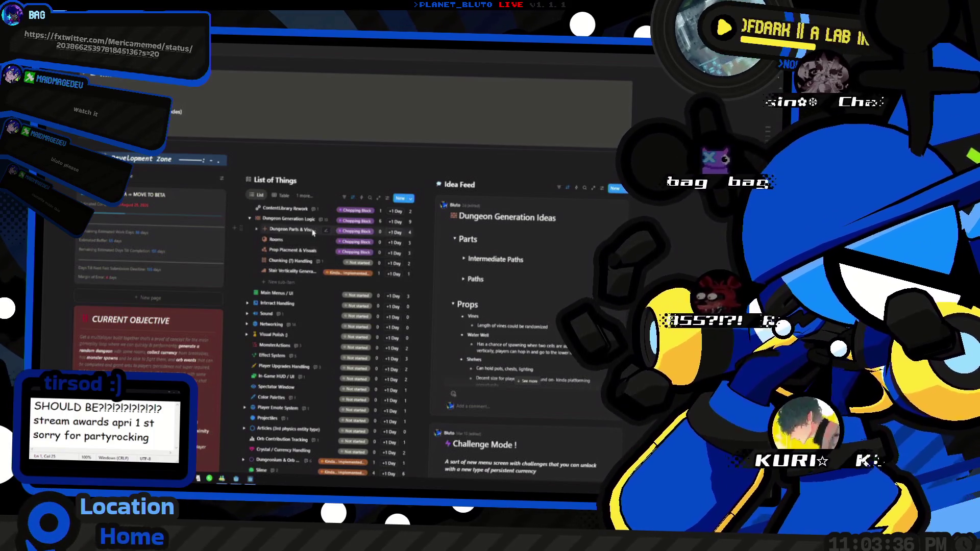
Trim the first title to 'Dungeon Part Visuals' and prefix the second with 'Dungeon'.
{"action": "left_click", "coordinate": [286, 230]}
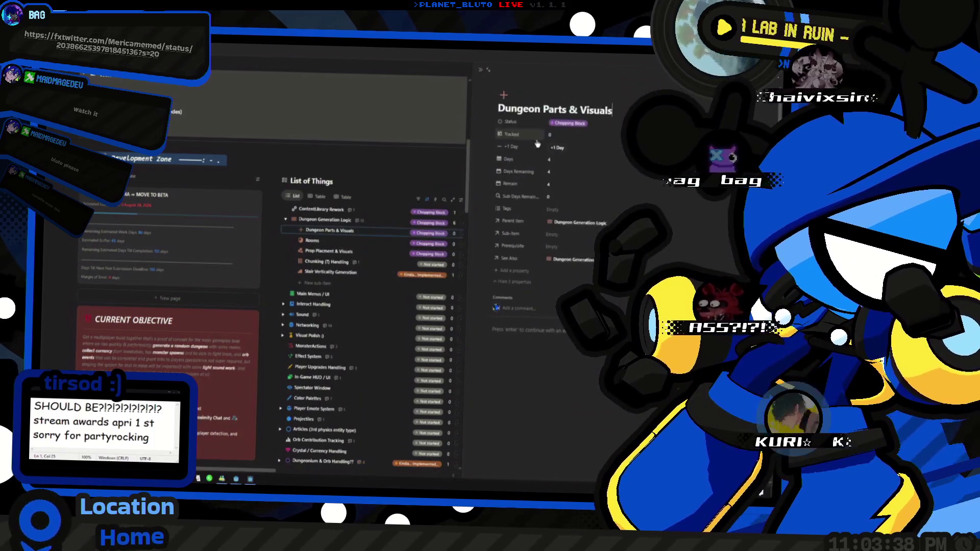
{"action": "key", "text": "BackSpace"}
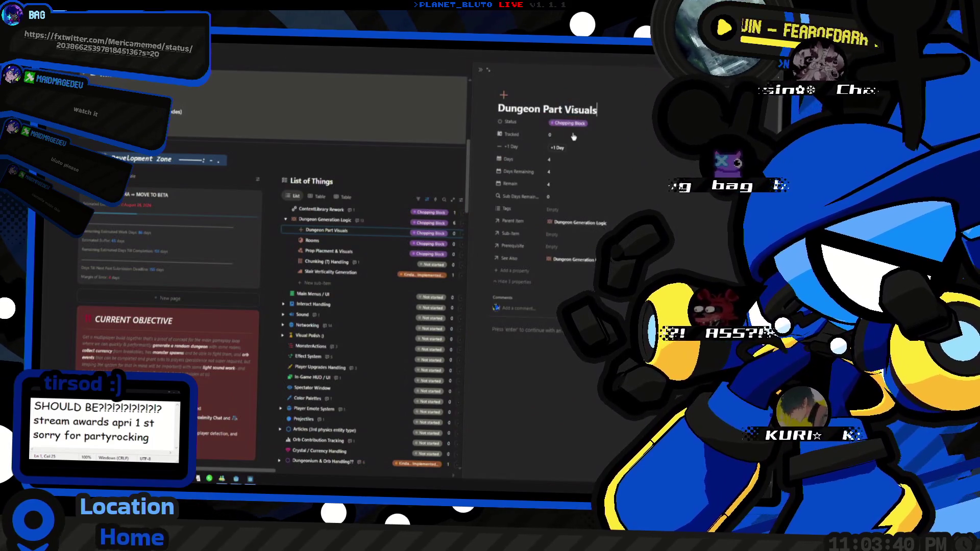
{"action": "key", "text": "Escape"}
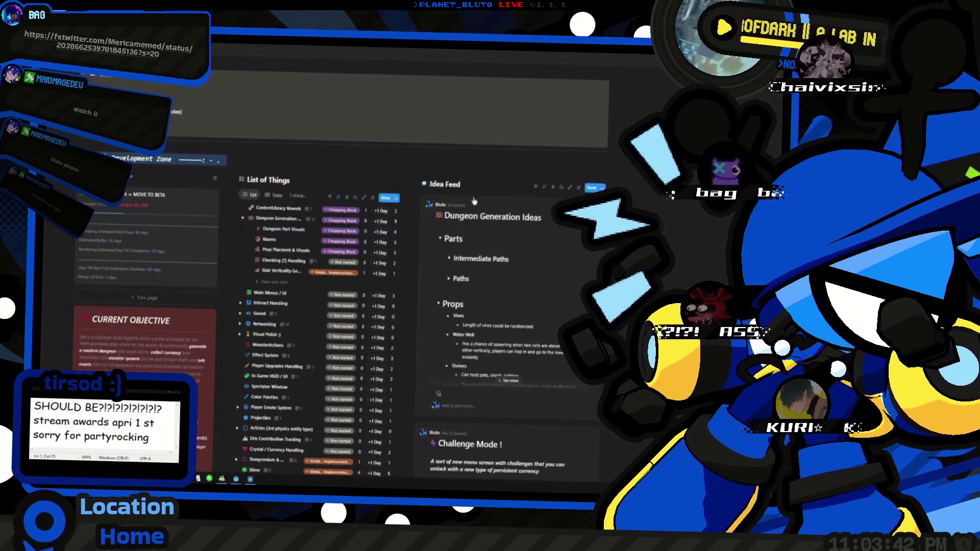
{"action": "left_click", "coordinate": [290, 251]}
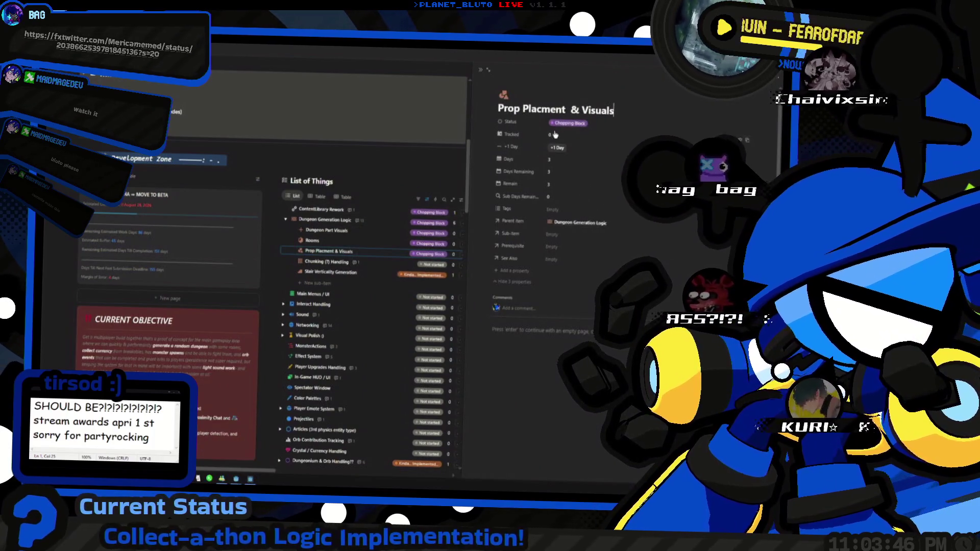
{"action": "left_click", "coordinate": [538, 110]}
{"action": "key", "text": "BackSpace"}
{"action": "key", "text": "Home"}
{"action": "type", "text": "Dungeon"}
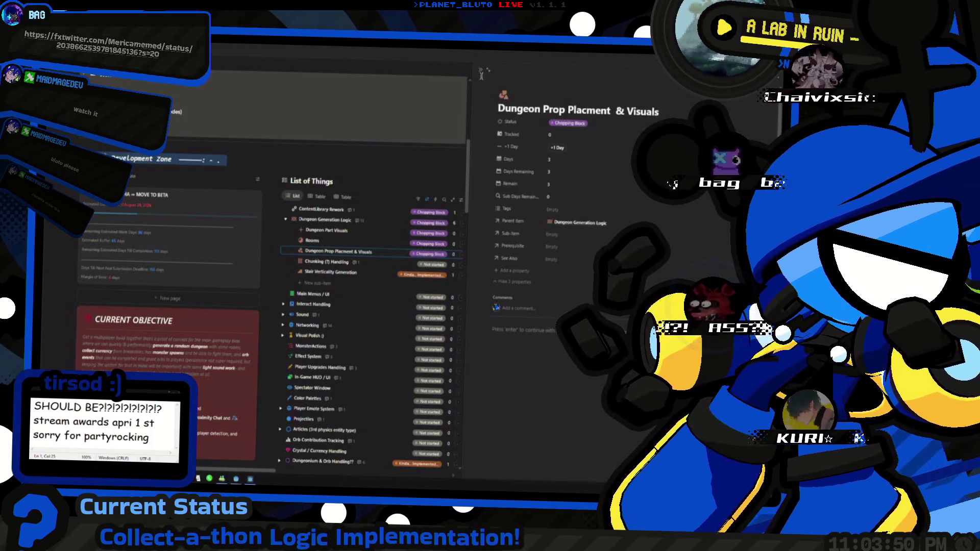
{"action": "left_click", "coordinate": [480, 70]}
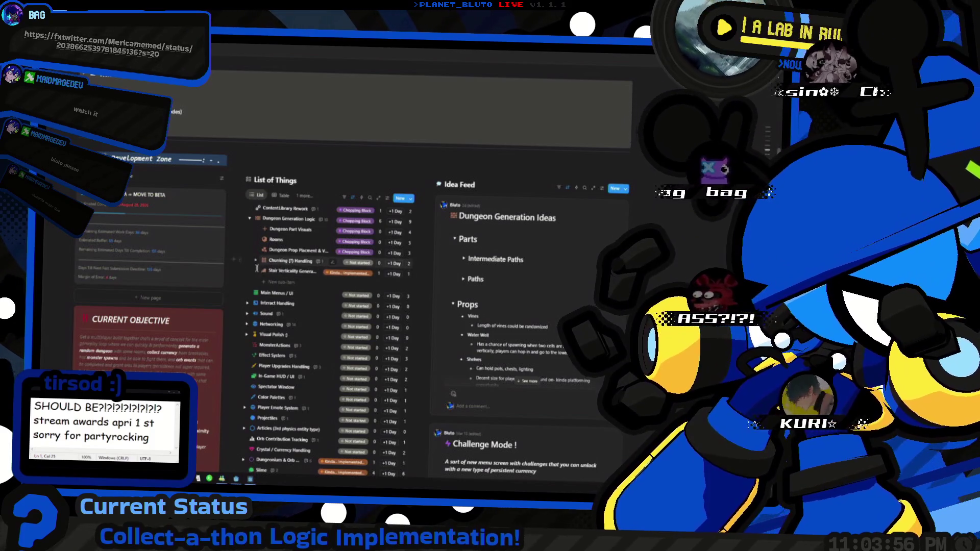
Set the Stair Verticality Generation subtask's status to Implemented.
{"action": "left_click", "coordinate": [348, 274]}
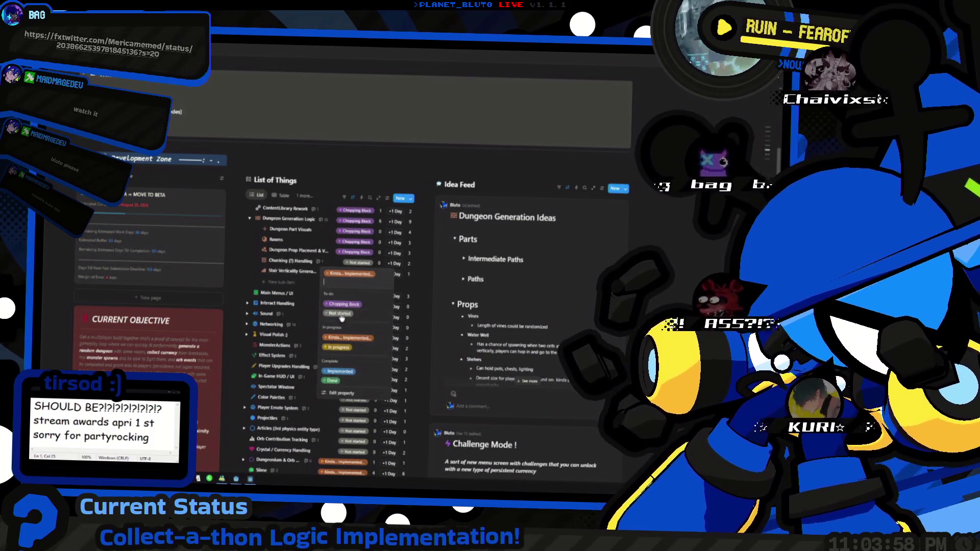
{"action": "left_click", "coordinate": [341, 371]}
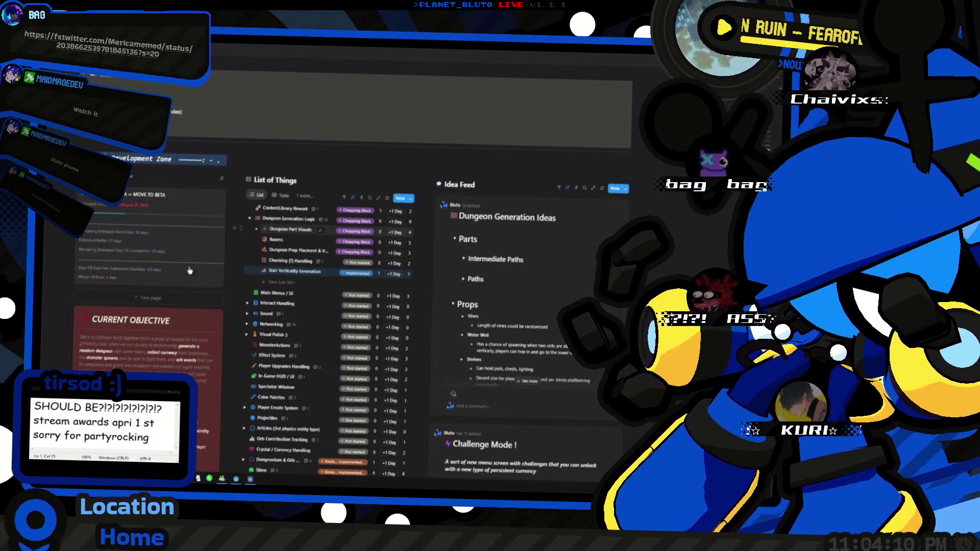
{"action": "left_click", "coordinate": [257, 230]}
Expand and collapse Rooms, then open Dungeon Part Visuals in the side peek.
{"action": "left_click", "coordinate": [257, 229]}
{"action": "left_click", "coordinate": [257, 240]}
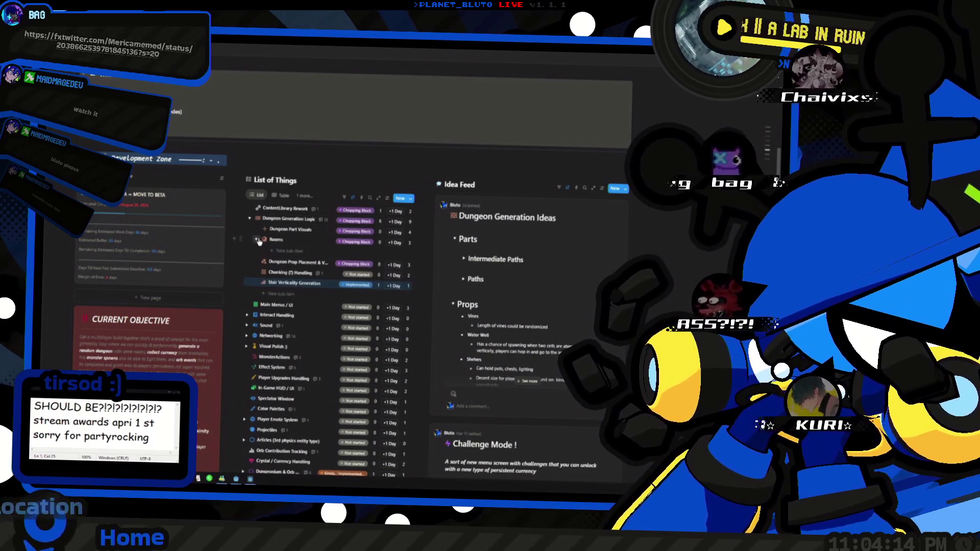
{"action": "left_click", "coordinate": [257, 240]}
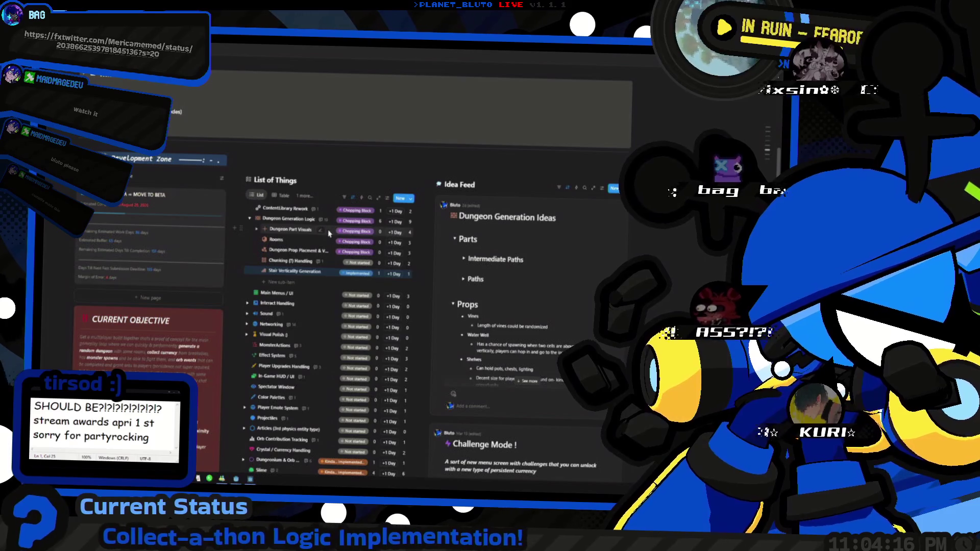
{"action": "left_click", "coordinate": [326, 232]}
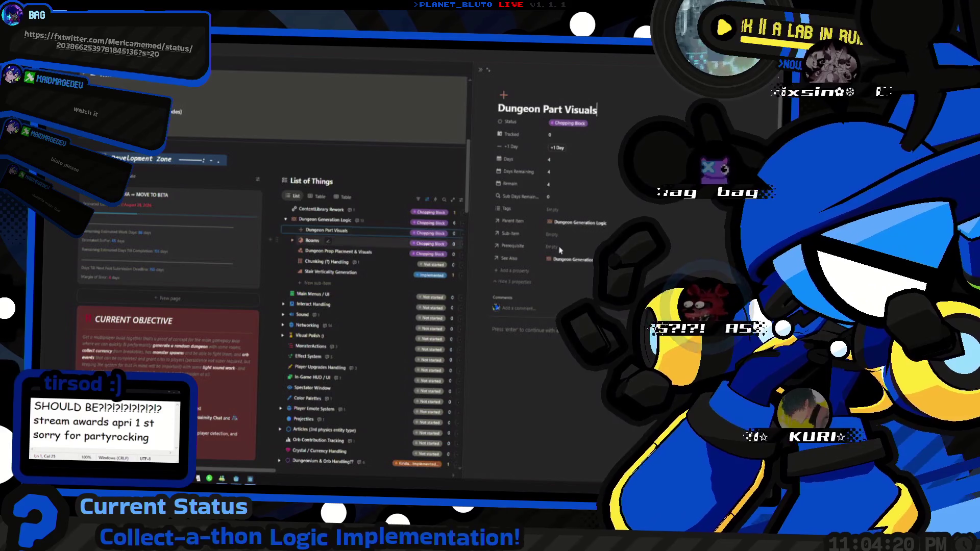
{"action": "scroll", "coordinate": [585, 264], "scroll_direction": "down", "scroll_amount": 1}
{"action": "scroll", "coordinate": [585, 264], "scroll_direction": "up", "scroll_amount": 1}
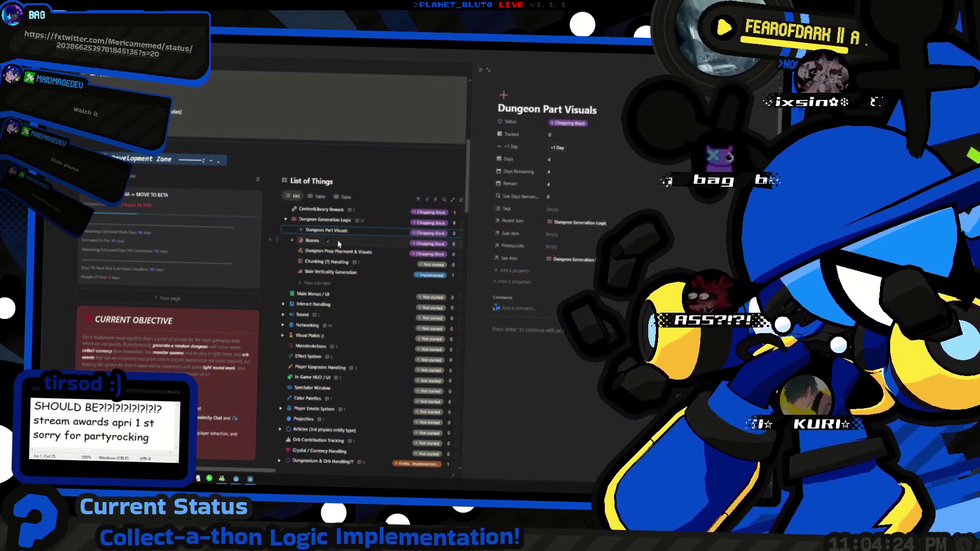
Glance at the Rooms and Dungeon Prop Placment & Visuals pages, ending on Dungeon Part Visuals.
{"action": "left_click", "coordinate": [369, 240]}
{"action": "left_click", "coordinate": [369, 231]}
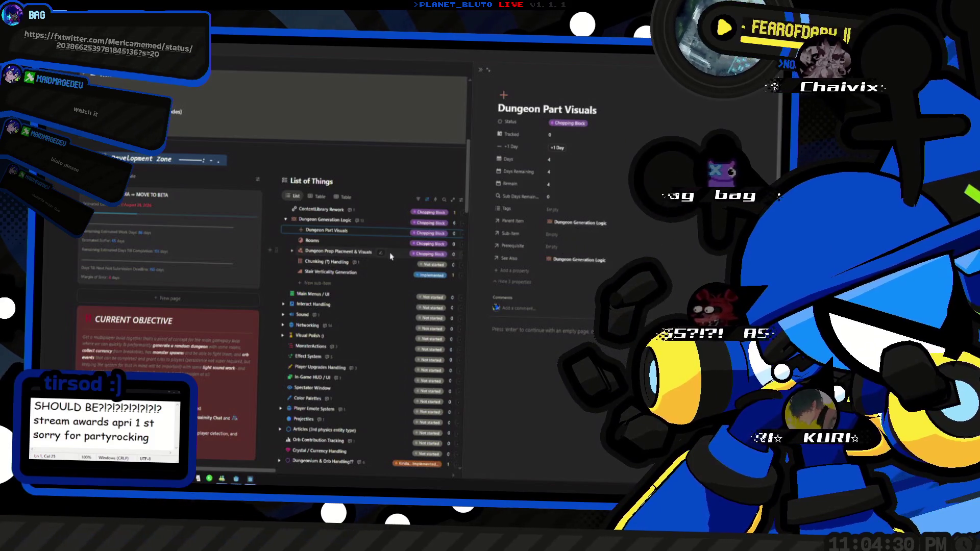
{"action": "left_click", "coordinate": [390, 256]}
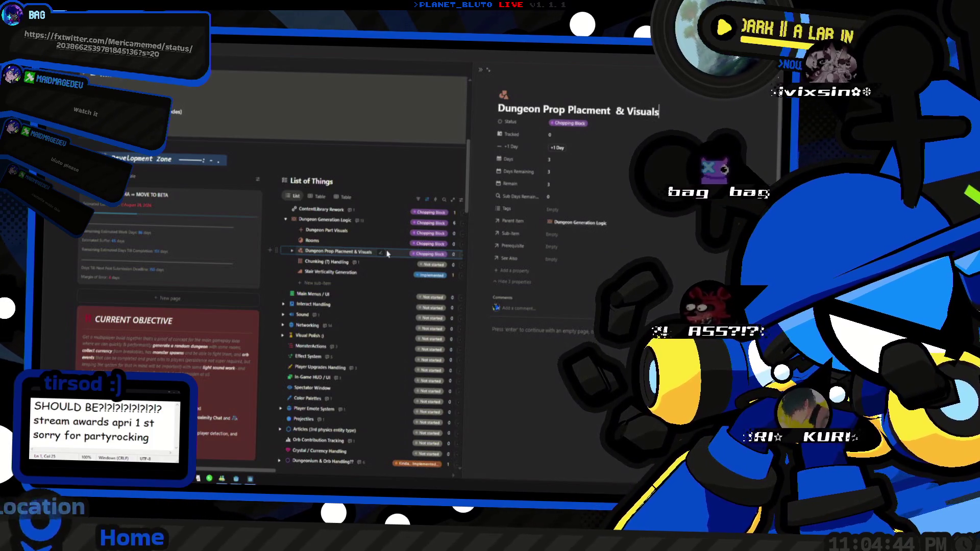
{"action": "left_click", "coordinate": [378, 233]}
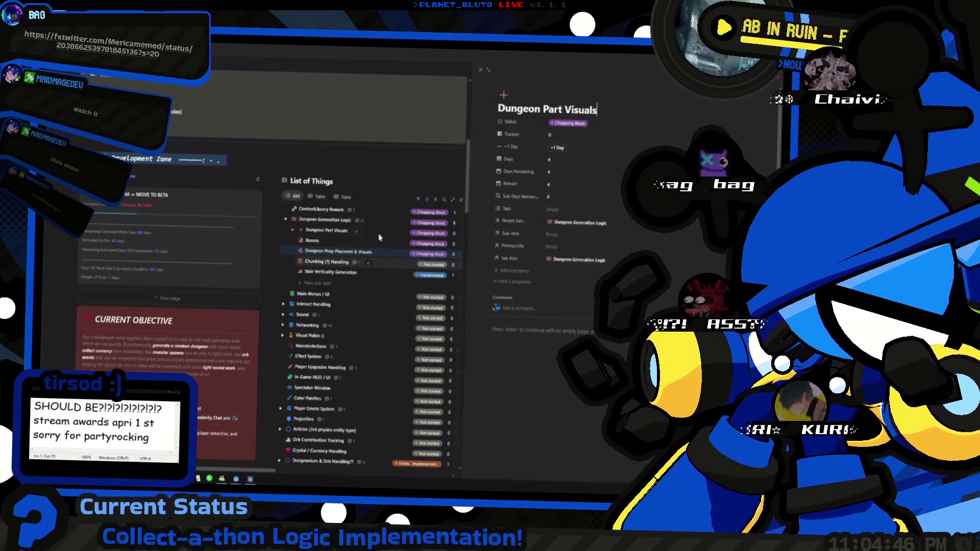
Rename the Dungeon Part Visuals subtask to 'Dungeon Part Handling & Visuals'.
{"action": "left_click", "coordinate": [563, 110]}
{"action": "type", "text": "Logic "}
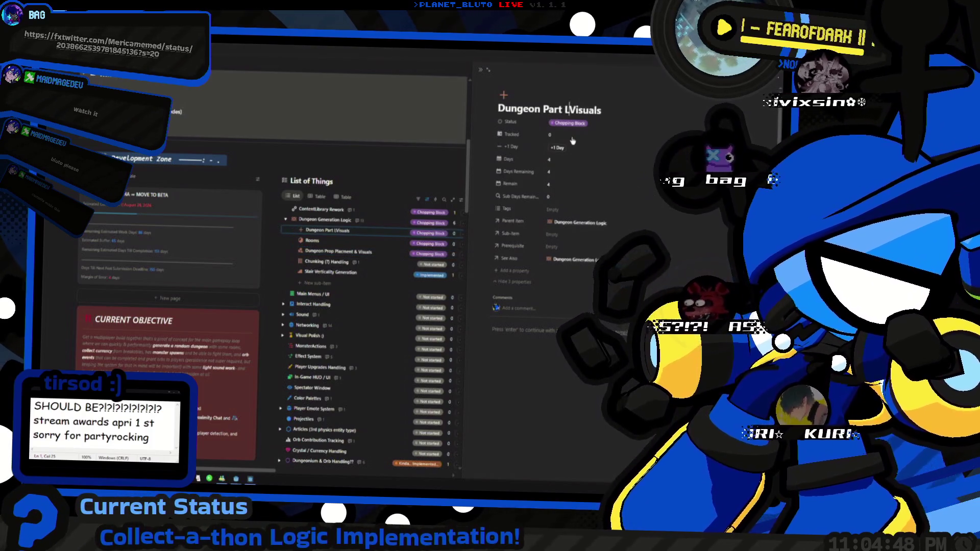
{"action": "type", "text": "&"}
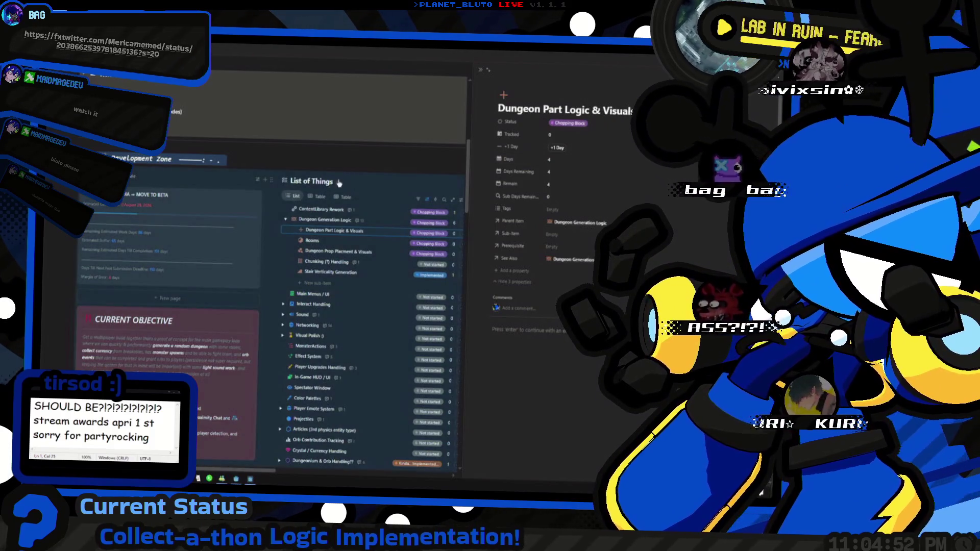
{"action": "double_click", "coordinate": [585, 110]}
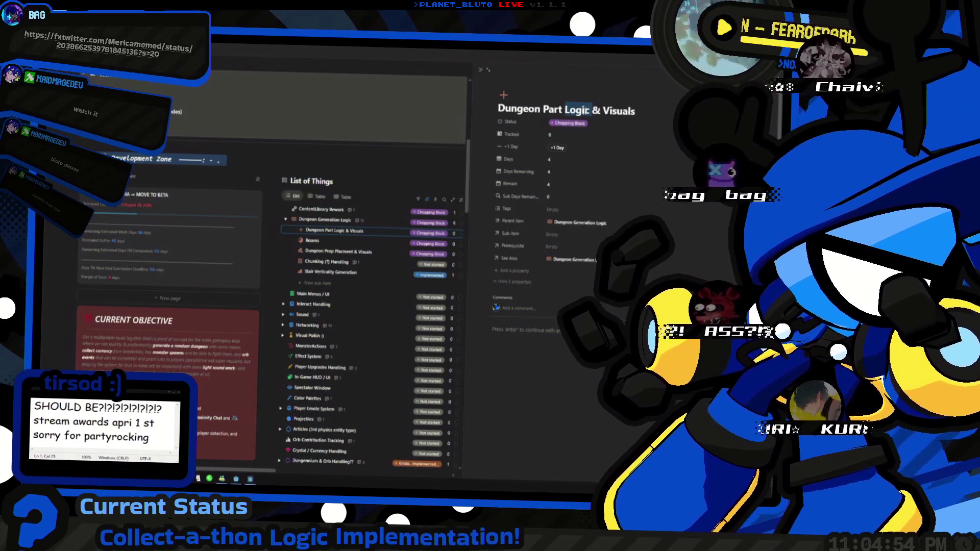
{"action": "type", "text": "Handling"}
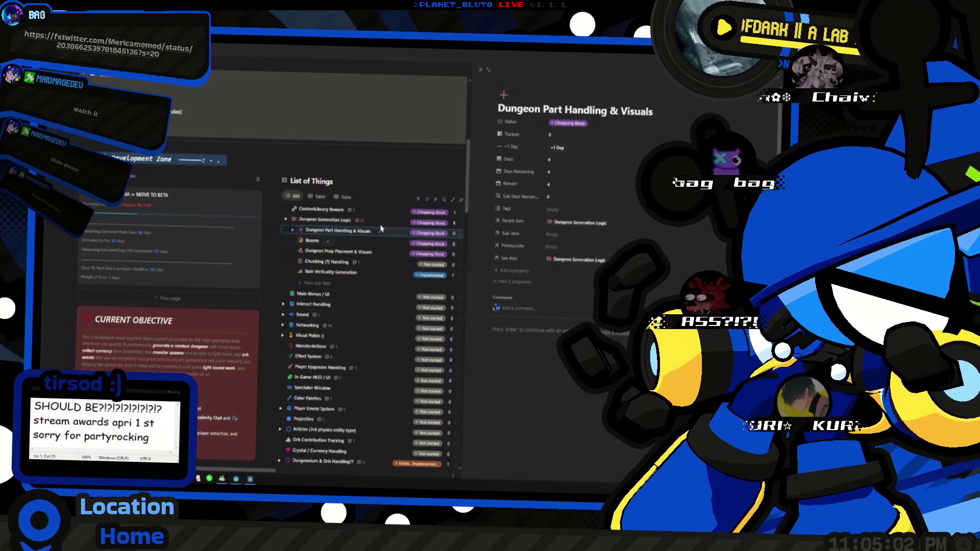
Compare the two subtask pages, settling on Dungeon Prop Placment & Visuals in the side peek.
{"action": "left_click", "coordinate": [387, 254]}
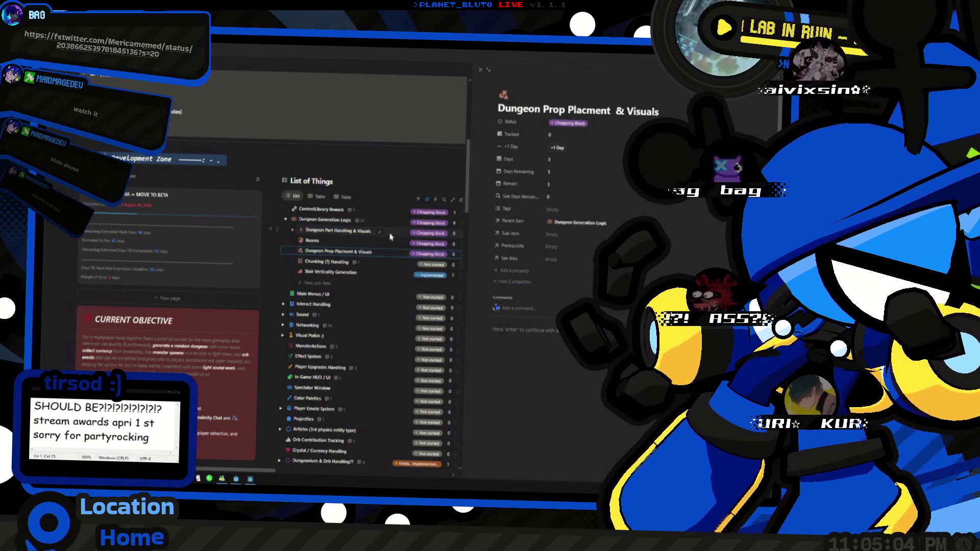
{"action": "left_click", "coordinate": [391, 232]}
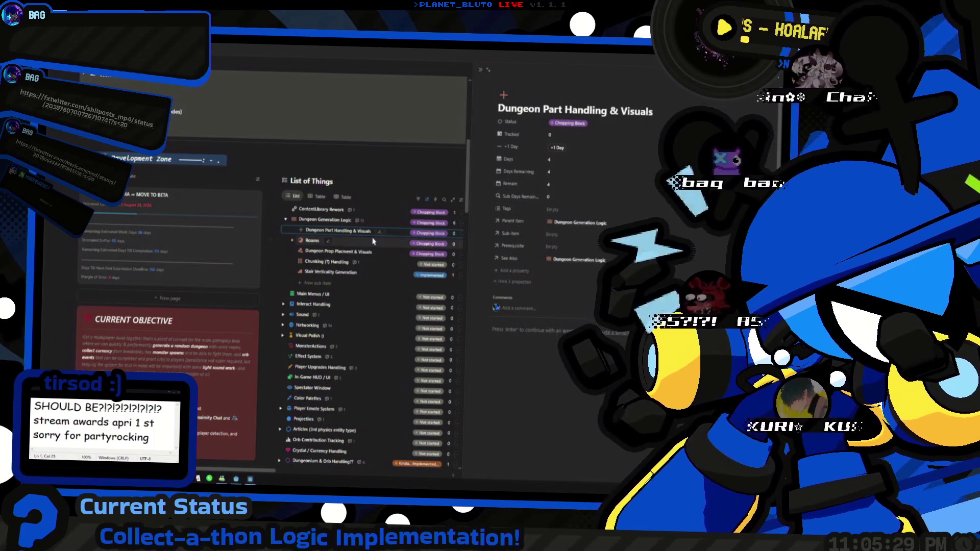
{"action": "left_click", "coordinate": [383, 251]}
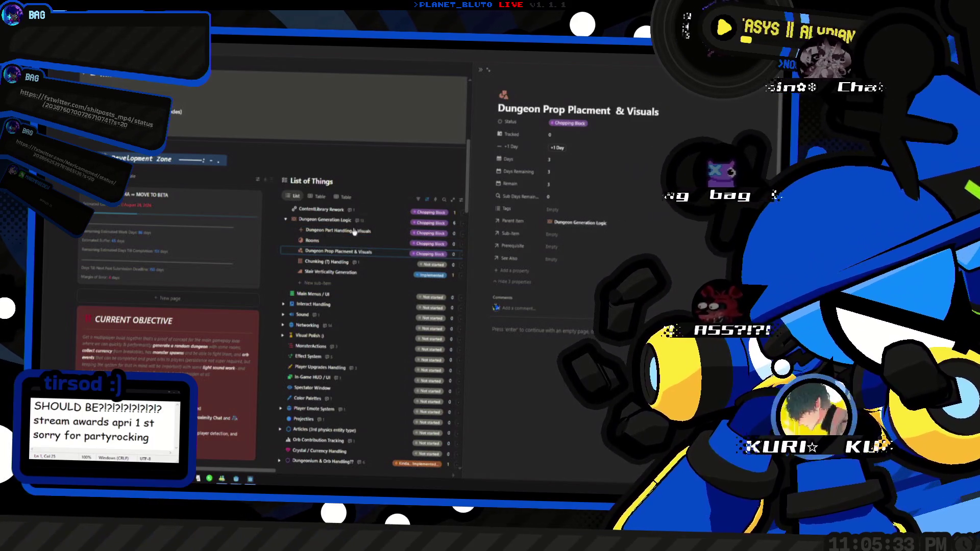
{"action": "left_click", "coordinate": [390, 235]}
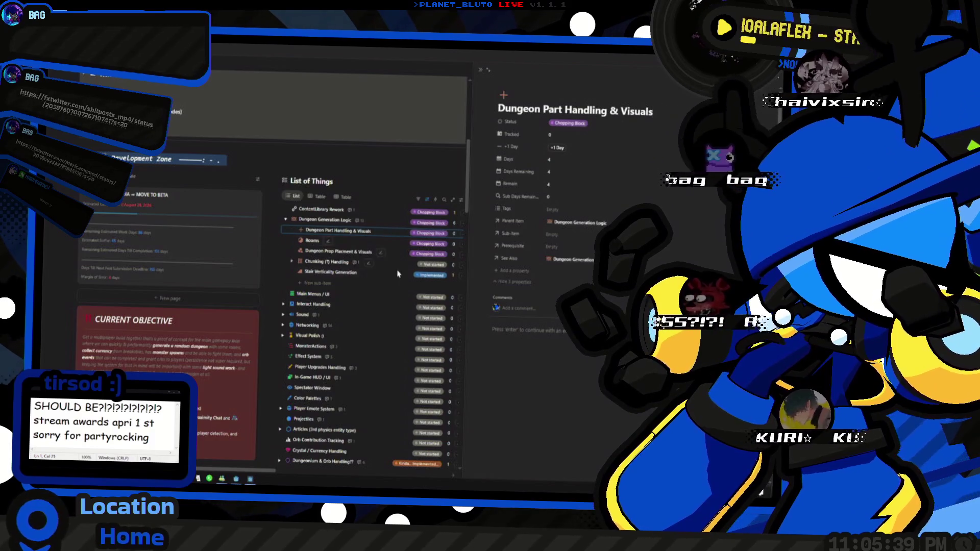
{"action": "left_click", "coordinate": [393, 252]}
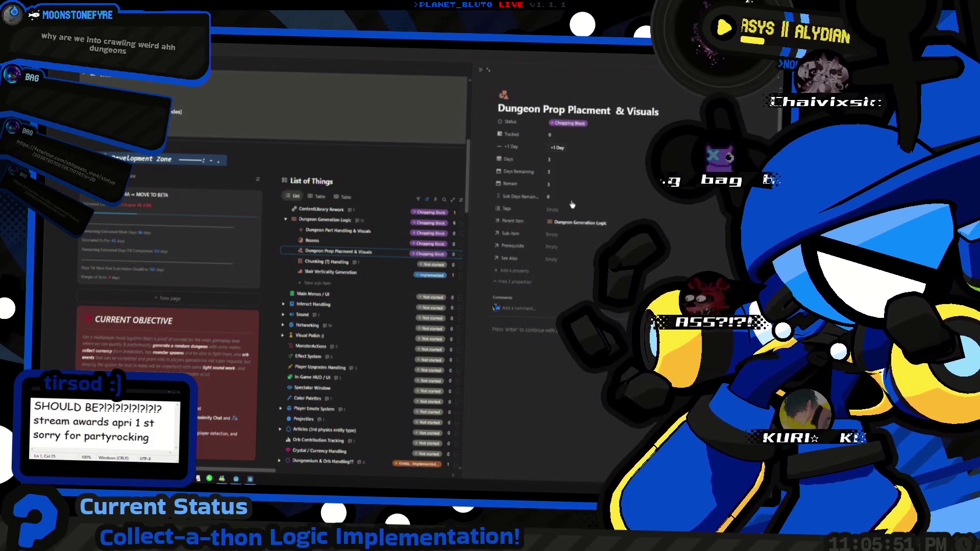
{"action": "scroll", "coordinate": [567, 209], "scroll_direction": "down", "scroll_amount": 1}
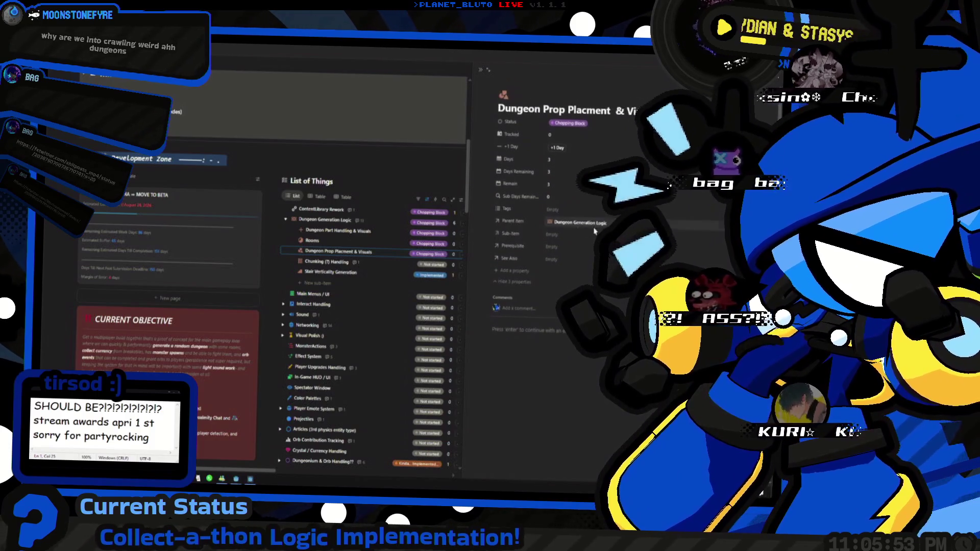
{"action": "key", "text": "super+Tab"}
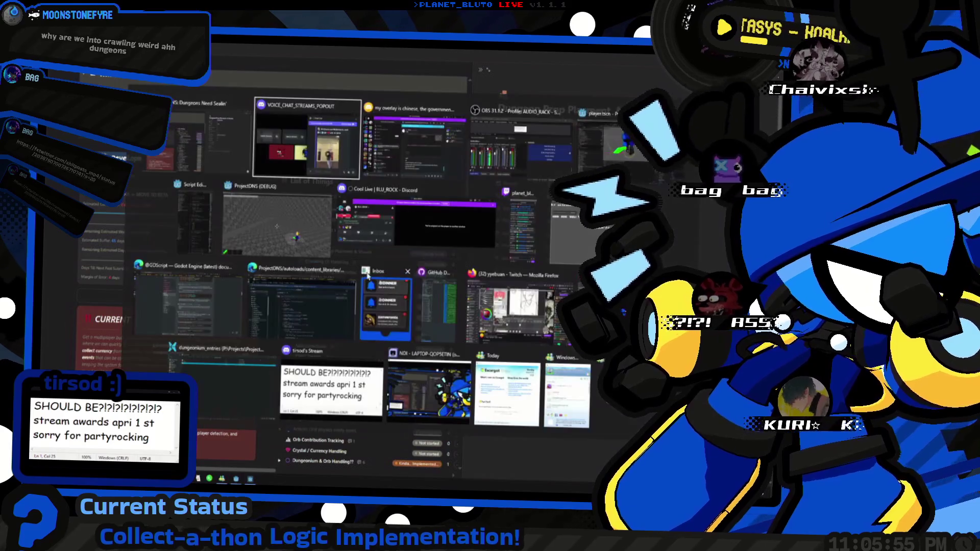
In the ProjectDNS window, fly the camera up and over the generated grey stone dungeon.
{"action": "left_click", "coordinate": [282, 242]}
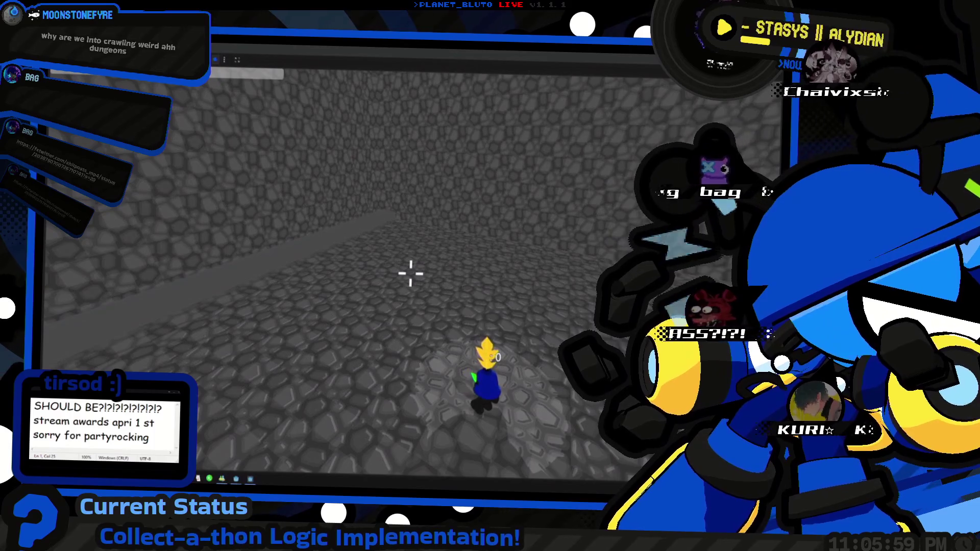
{"action": "left_click", "coordinate": [518, 288]}
{"action": "key", "text": "w"}
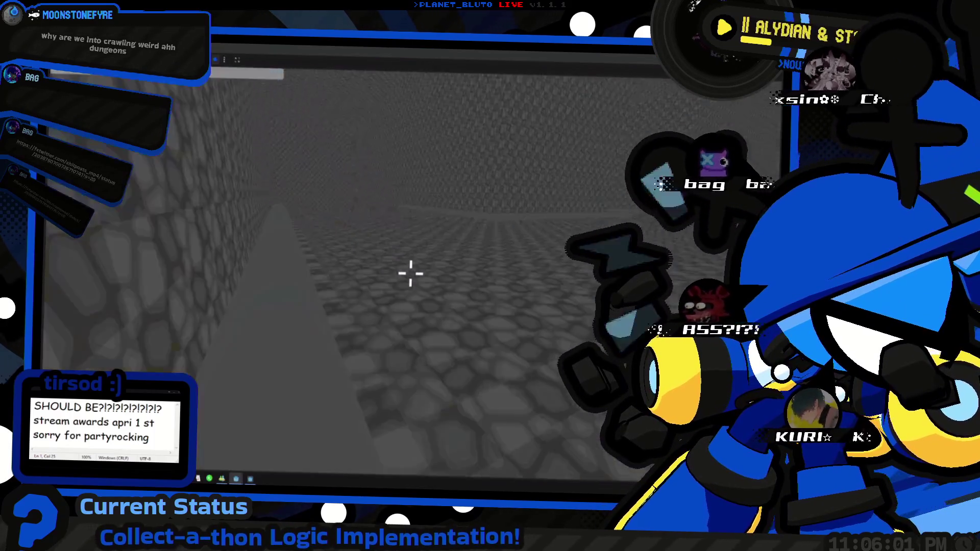
{"action": "key", "text": "w"}
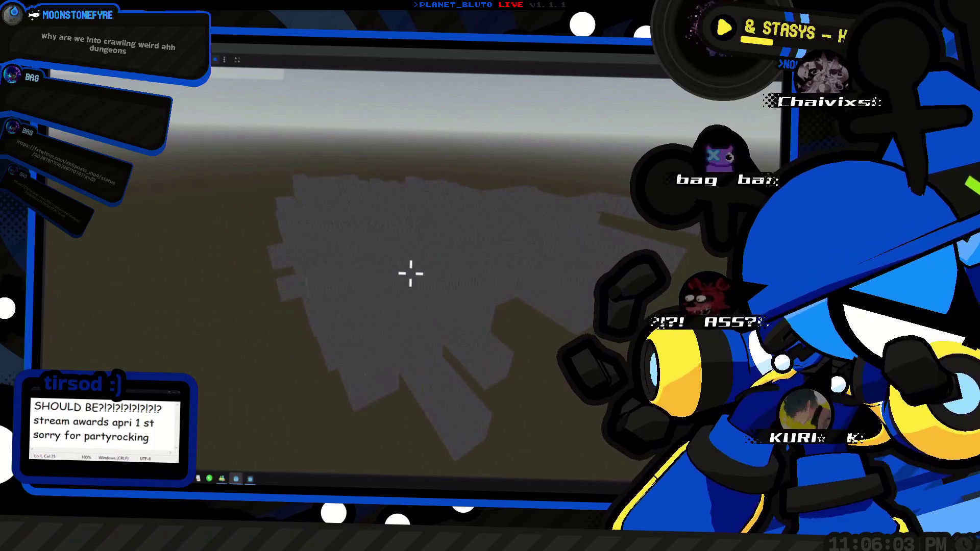
{"action": "key", "text": "w"}
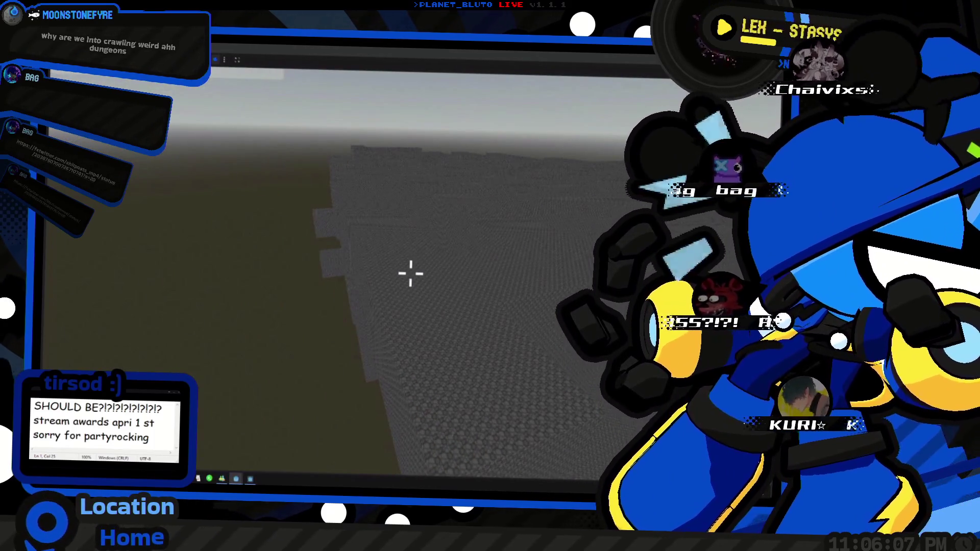
Check the in-game chat history, run along the stone wall toward the corridor, then return to Notion.
{"action": "key", "text": "t"}
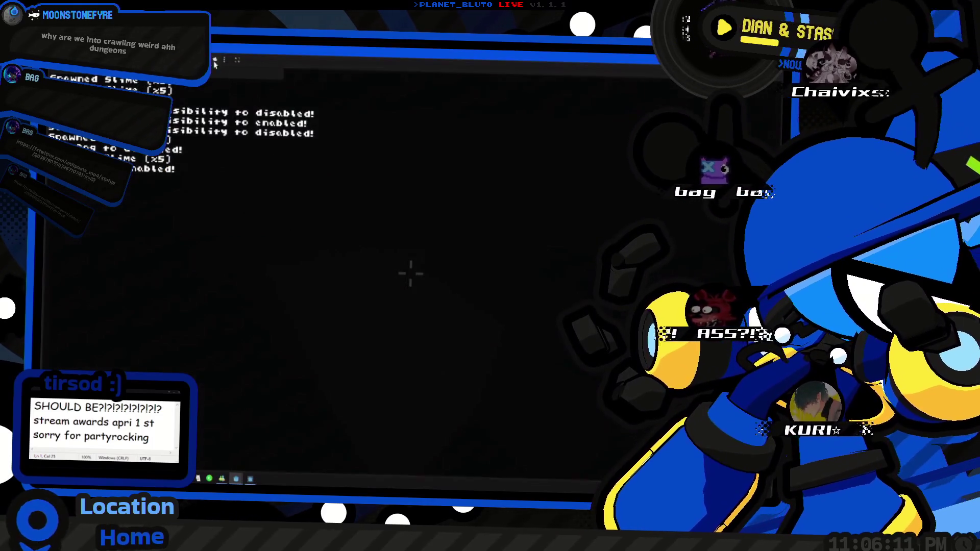
{"action": "scroll", "coordinate": [411, 273], "scroll_direction": "down", "scroll_amount": 3}
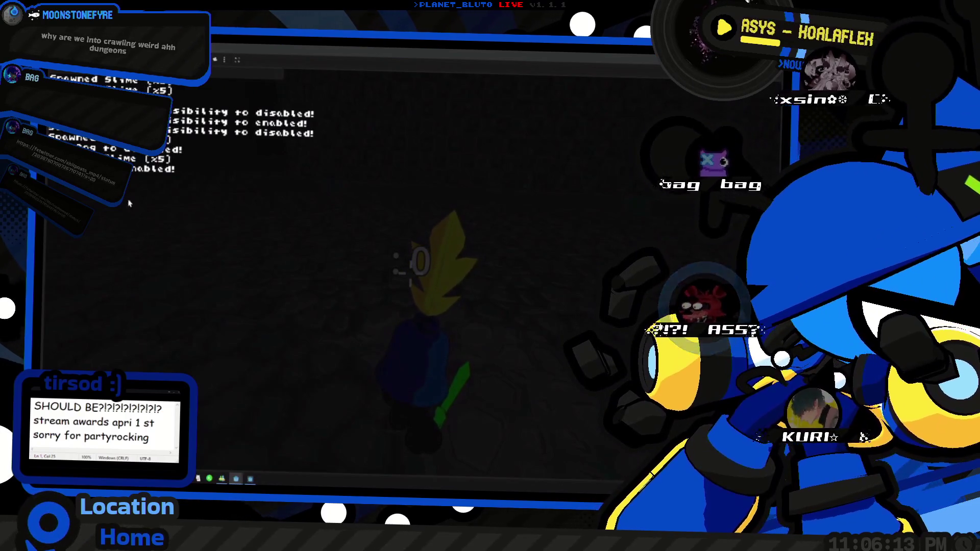
{"action": "key", "text": "Escape"}
{"action": "key", "text": "w"}
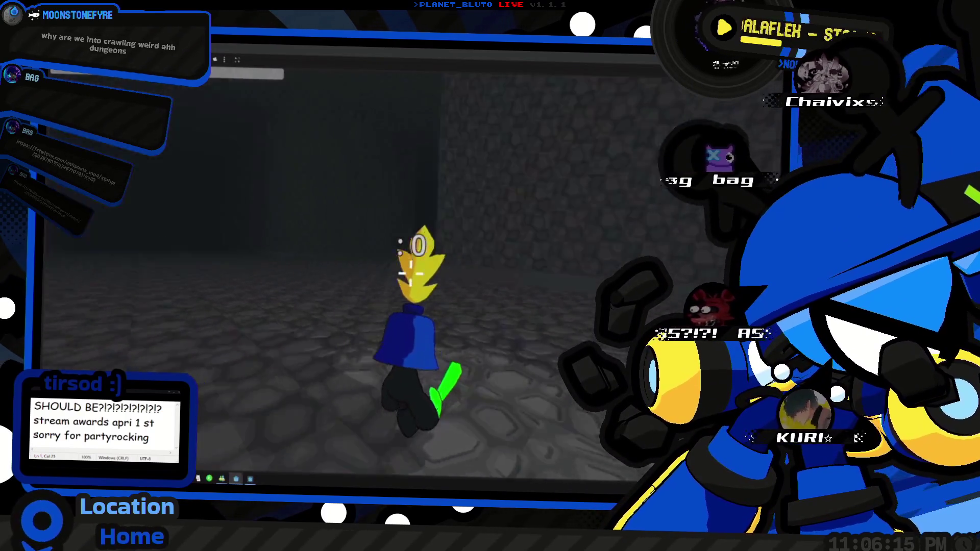
{"action": "key", "text": "w"}
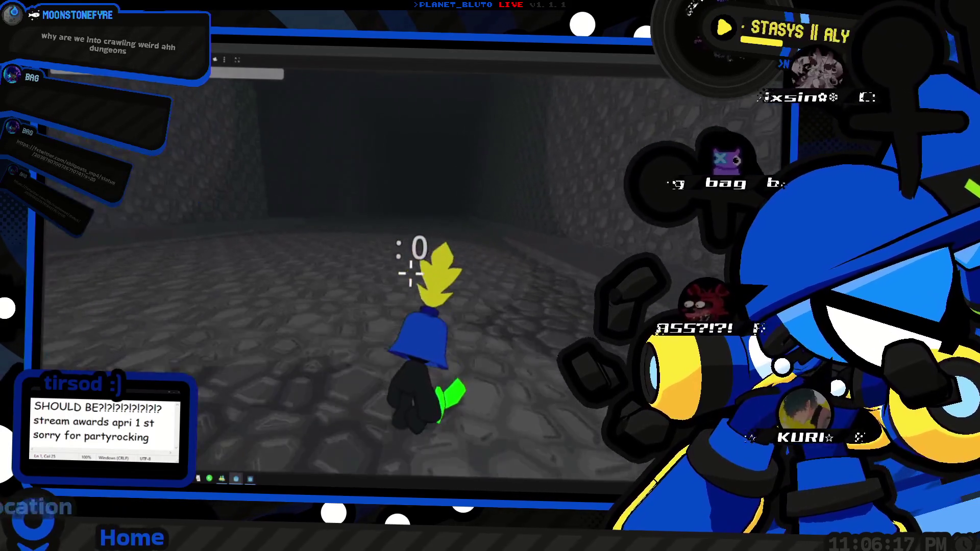
{"action": "key", "text": "w"}
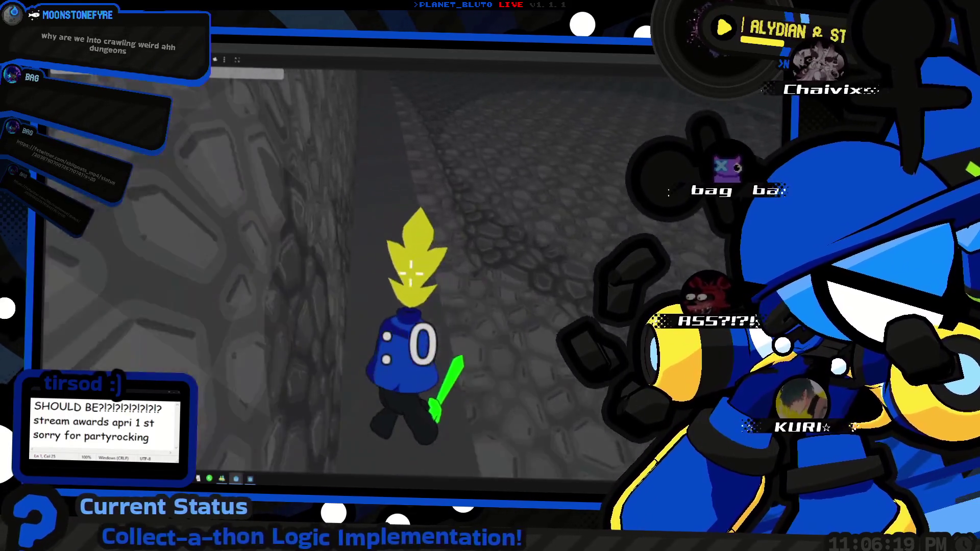
{"action": "key", "text": "d"}
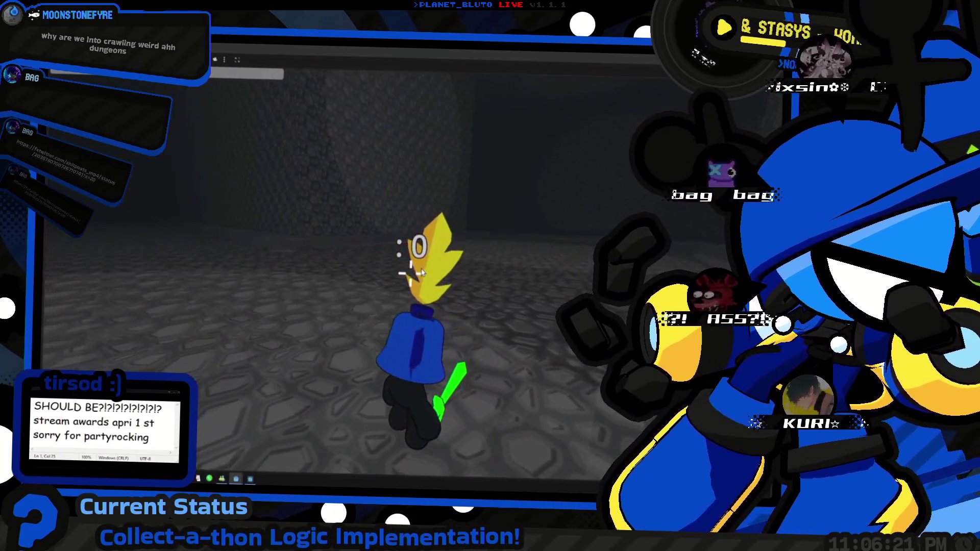
{"action": "key", "text": "alt+Tab"}
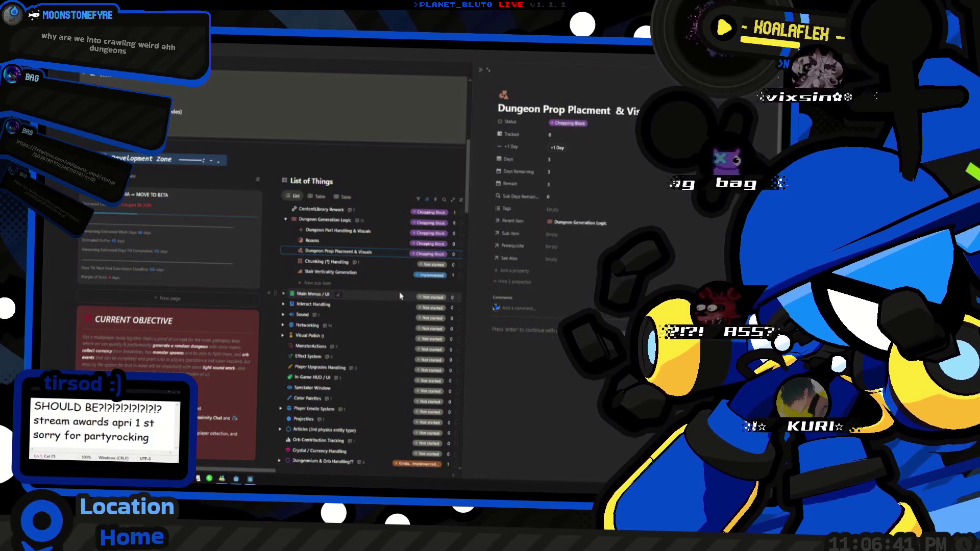
Walk deeper across the cobblestone dungeon floor up to a wall, then switch back to Notion.
{"action": "key", "text": "alt+Tab"}
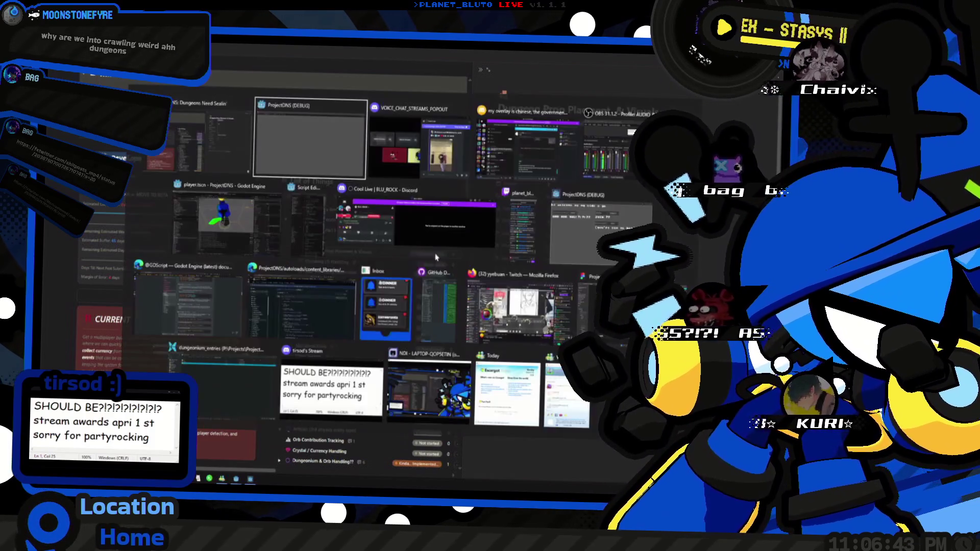
{"action": "key", "text": "w"}
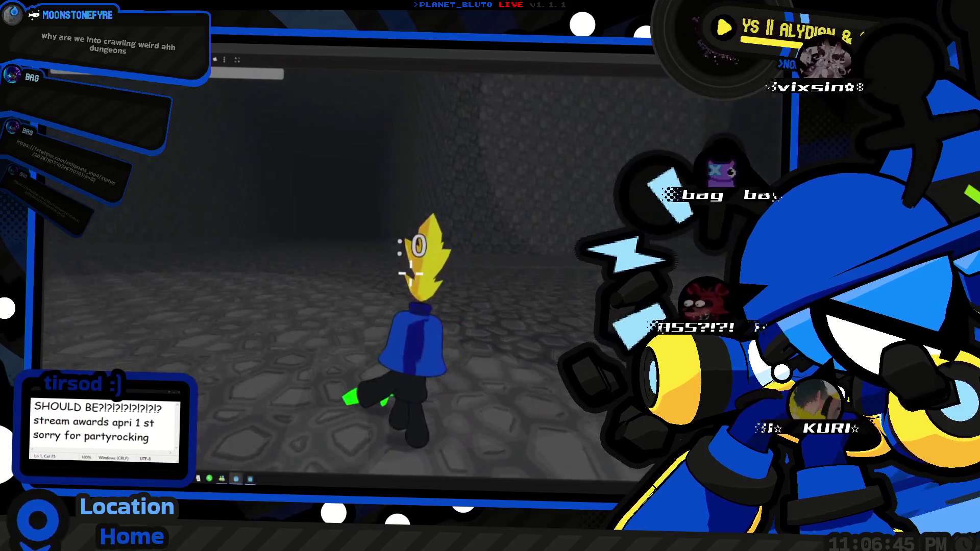
{"action": "key", "text": "w"}
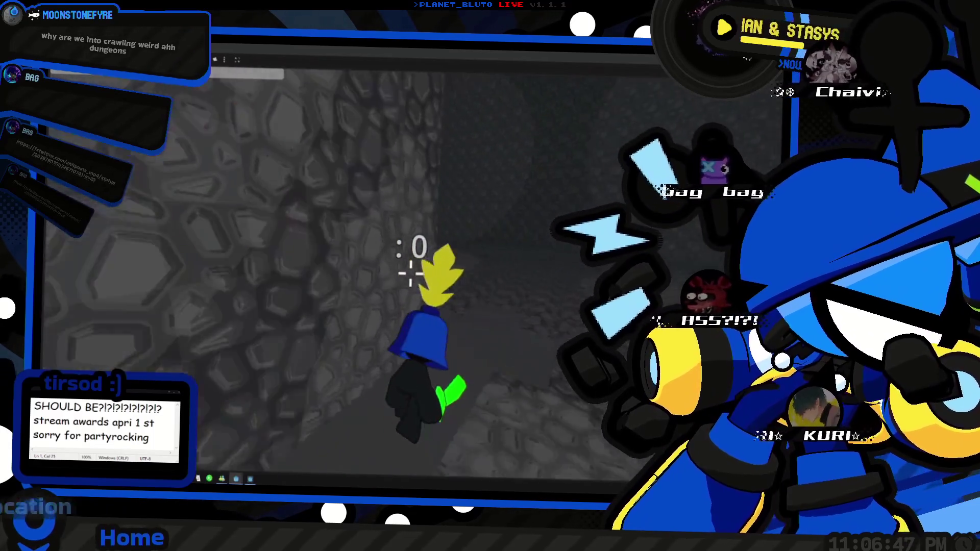
{"action": "key", "text": "w"}
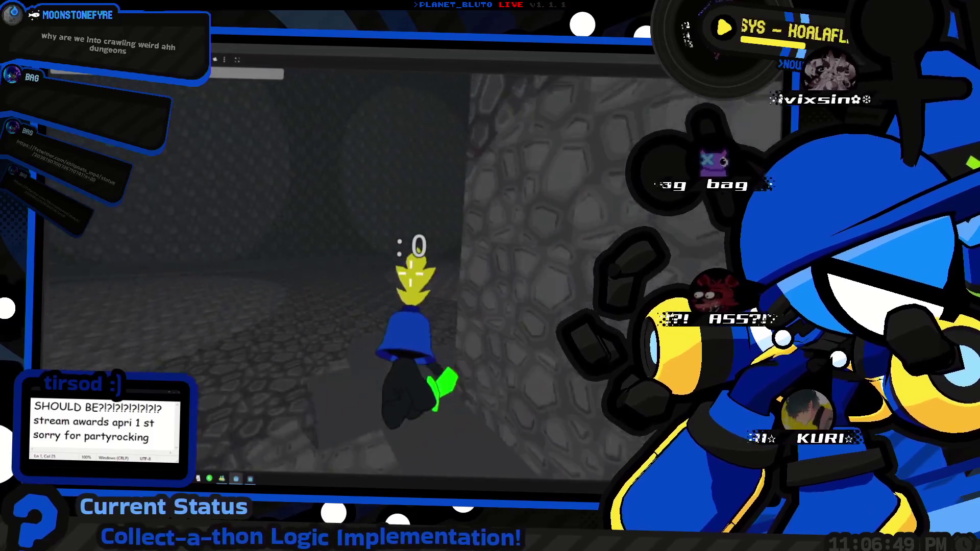
{"action": "key", "text": "w"}
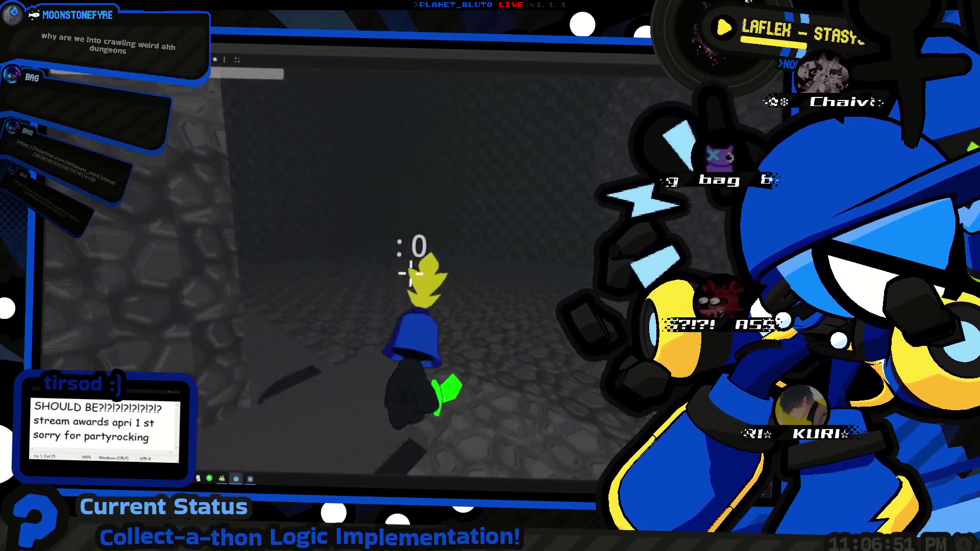
{"action": "key", "text": "w"}
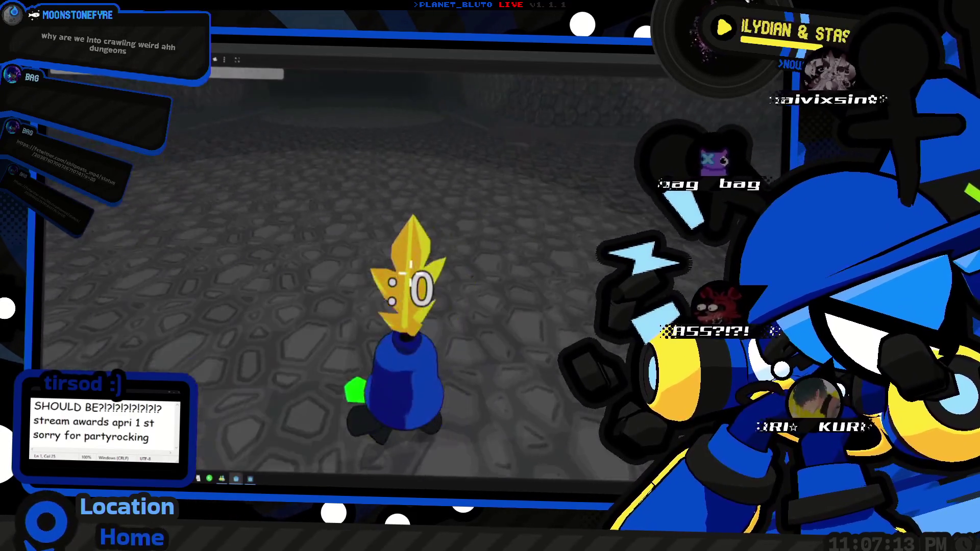
{"action": "key", "text": "alt+Tab"}
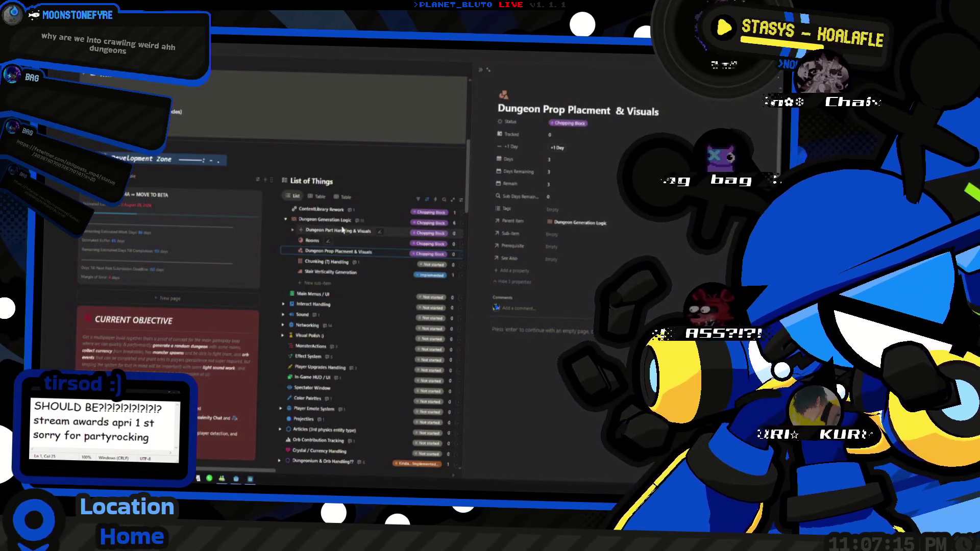